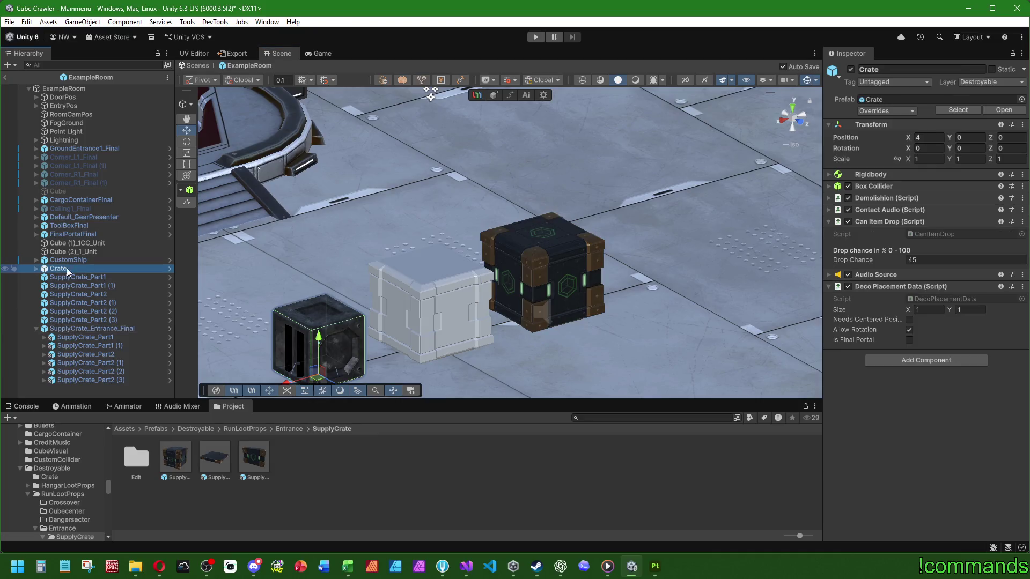
Locate the Crate's Demolishion part prefabs in the Project and compare CrateFront with its (1) Variant
click(829, 197)
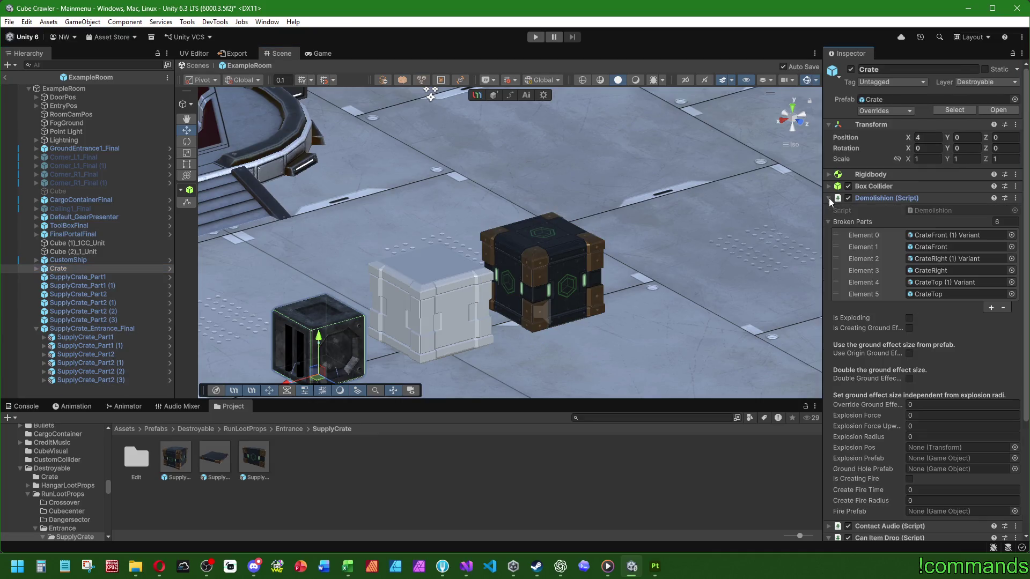
click(945, 235)
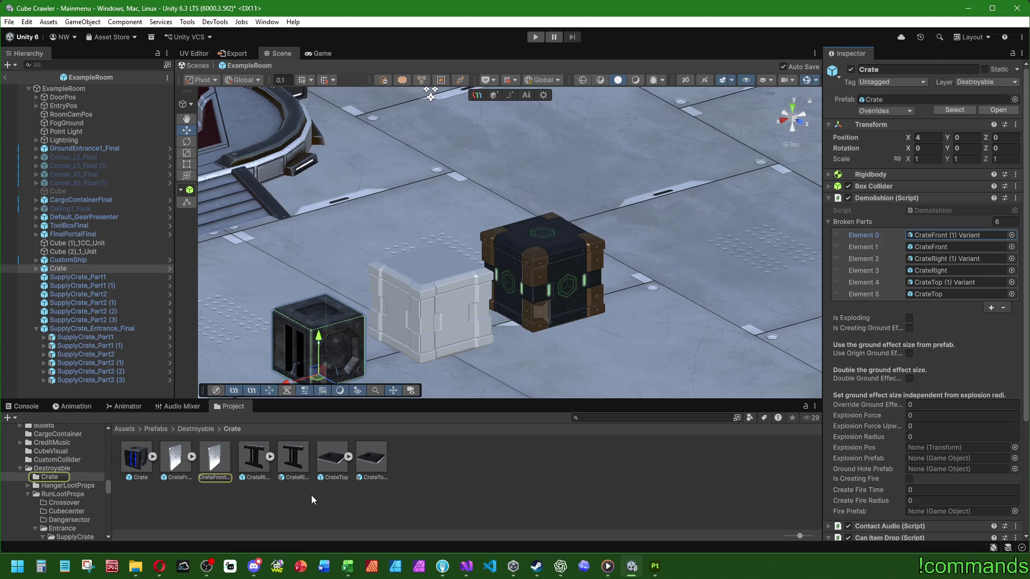
click(220, 457)
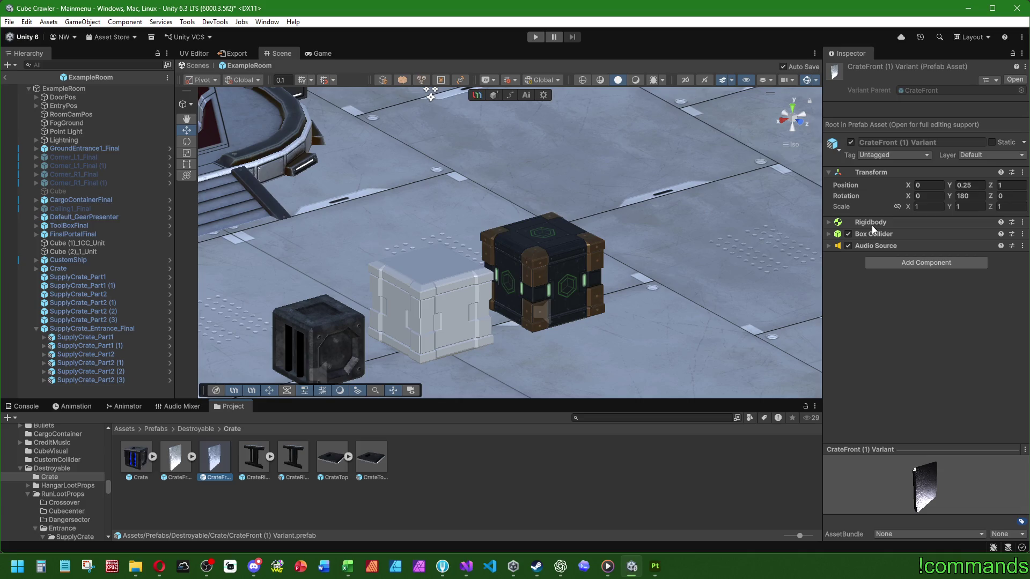
click(177, 457)
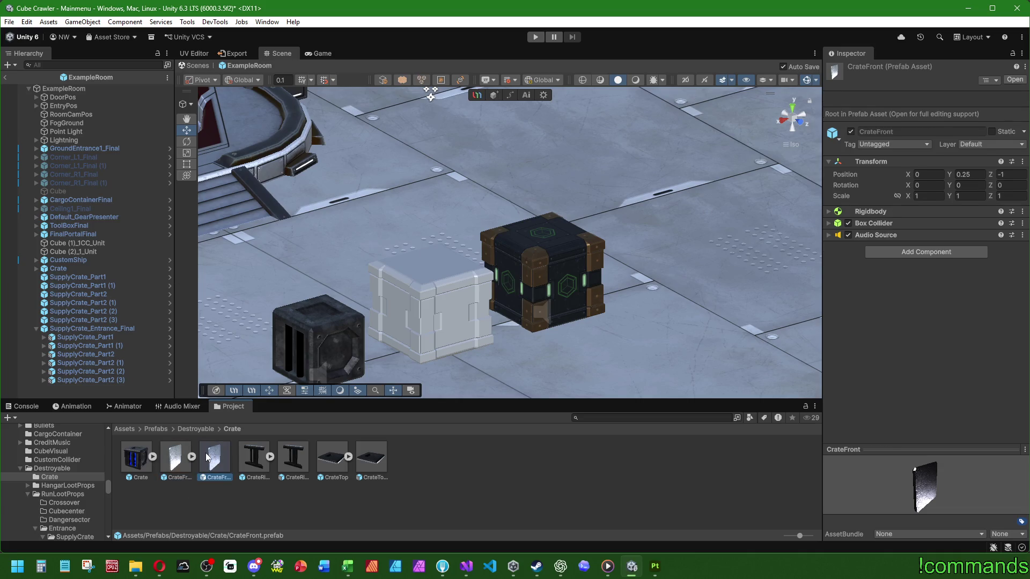
click(214, 457)
click(177, 457)
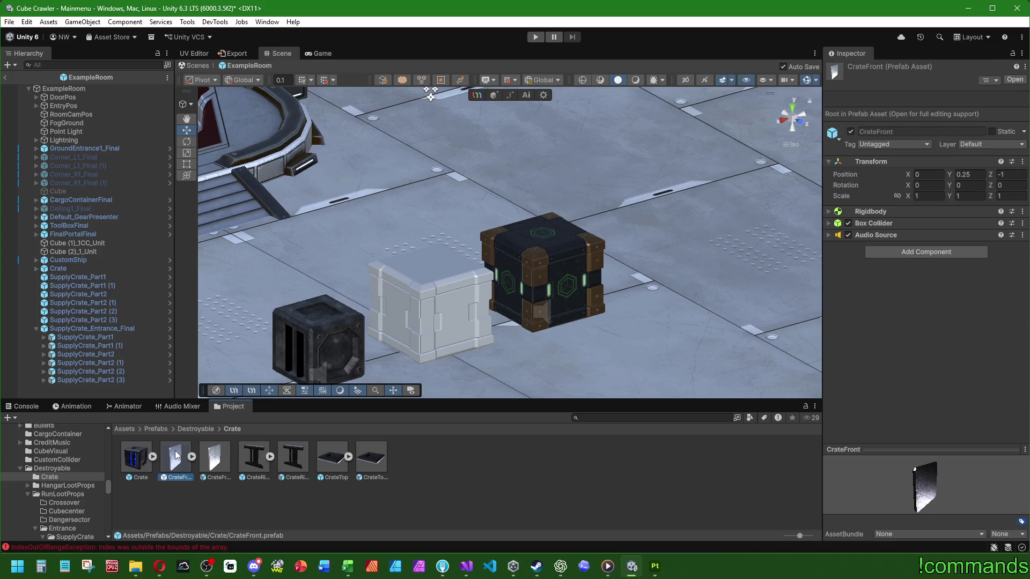
Open the original CrateFront prefab for editing and select its mesh child
double_click(178, 457)
click(81, 96)
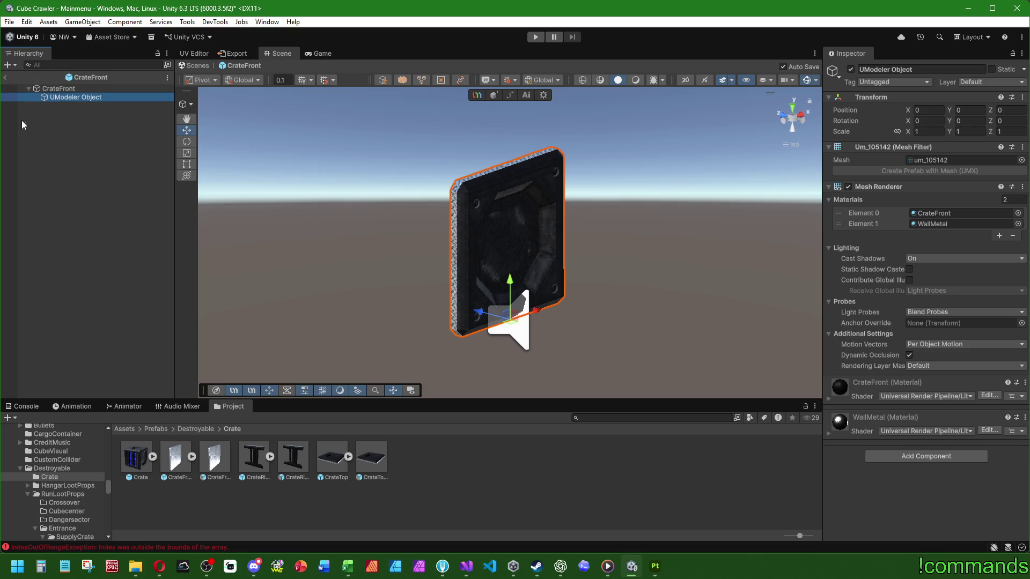
Return to the Mainmenu scene and expand CrateFront's Audio Source, Rigidbody and Box Collider
click(5, 76)
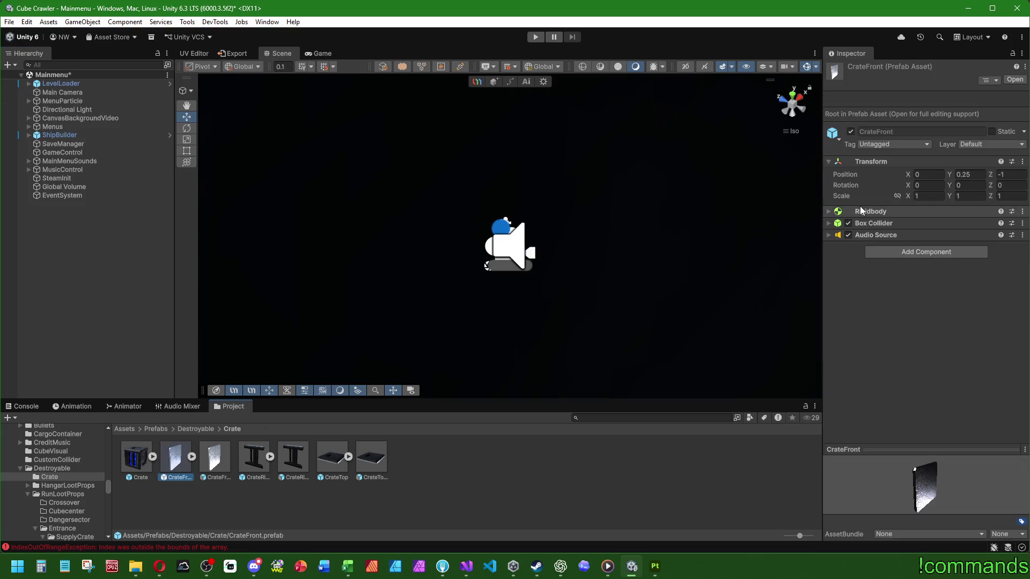
click(828, 235)
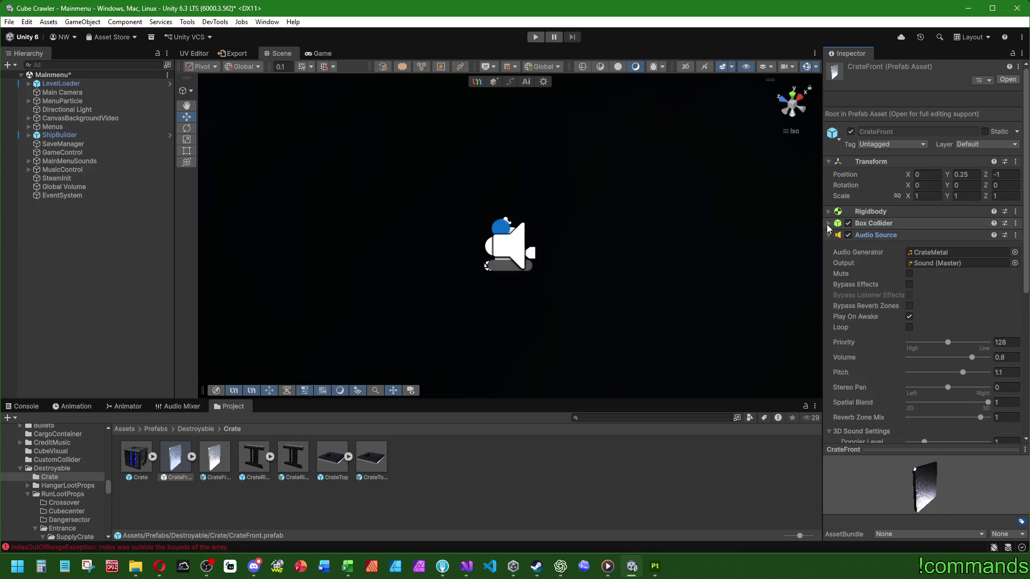
click(828, 222)
click(828, 211)
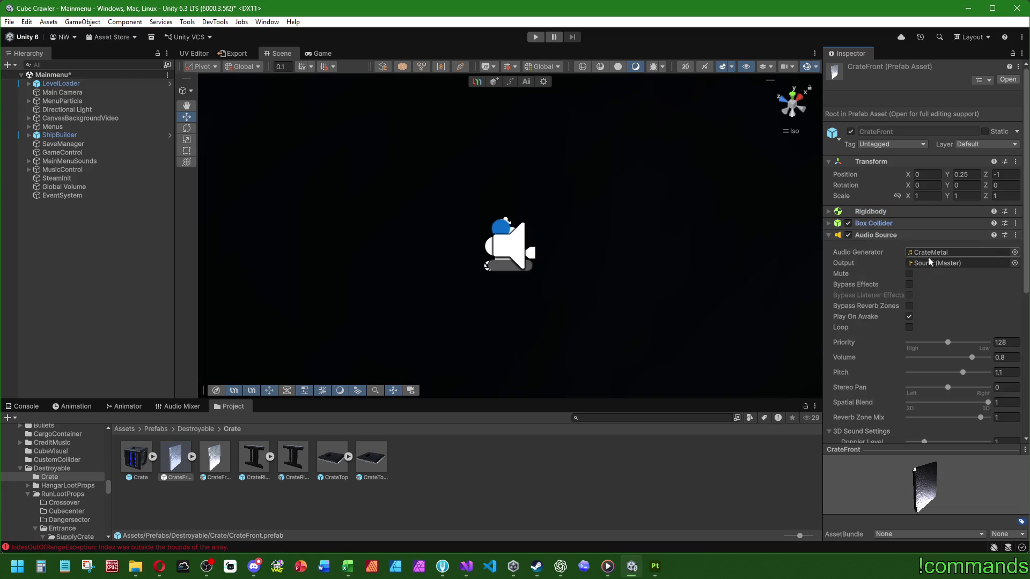
Review the Audio Source's CrateMetal clip, collapse it and select the Crate prefab
click(827, 234)
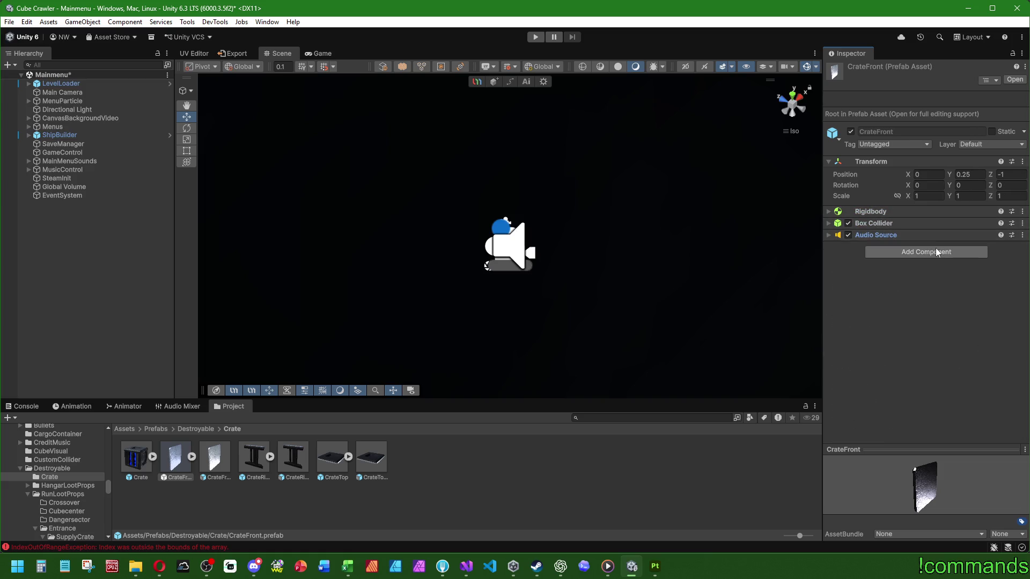
click(829, 233)
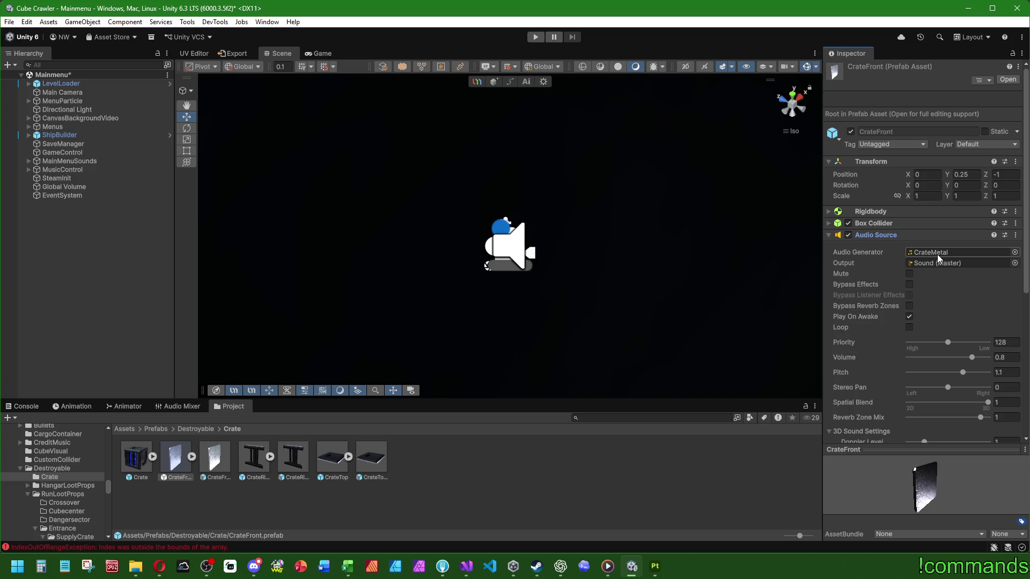
click(828, 234)
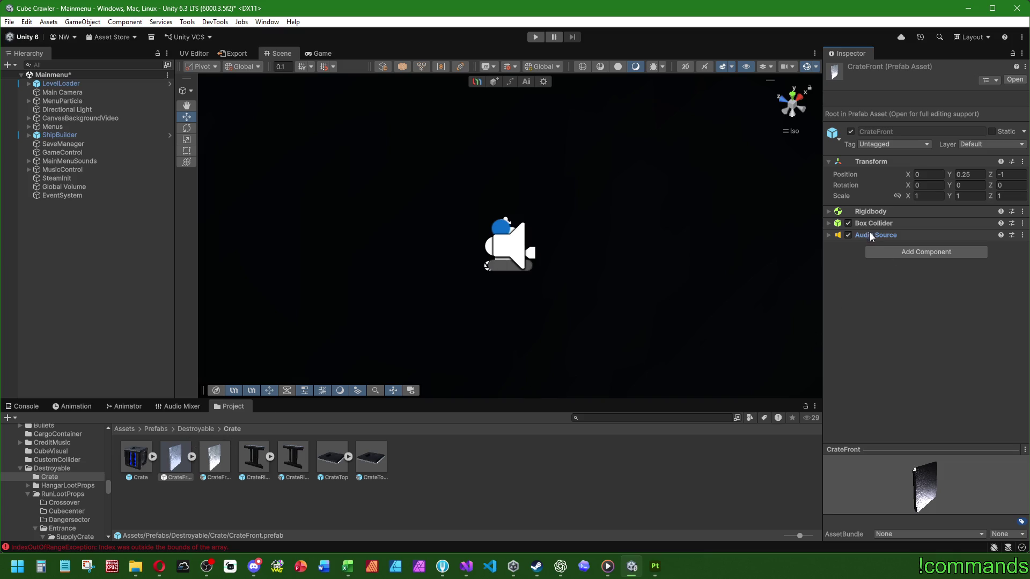
click(135, 460)
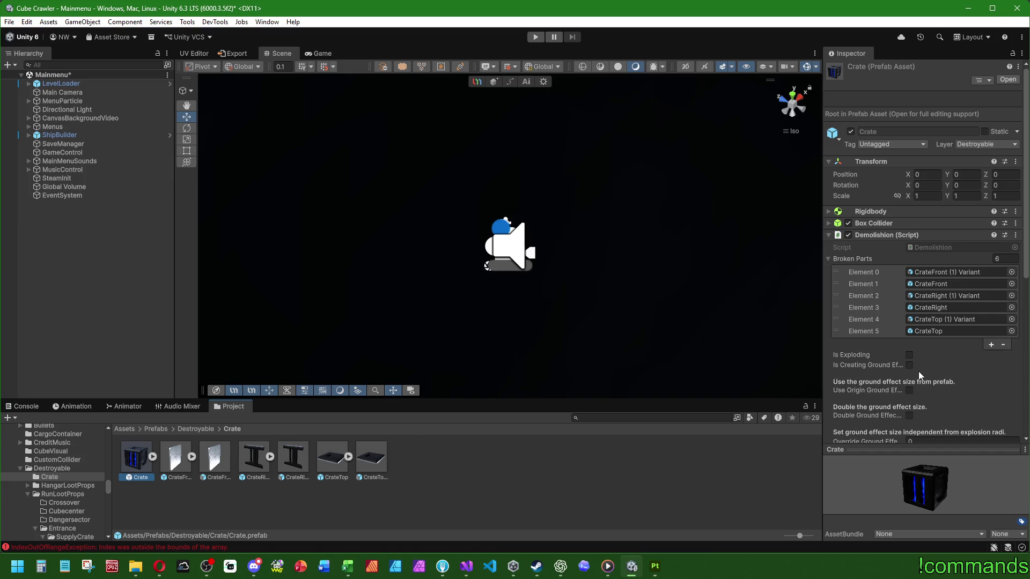
scroll(918, 371, down, 8)
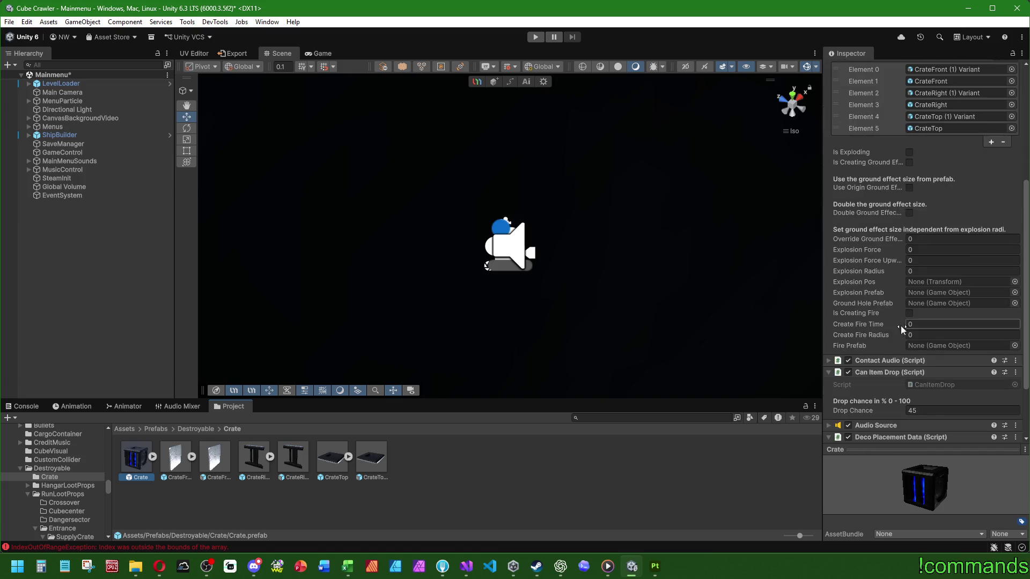
Trace CrateFront's CrateMetal sound to the Explosions folder and go up to the Audio folder
click(828, 345)
click(176, 458)
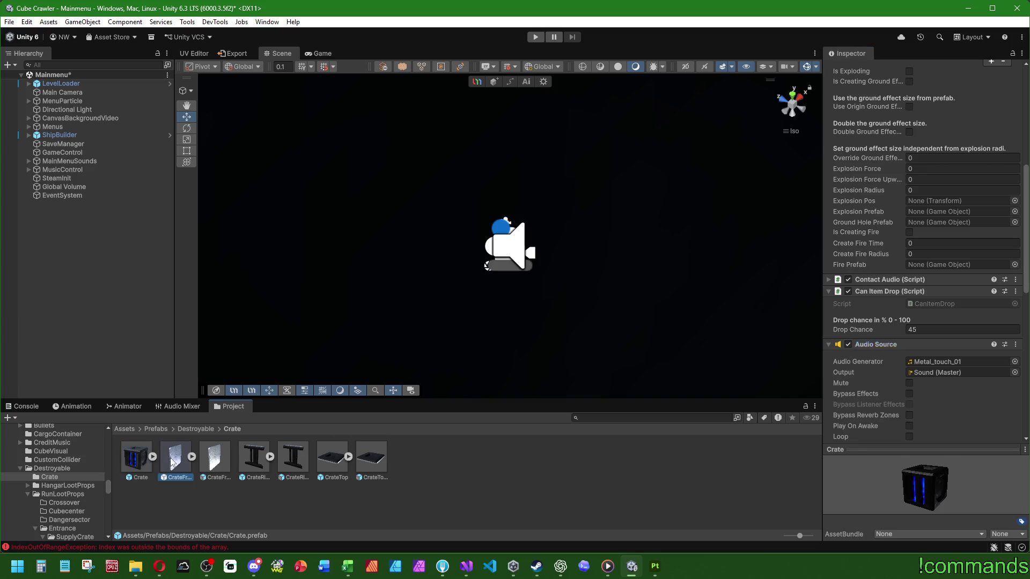
scroll(875, 216, down, 5)
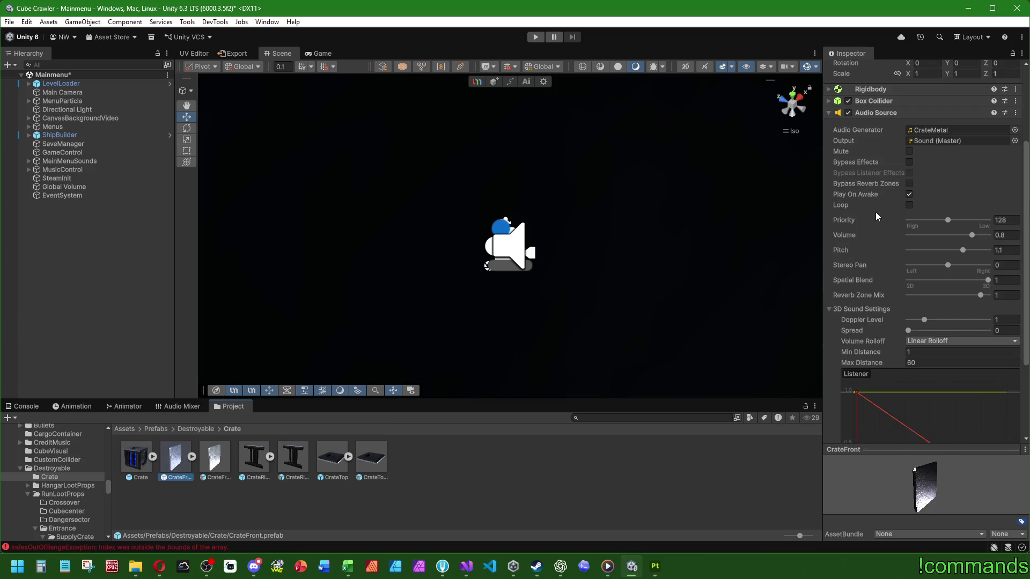
click(926, 131)
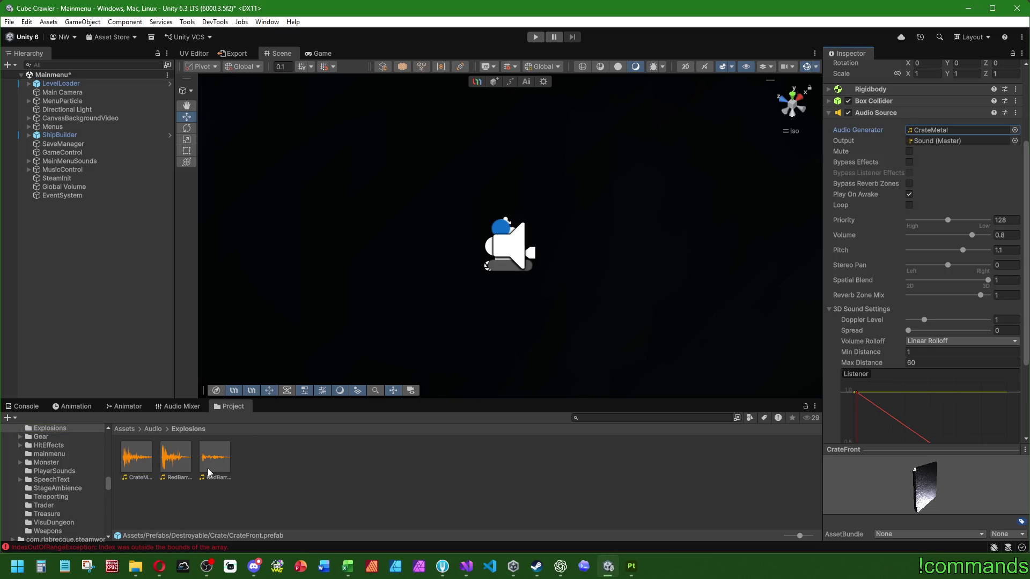
click(153, 429)
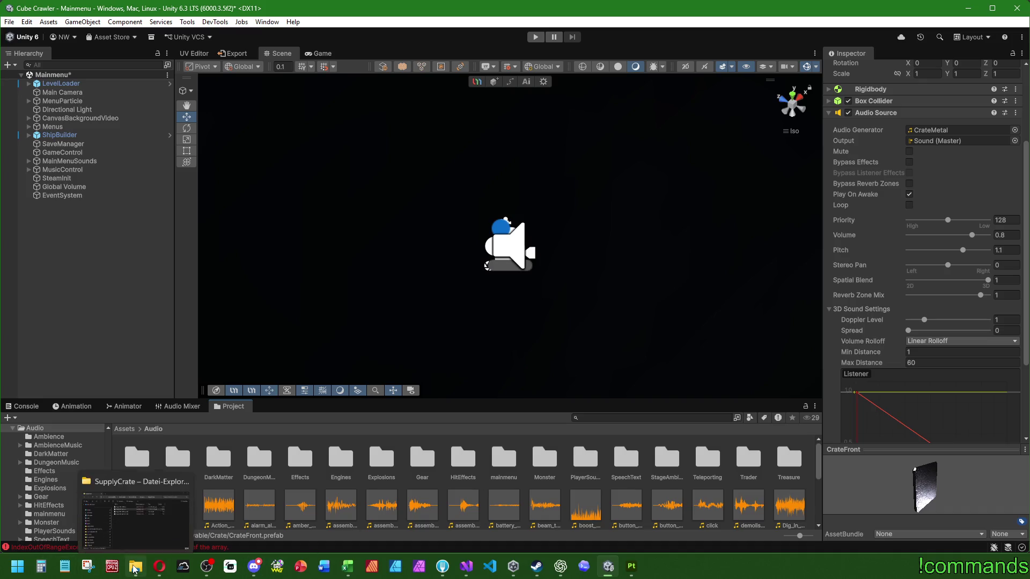
key(super+e)
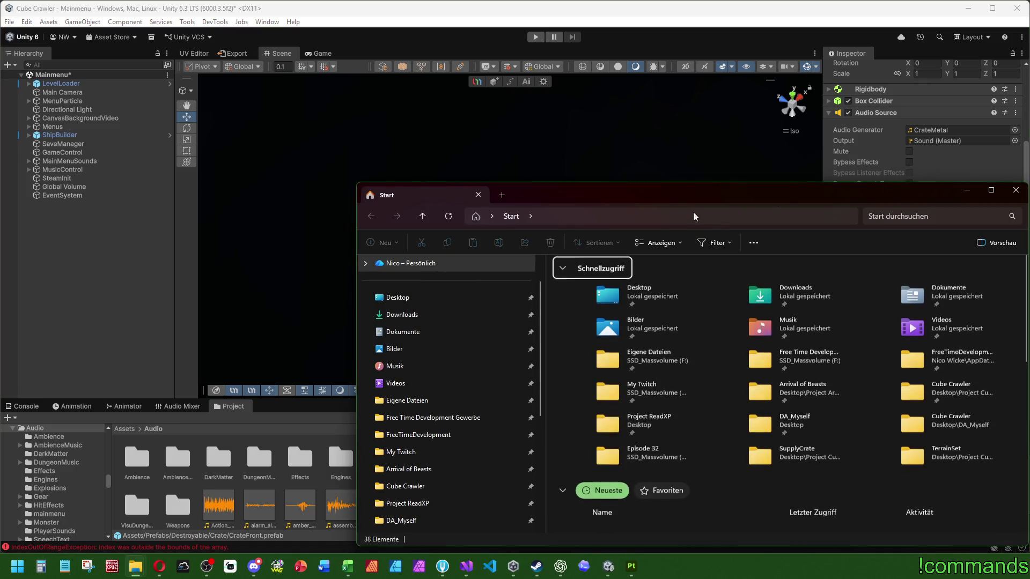
key(alt+Tab)
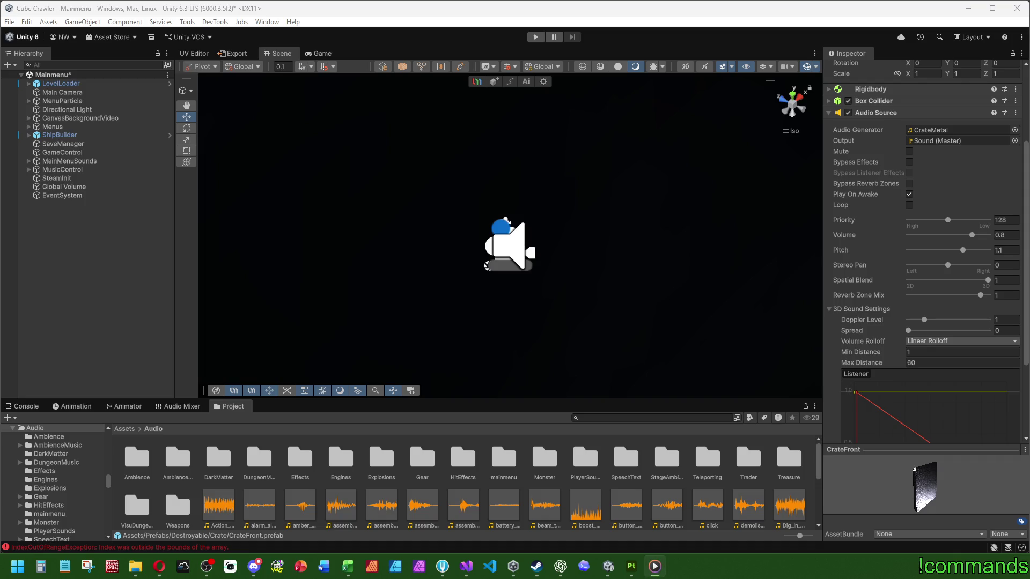
key(alt+Tab)
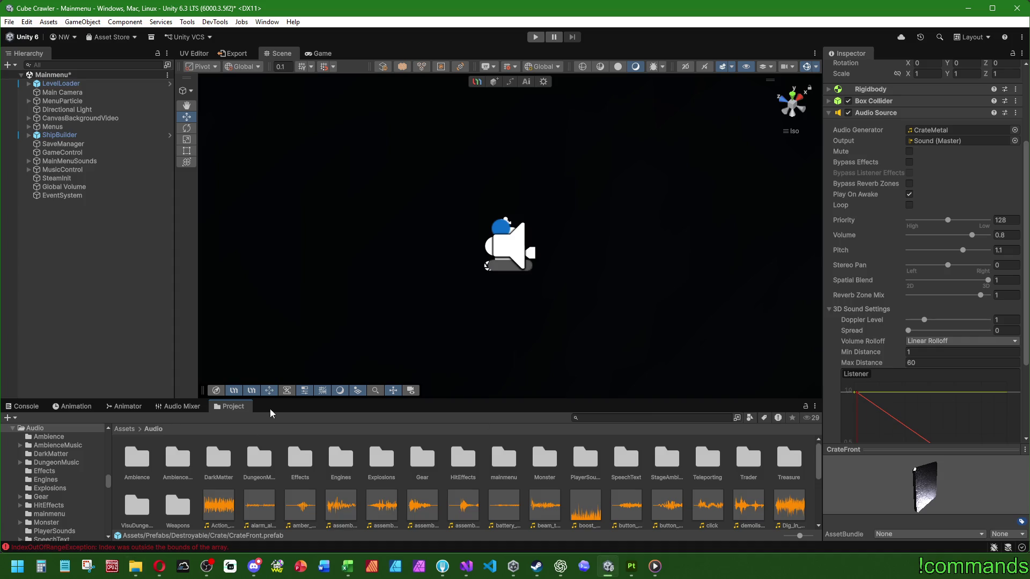
Browse from Assets through Prefabs and World into the Destroyable Crate folder
click(125, 429)
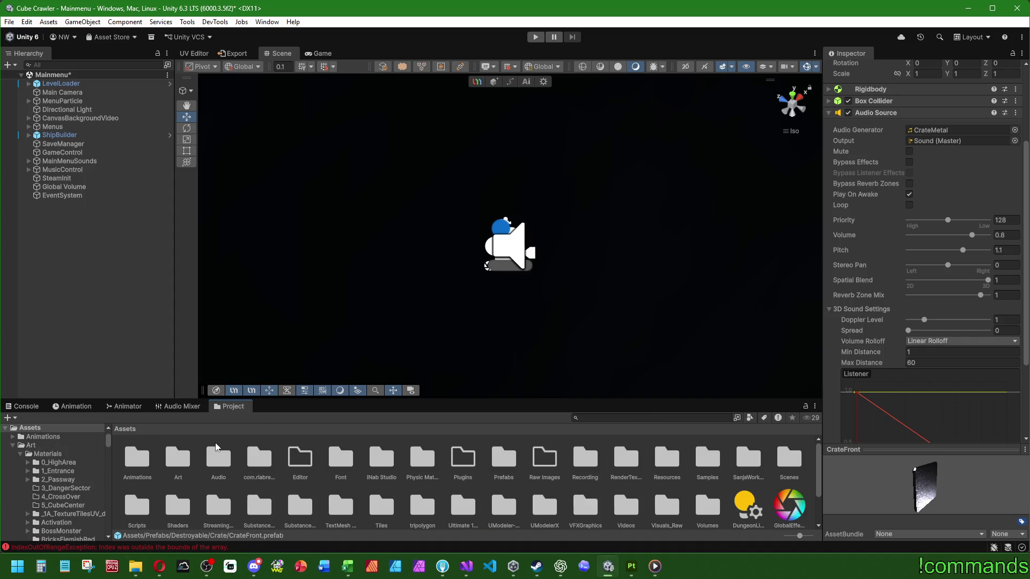
double_click(503, 458)
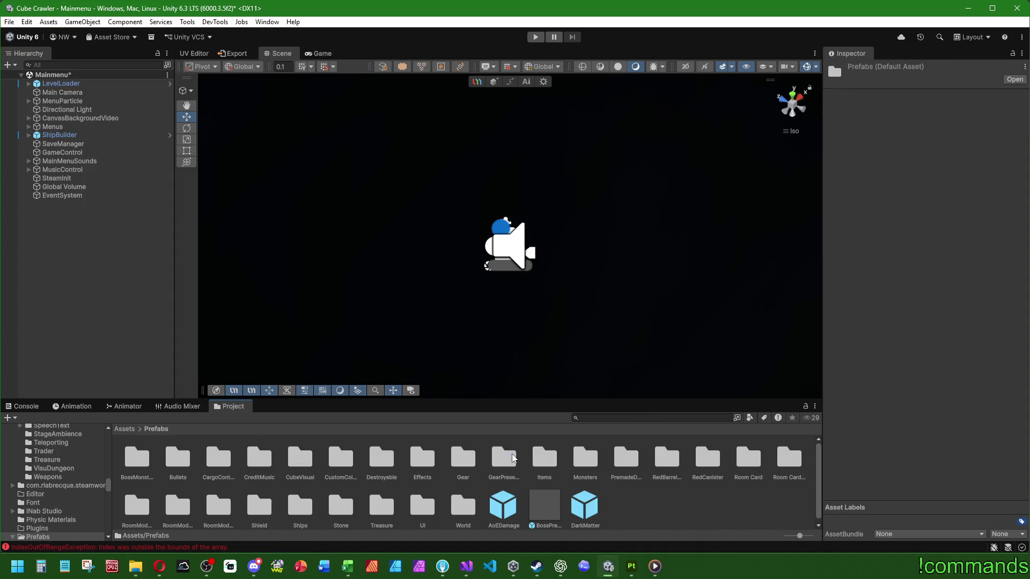
click(181, 458)
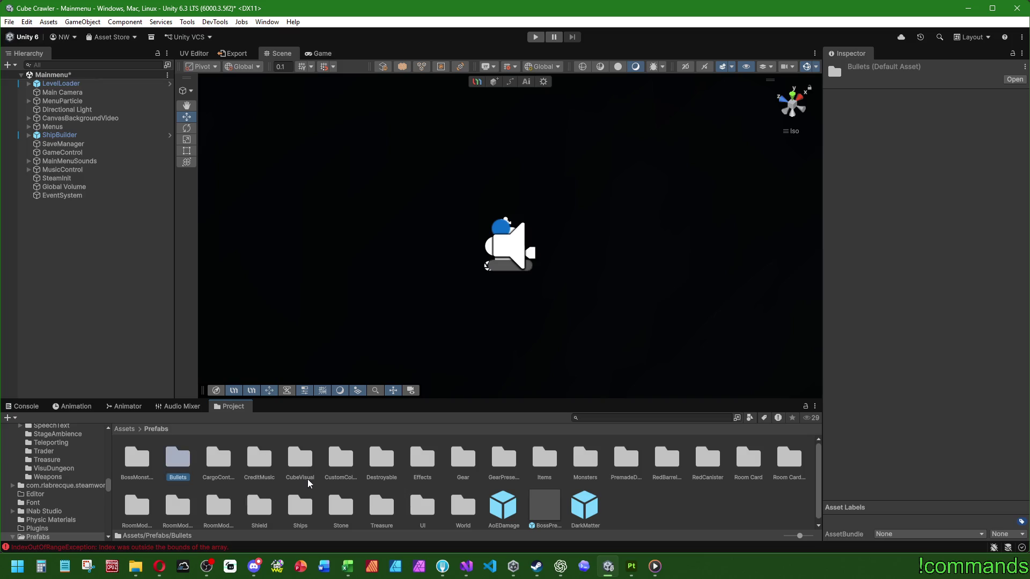
click(465, 507)
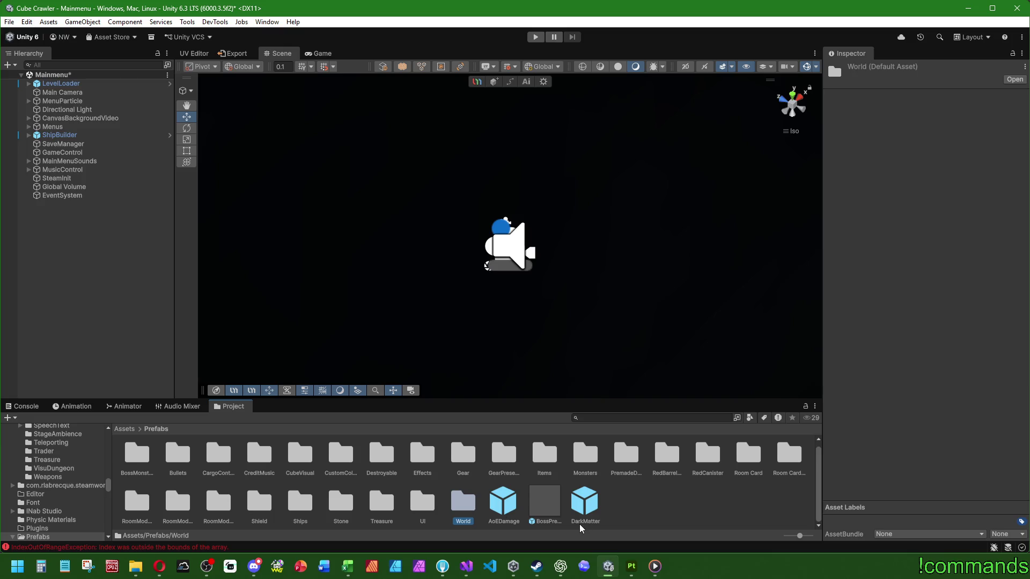
double_click(382, 459)
double_click(138, 459)
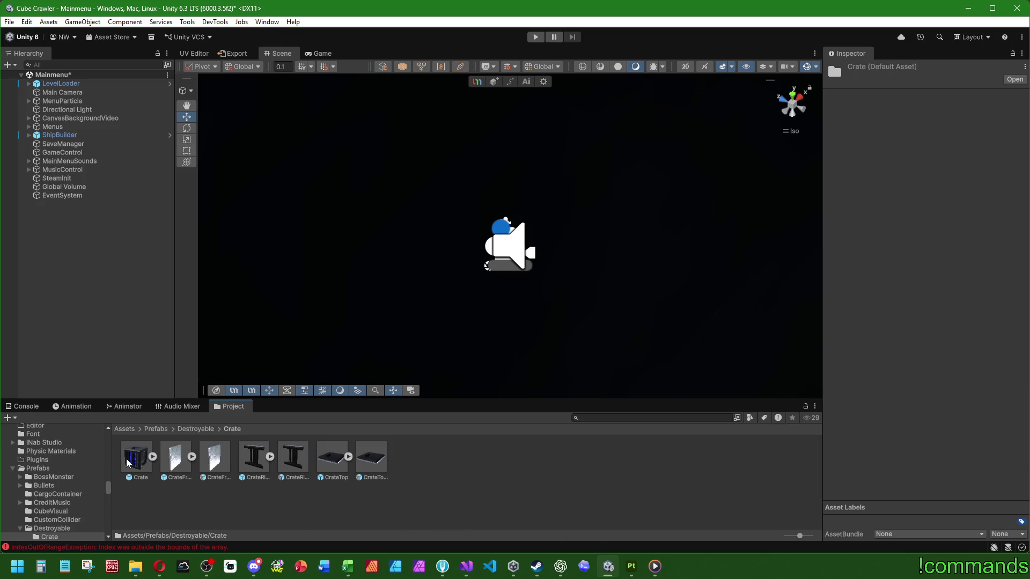
Step through the crate fragment prefabs and their variants, ending on the original CrateFront
click(178, 457)
click(218, 459)
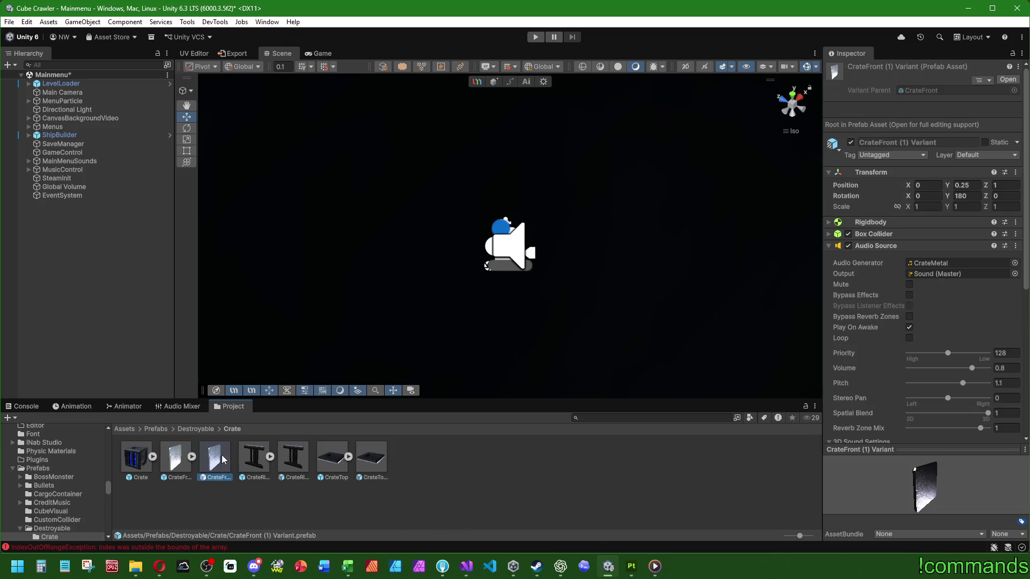
click(251, 457)
click(293, 458)
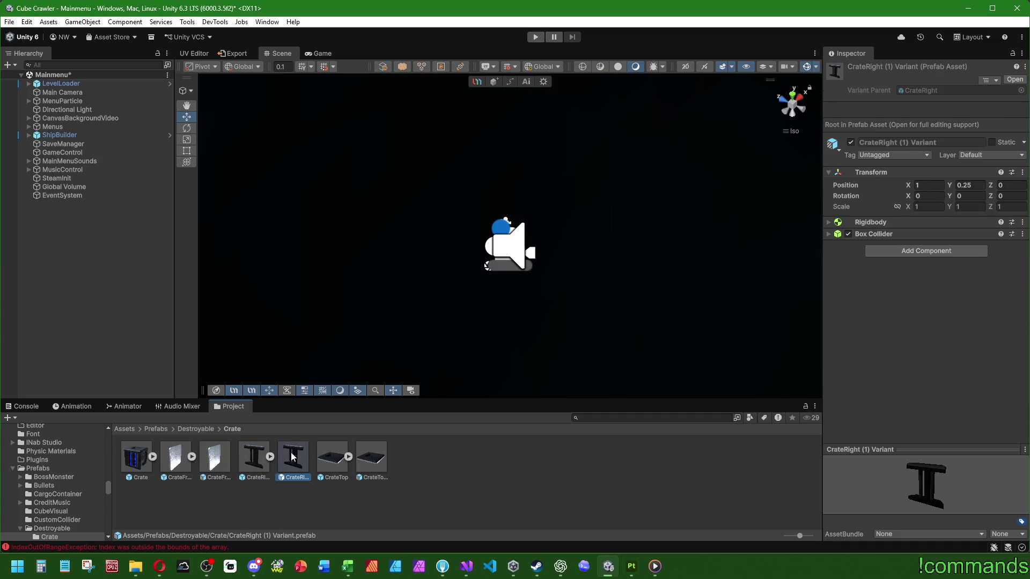
click(333, 458)
click(376, 458)
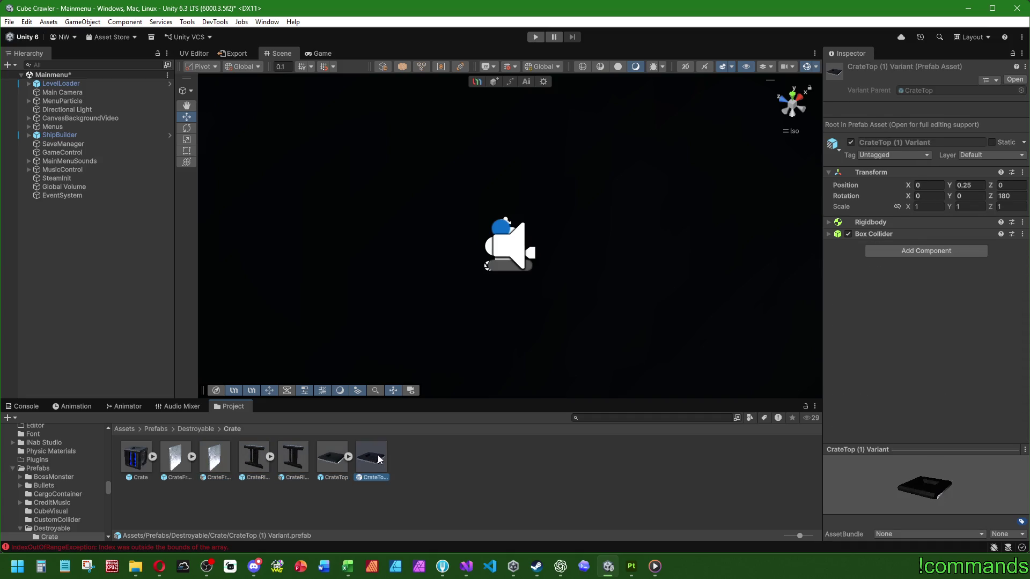
click(224, 464)
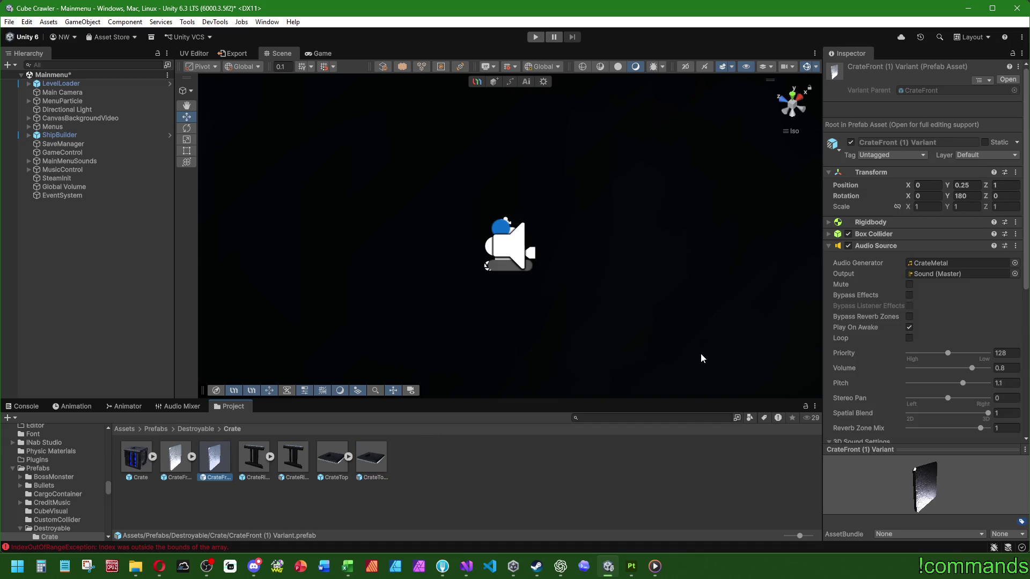
click(179, 457)
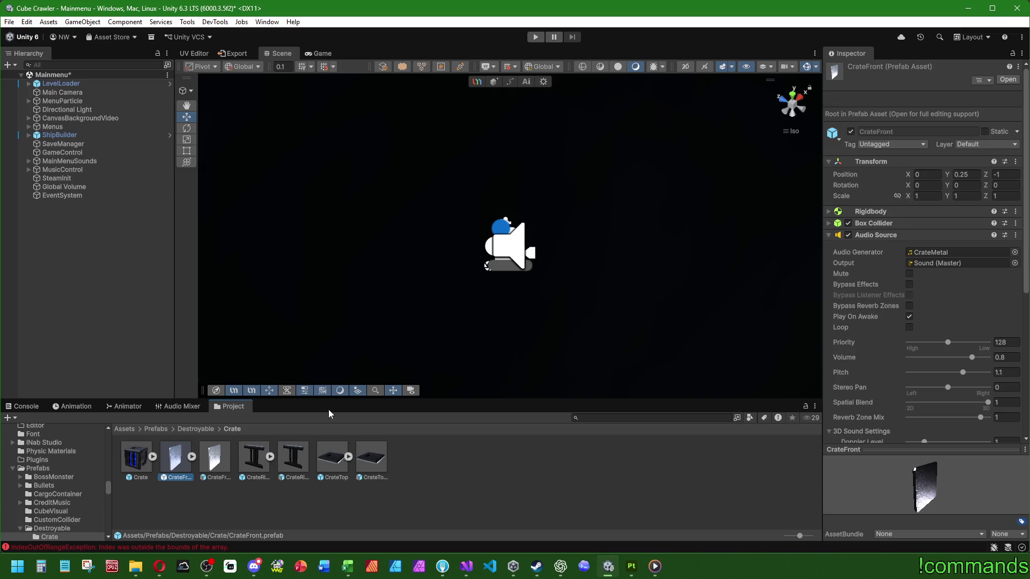
Review CrateFront's Box Collider and Rigidbody settings and copy the Rigidbody component
click(828, 223)
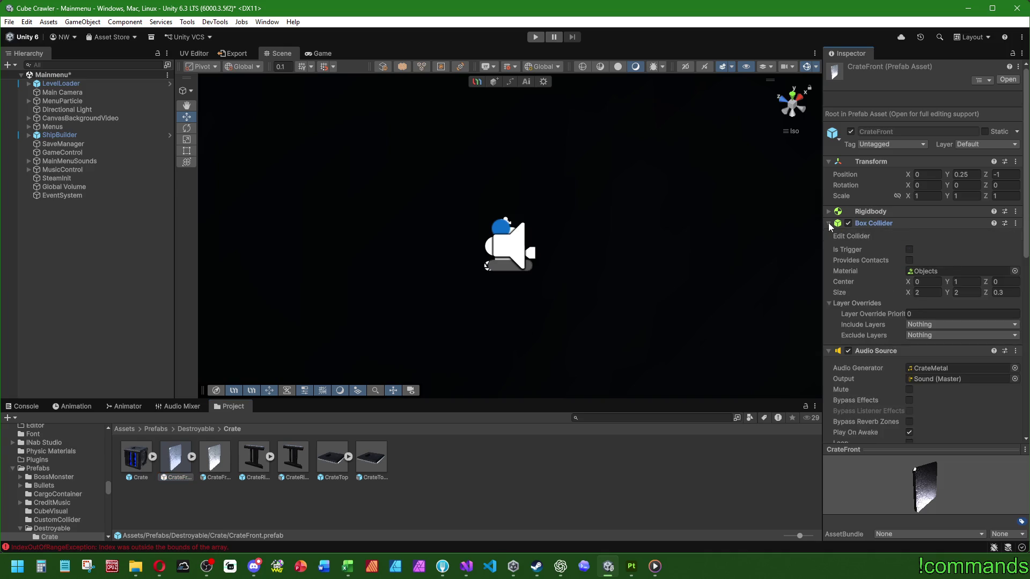
click(861, 211)
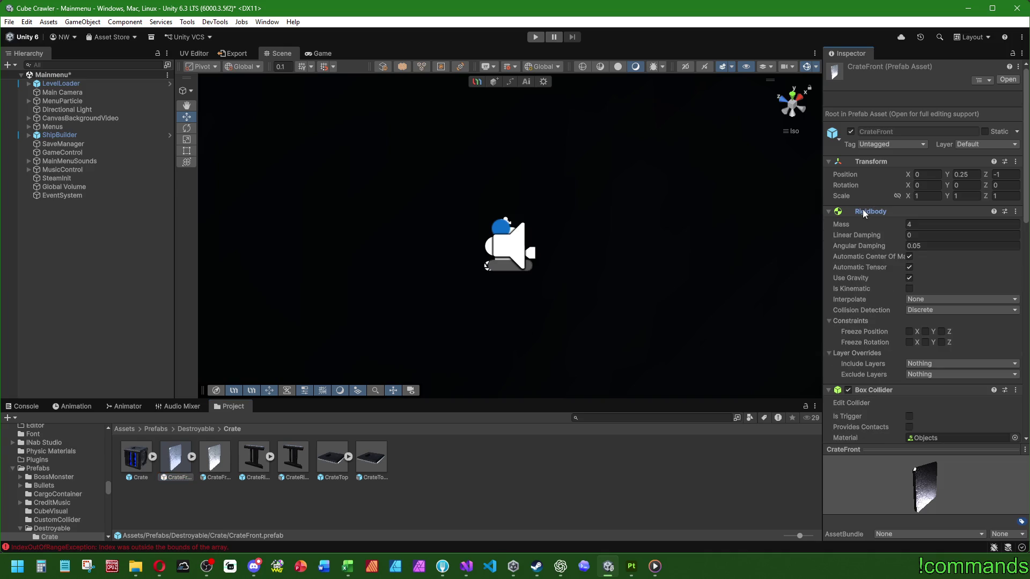
right_click(862, 210)
click(885, 288)
Browse to RunLootProps/Entrance/SupplyCrate and open SupplyCrate_Part1 for prefab editing
click(195, 428)
double_click(215, 455)
double_click(254, 457)
click(139, 458)
double_click(138, 458)
click(215, 458)
double_click(215, 457)
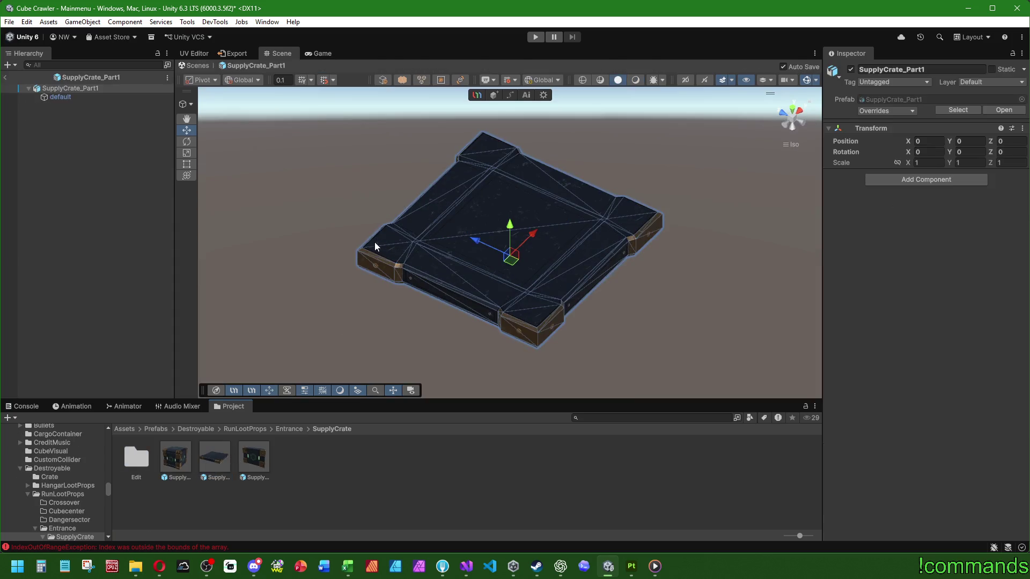
Paste the copied Rigidbody onto SupplyCrate_Part1's root as a new component and set its mass to 5
click(71, 88)
click(890, 183)
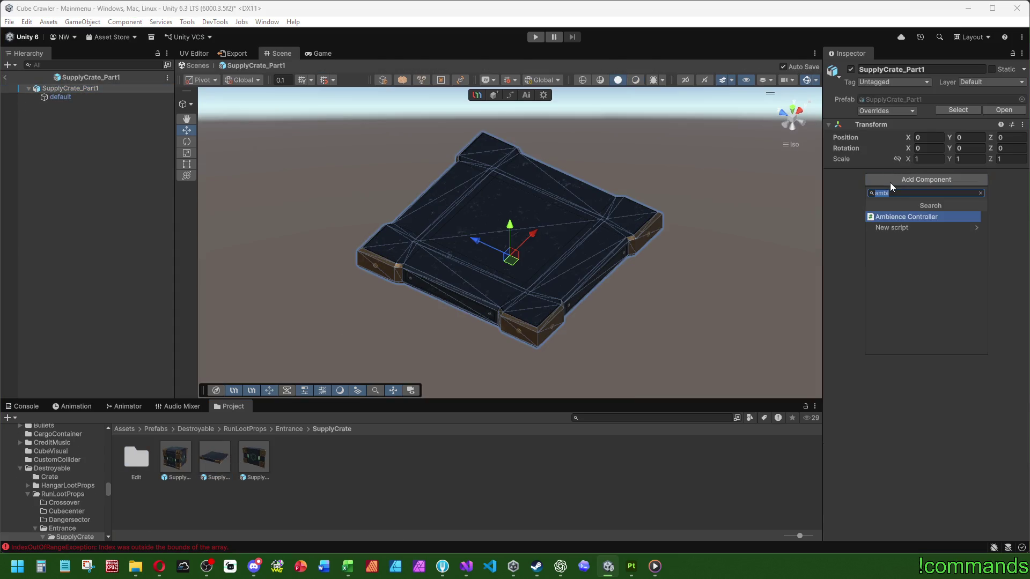
click(860, 149)
right_click(861, 129)
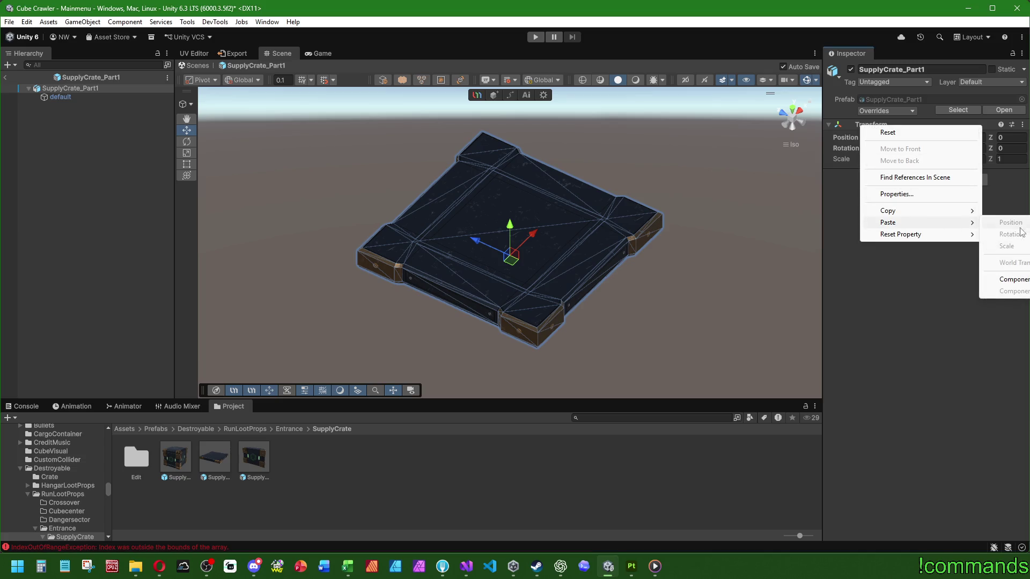
click(1012, 279)
mouse_move(563, 242)
mouse_down()
mouse_move(608, 198)
mouse_move(616, 222)
mouse_up()
double_click(949, 187)
text(5)
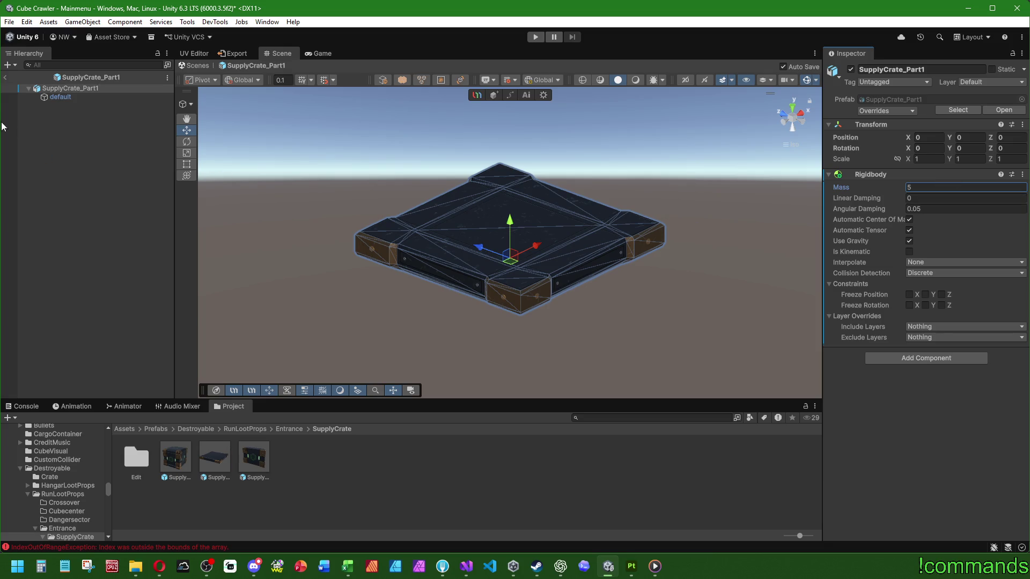
Add a Box Collider component via the 'box' search
click(912, 361)
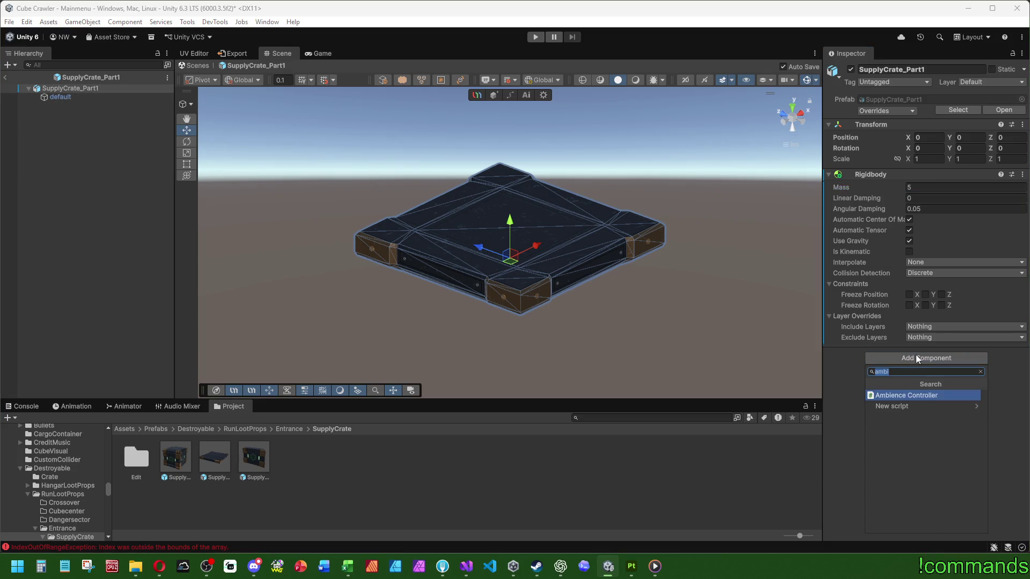
text(box)
key(Return)
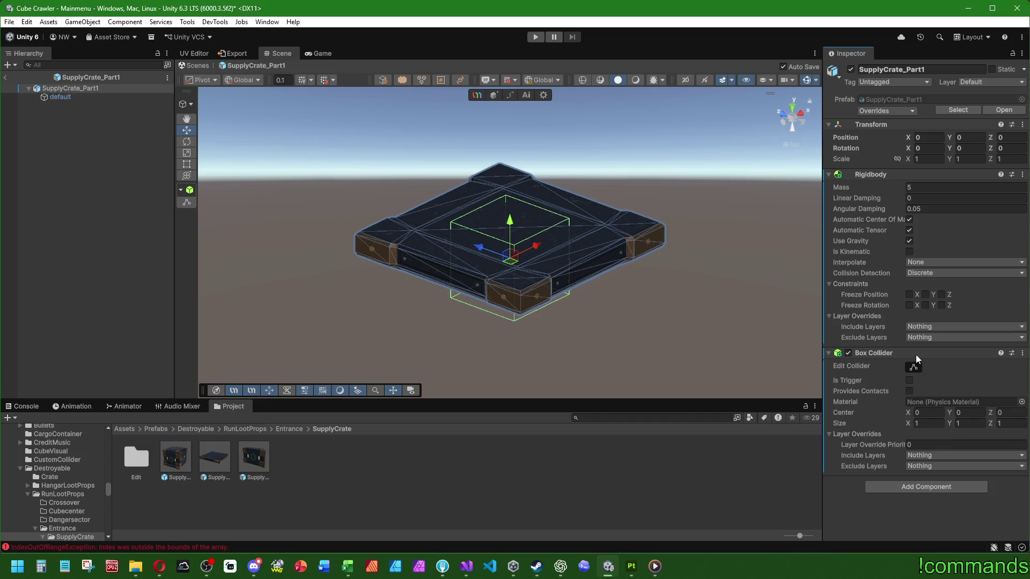
Set the Box Collider size to 2.5 × 0.3 × 2.5 with a first centre Y of 0.15
drag(533, 298, 514, 299)
click(926, 424)
text(2.5)
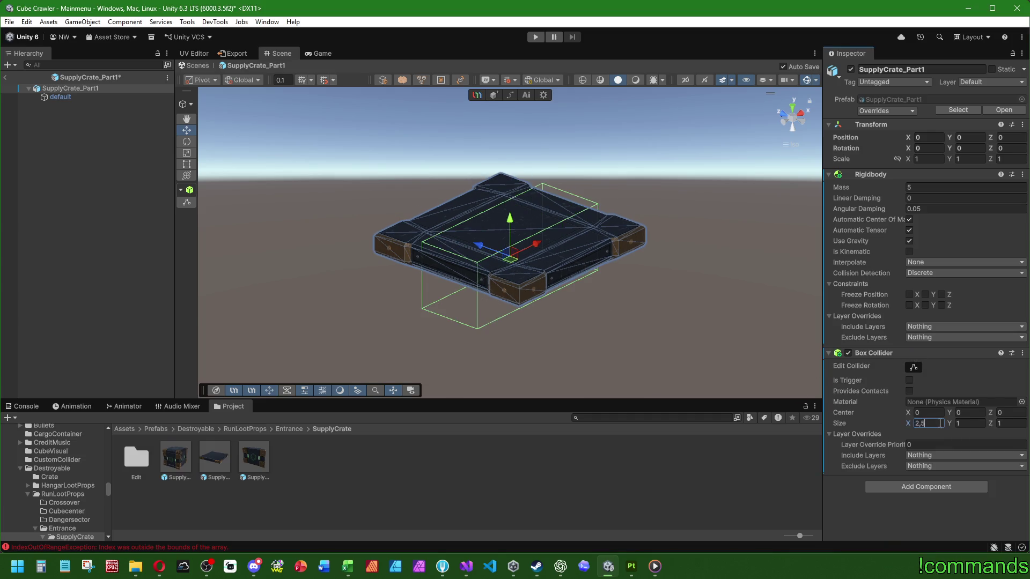
click(964, 423)
text(2.5)
key(Tab)
text(2.5)
click(963, 423)
text(0.4)
key(Return)
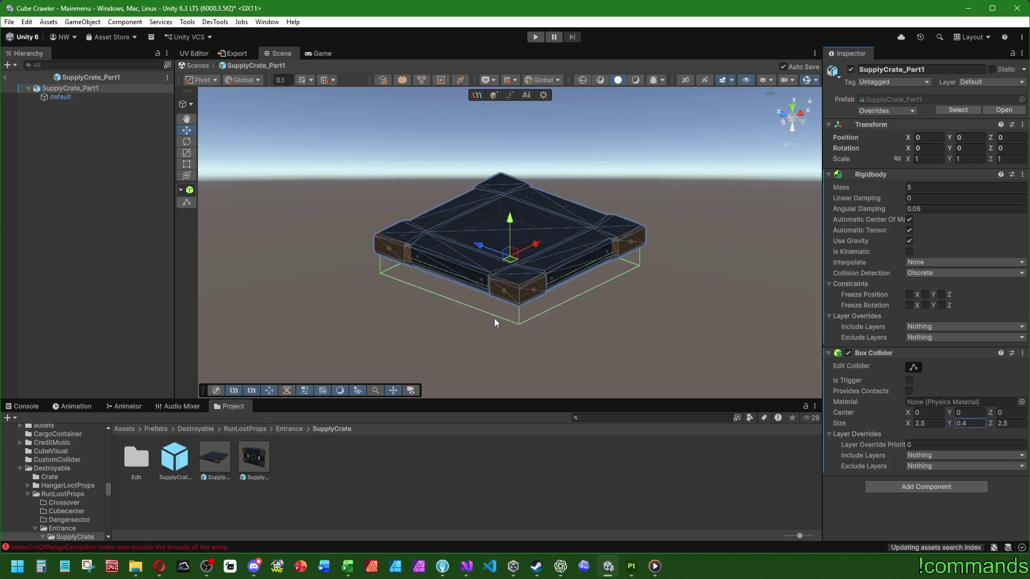
text(0.2)
key(Return)
mouse_move(510, 278)
mouse_down()
mouse_move(805, 339)
mouse_move(760, 290)
mouse_up()
text(0.15)
key(Return)
click(962, 423)
text(0.3)
key(Return)
Nudge the collider height and centre Y repeatedly while orbiting, keeping height 0.3 and centre 0.15
mouse_move(670, 310)
mouse_down()
mouse_move(683, 256)
mouse_move(692, 266)
mouse_up()
click(962, 413)
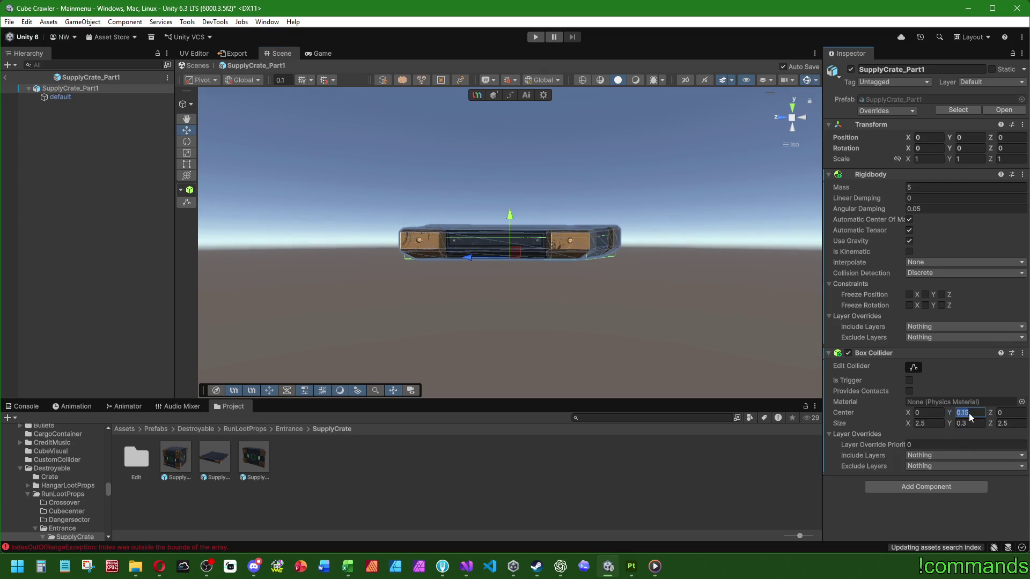
text(0)
key(Return)
text(0.3)
key(Return)
mouse_move(692, 321)
mouse_down()
mouse_move(724, 293)
mouse_move(716, 277)
mouse_up()
click(962, 424)
text(0.4)
key(Return)
click(963, 413)
text(0.2)
key(Return)
mouse_move(649, 319)
mouse_down()
mouse_move(664, 328)
mouse_move(644, 318)
mouse_up()
click(962, 424)
text(0.3)
key(Return)
click(962, 413)
text(0.15)
key(Return)
From the Left side view raise the collider centre Y to 0.25 so it fits the flat panel
drag(579, 305, 564, 314)
drag(949, 413, 955, 412)
click(800, 117)
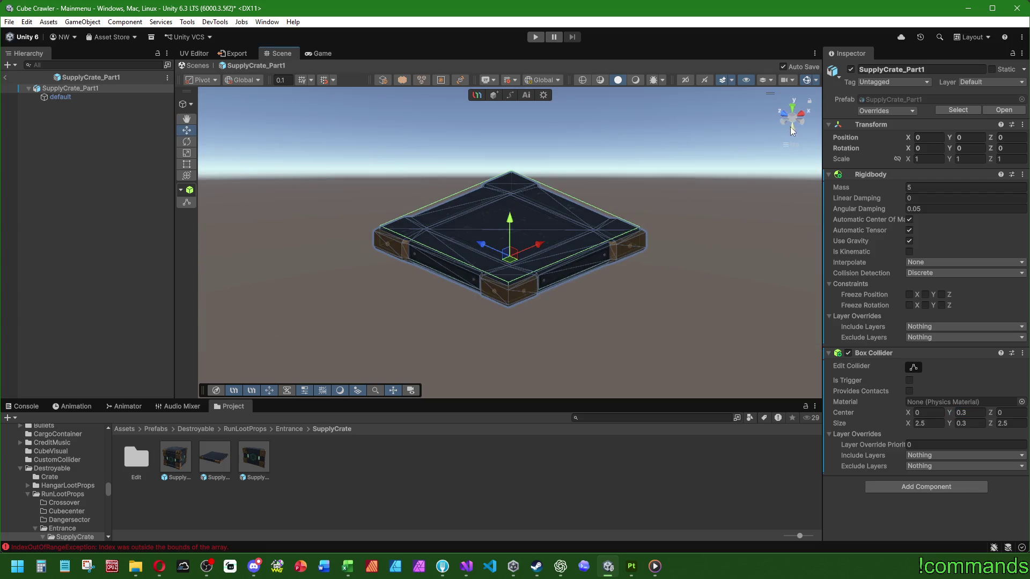
click(800, 117)
click(965, 412)
text(0.)
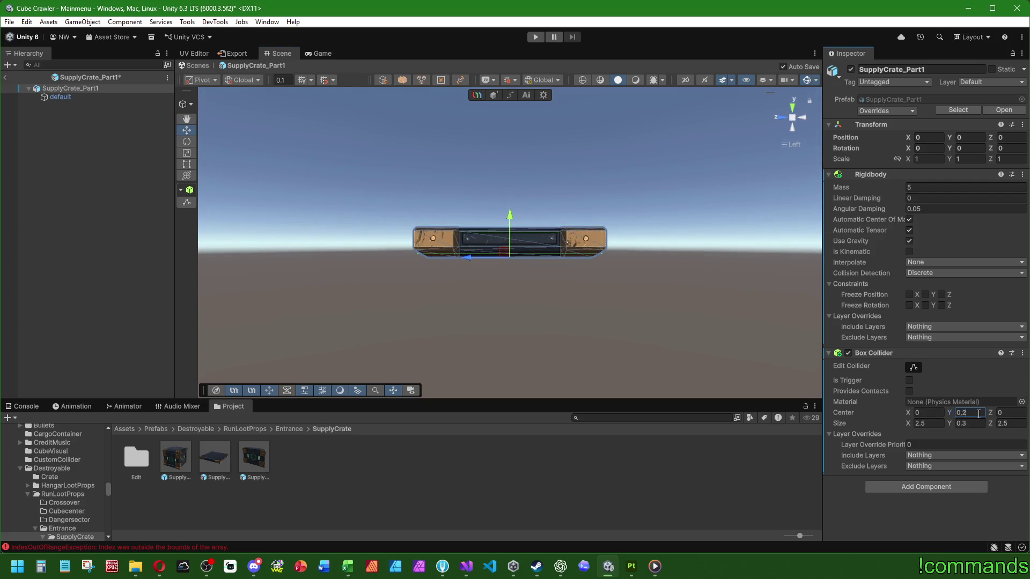
text(25)
key(Return)
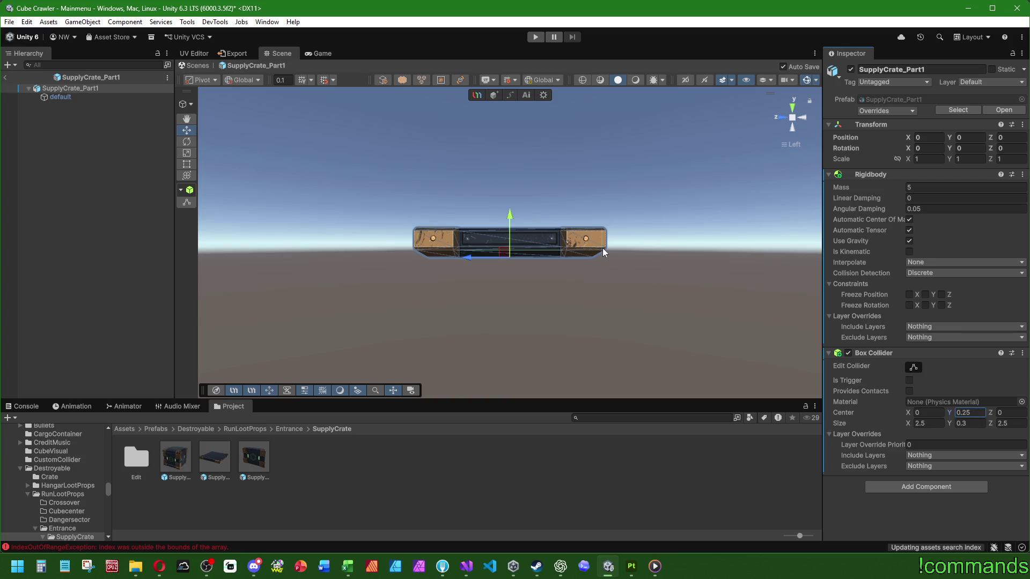
mouse_move(603, 248)
mouse_down()
mouse_move(555, 300)
mouse_move(411, 313)
mouse_up()
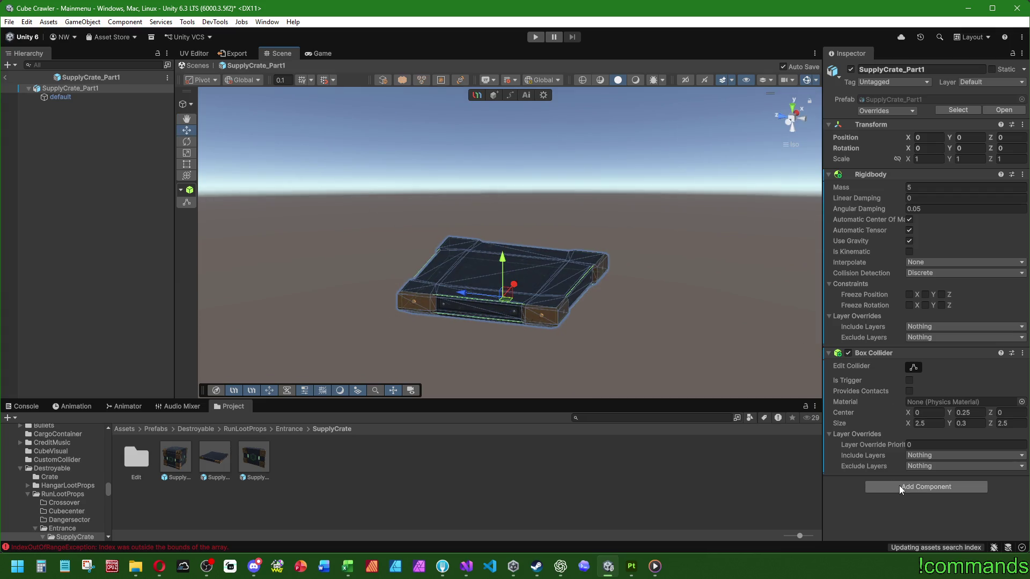
click(830, 174)
Copy CrateFront's Audio Source component from the Crate prefabs folder
right_click(878, 186)
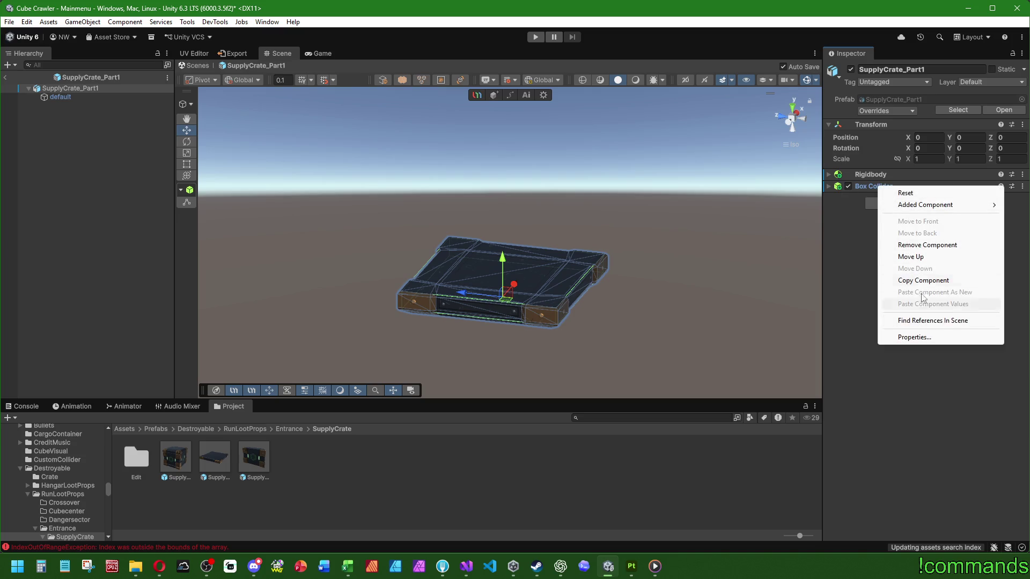
click(903, 430)
click(336, 479)
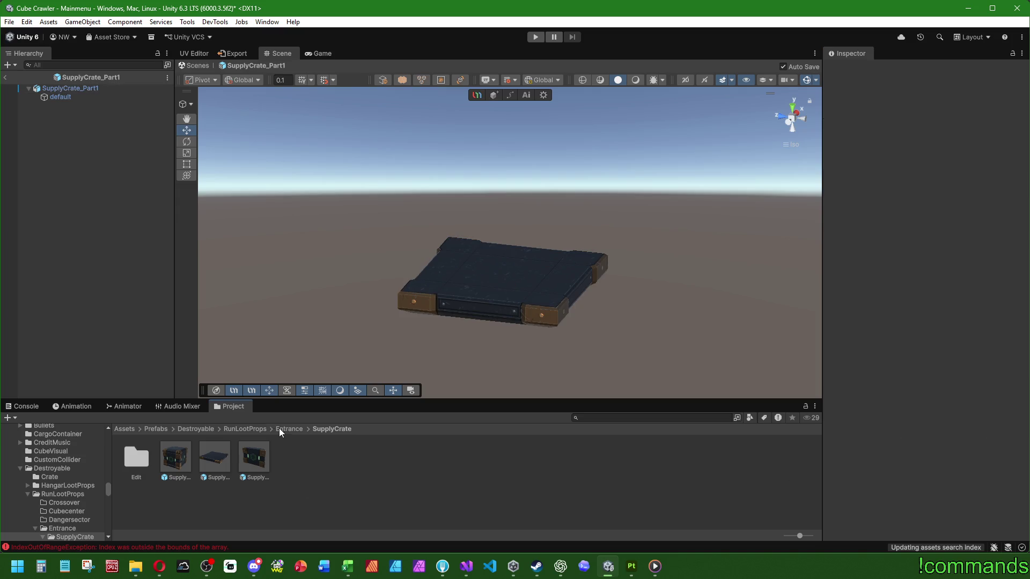
click(50, 476)
click(174, 458)
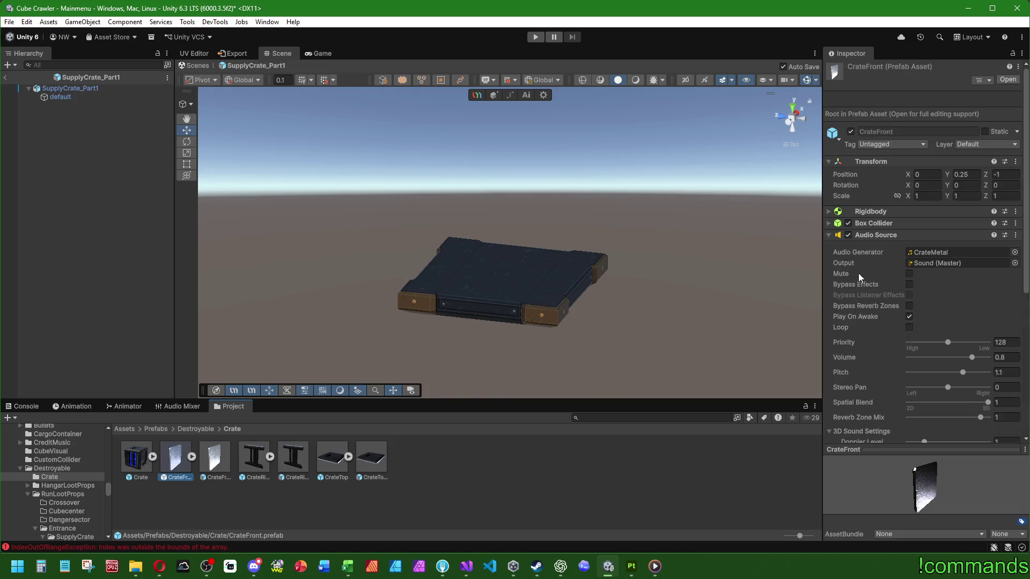
right_click(886, 235)
click(931, 318)
click(111, 90)
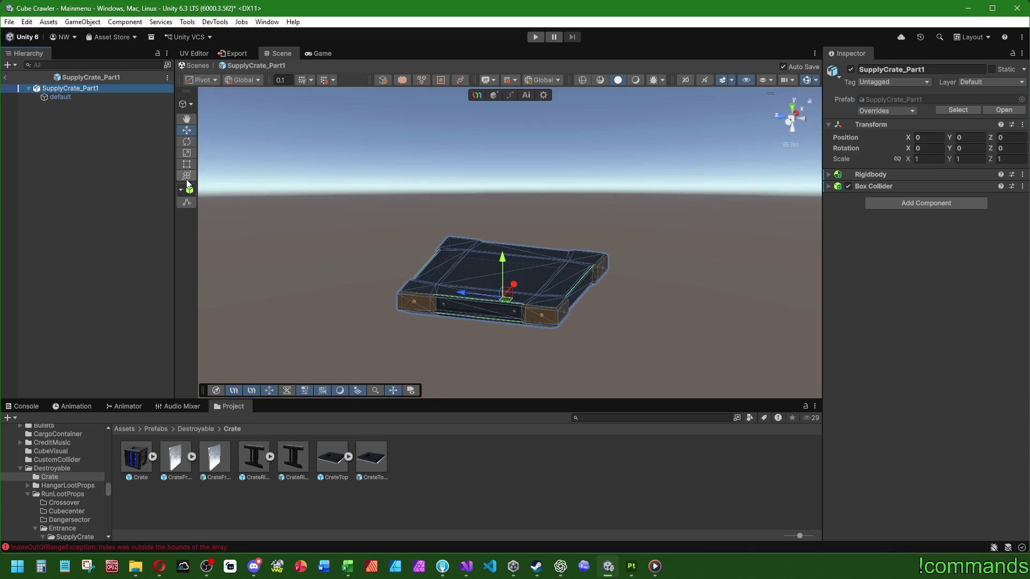
click(109, 170)
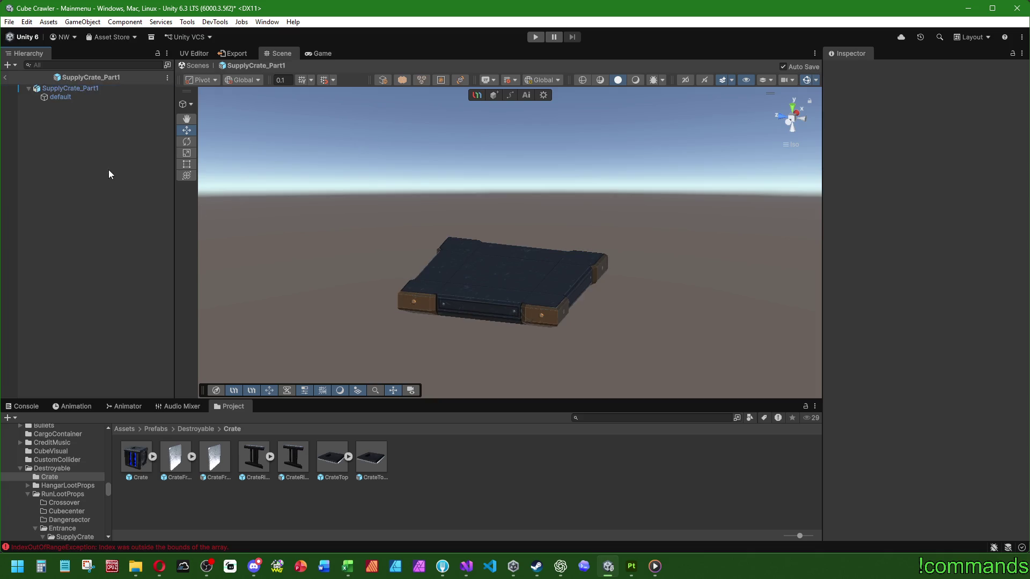
Leave prefab editing and browse to the RunLootProps/Entrance/SupplyCrate folder
click(8, 78)
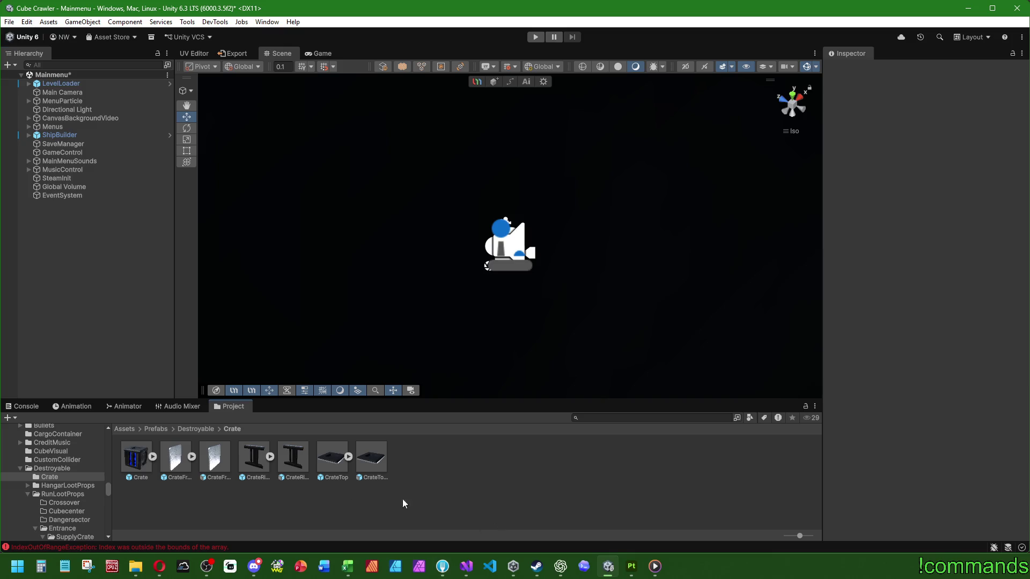
click(26, 406)
click(225, 407)
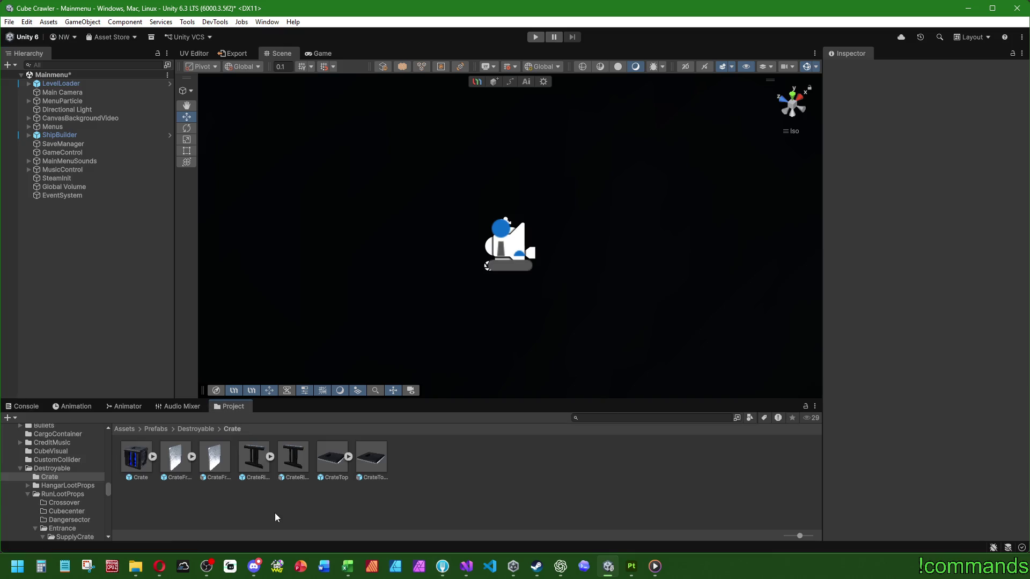
click(175, 456)
click(539, 494)
click(195, 429)
double_click(216, 459)
double_click(265, 458)
double_click(137, 456)
Open SupplyCrate_Entrance_Final for editing and review its Contact Audio and existing components
click(179, 449)
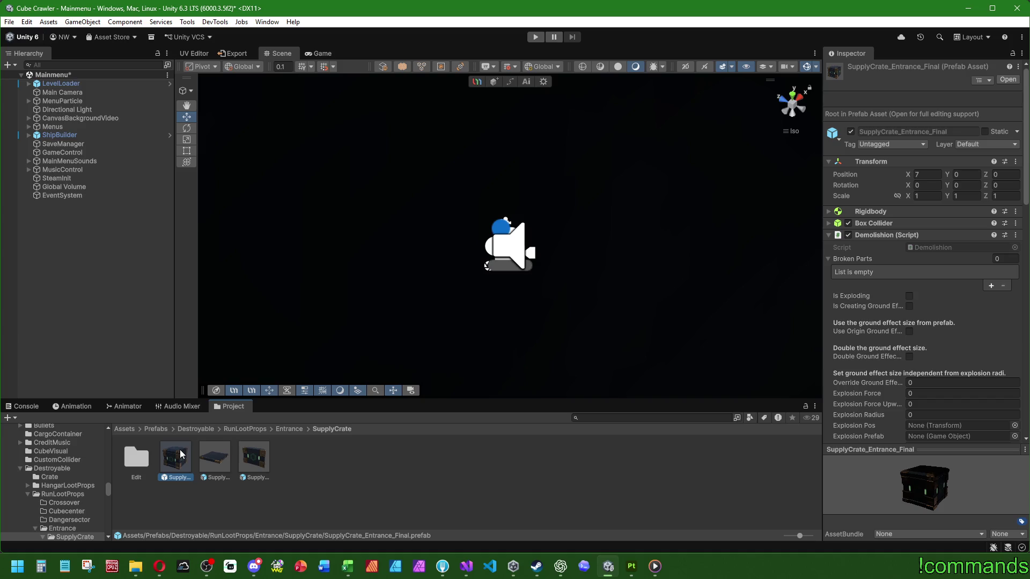
double_click(179, 450)
drag(402, 273, 419, 274)
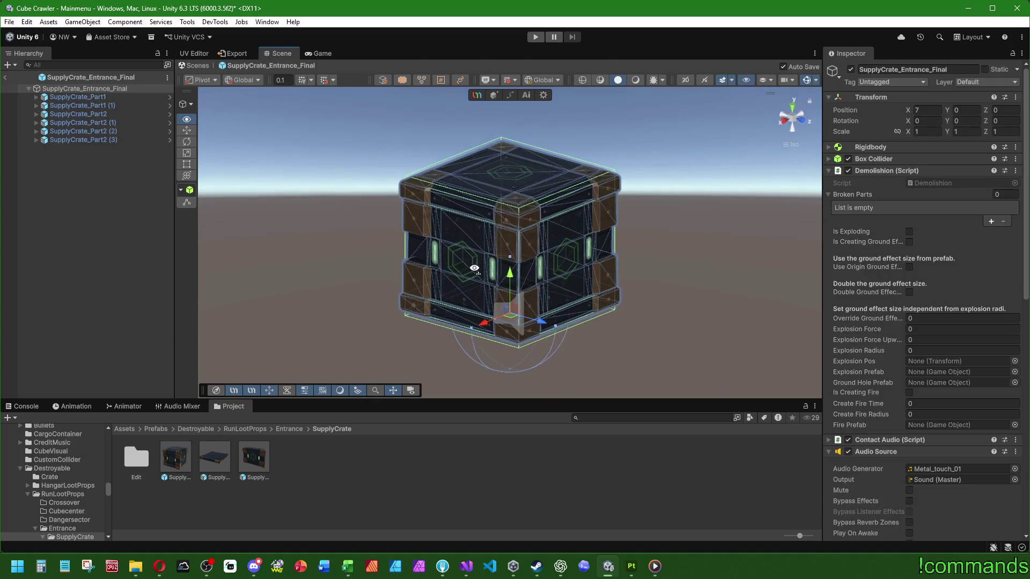
scroll(866, 309, down, 3)
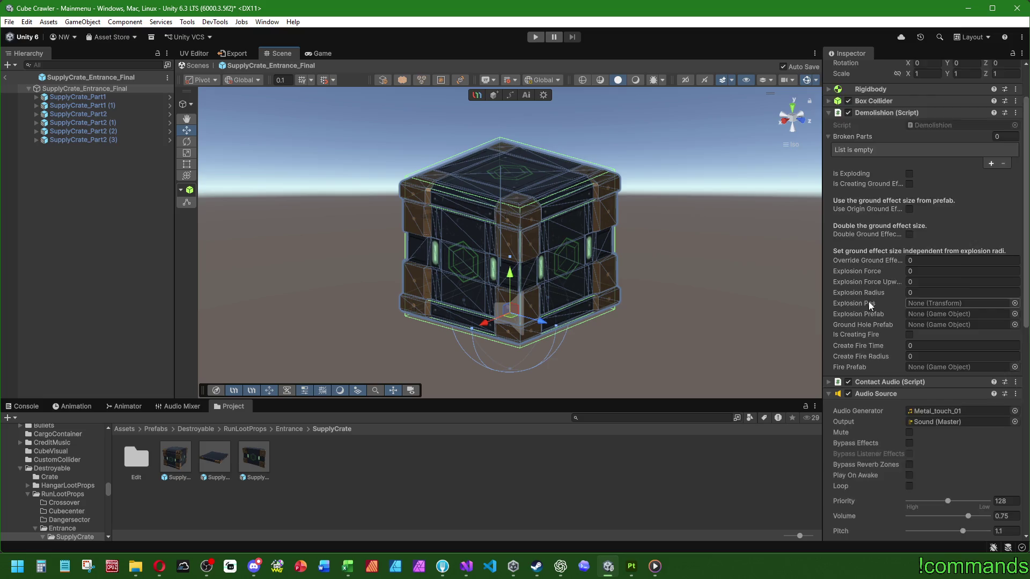
click(831, 353)
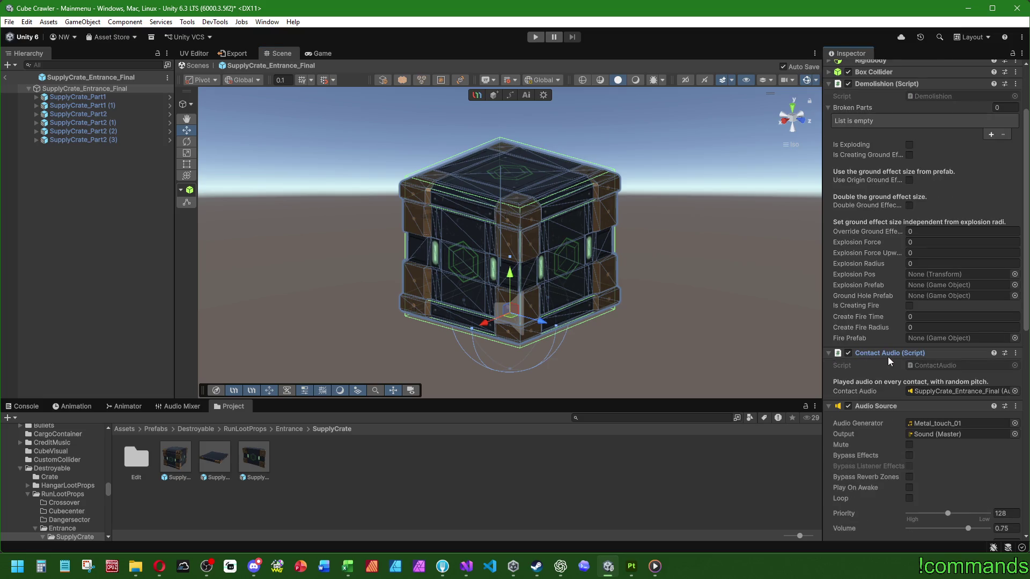
click(830, 405)
click(828, 430)
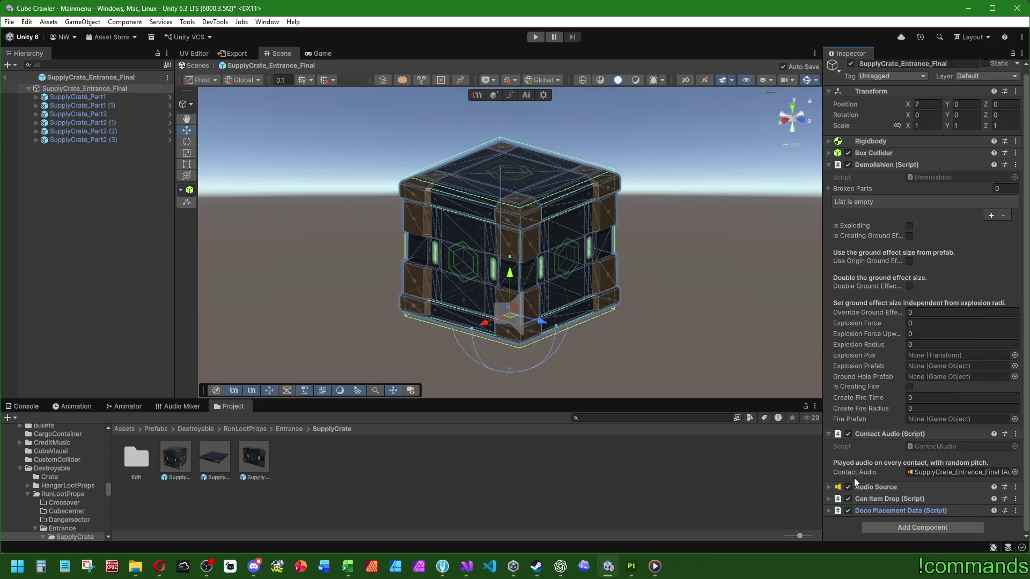
Paste the copied Audio Source as a new component and move it up the component list
right_click(868, 487)
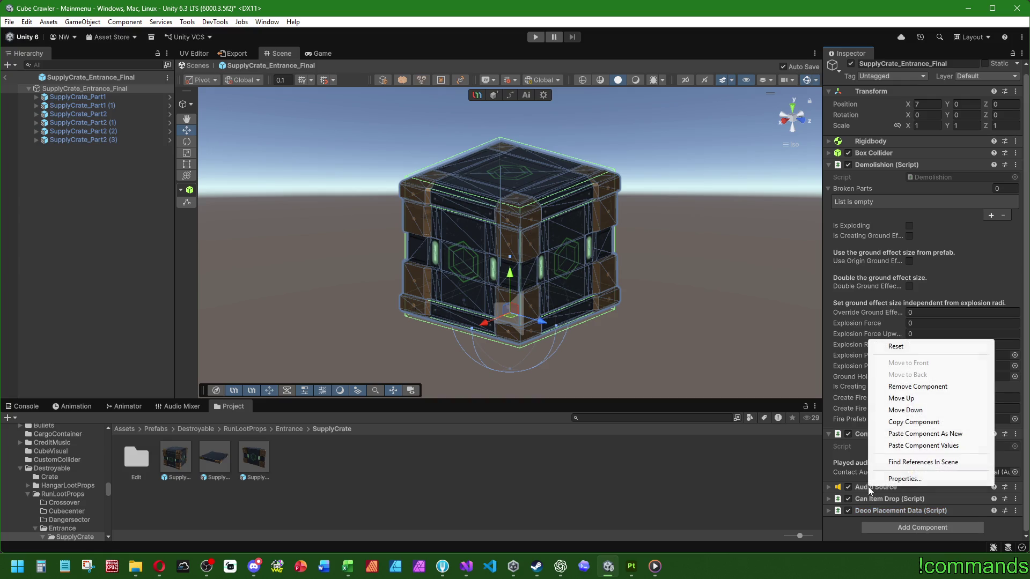
click(914, 435)
drag(870, 478, 880, 485)
click(828, 487)
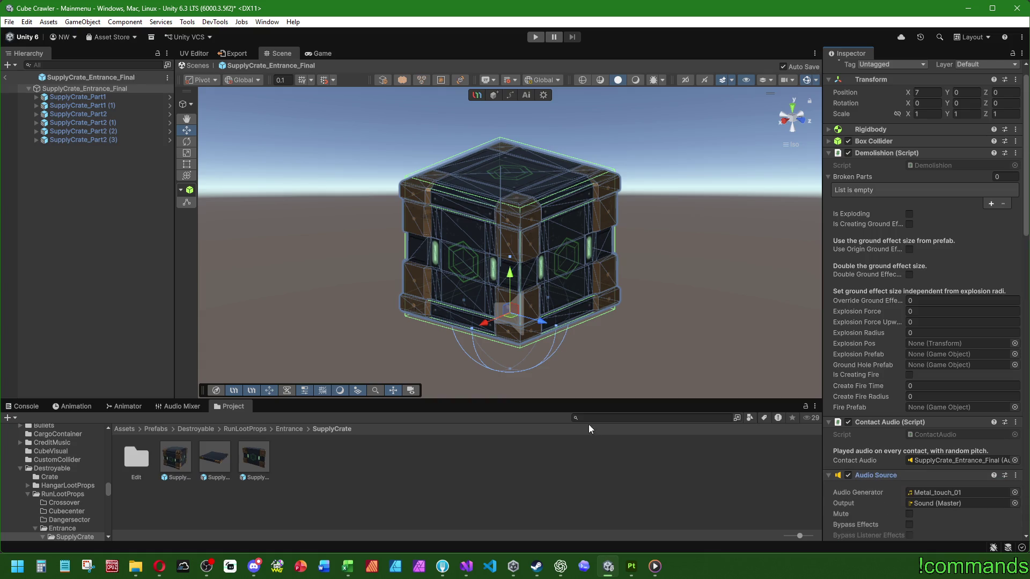
Create empty ContactAudio and Sounds objects under the crate root
click(97, 221)
right_click(89, 78)
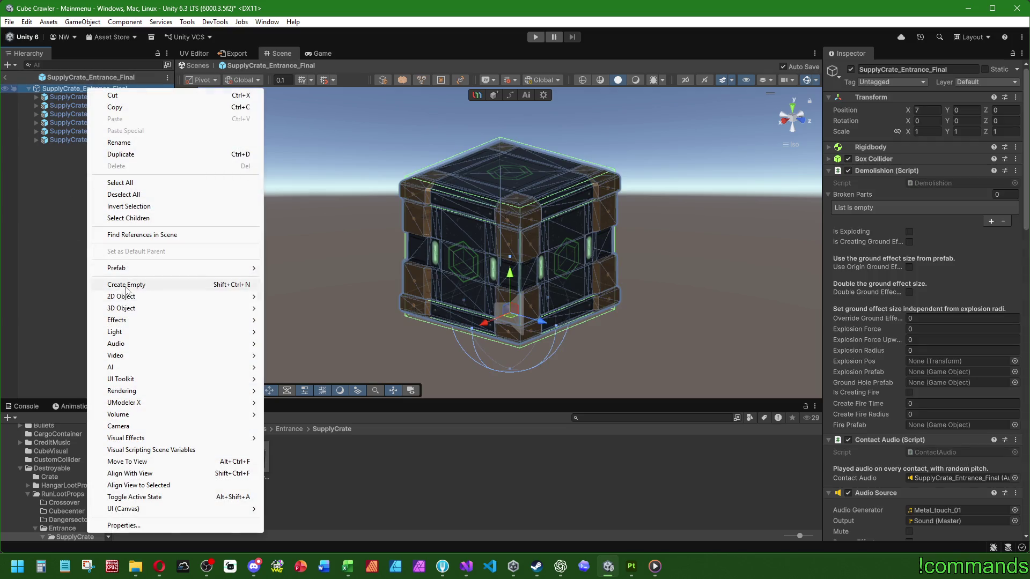
click(126, 285)
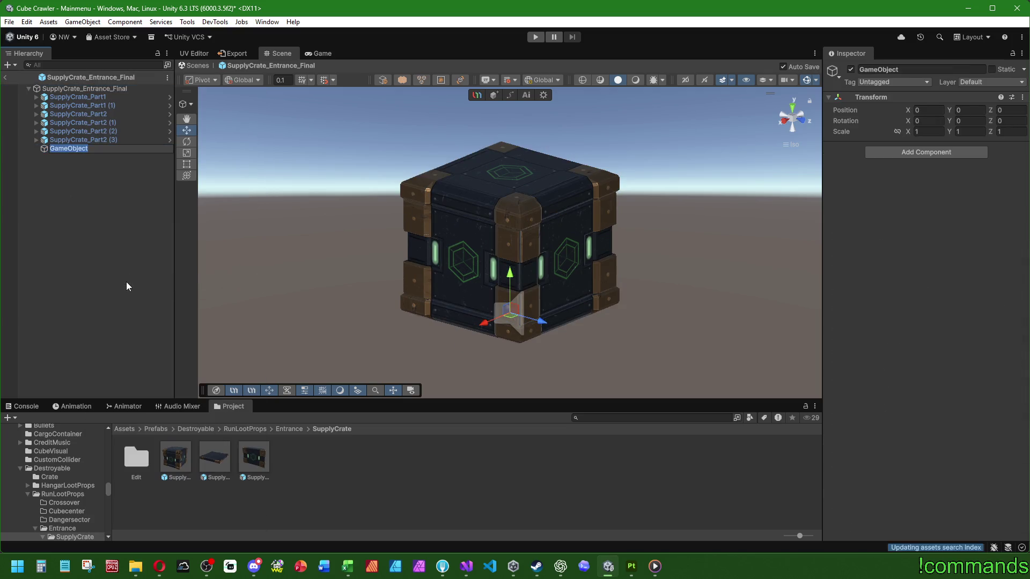
text(ContactAudio)
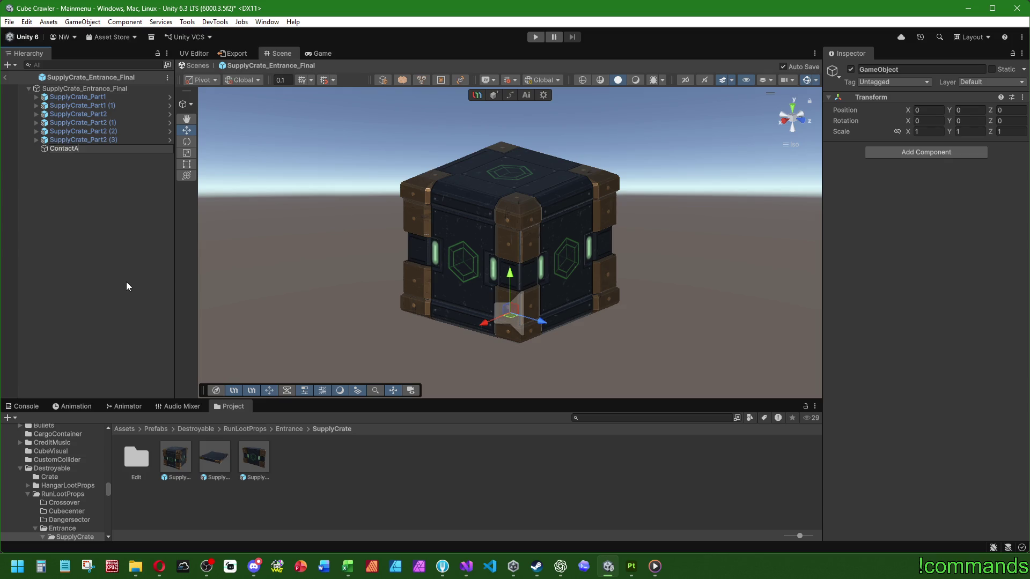
key(Return)
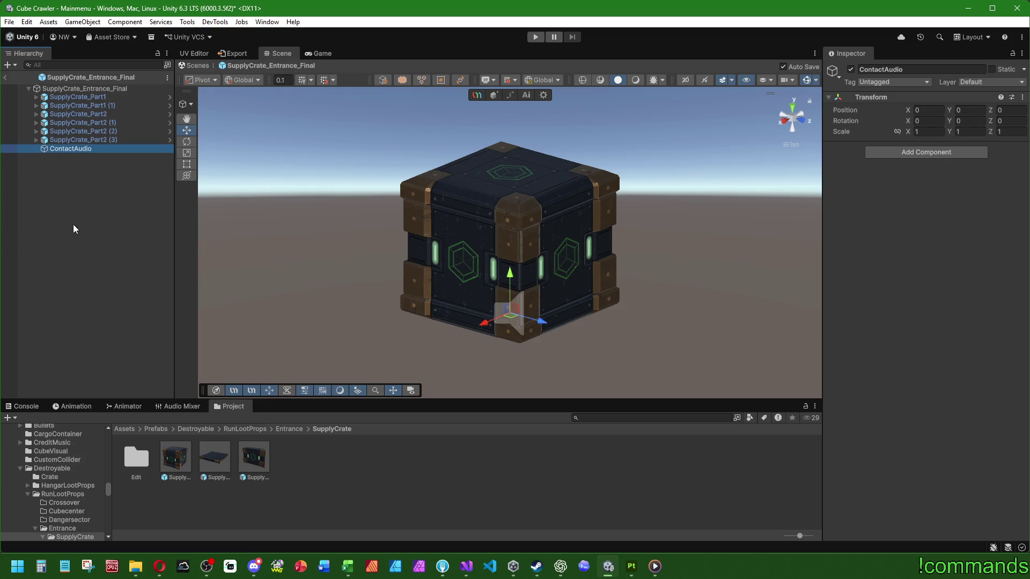
right_click(73, 229)
click(112, 368)
text(Sounds)
key(Return)
Reset the Sounds transform and parent ContactAudio under Sounds
right_click(872, 99)
click(900, 107)
drag(62, 157, 71, 148)
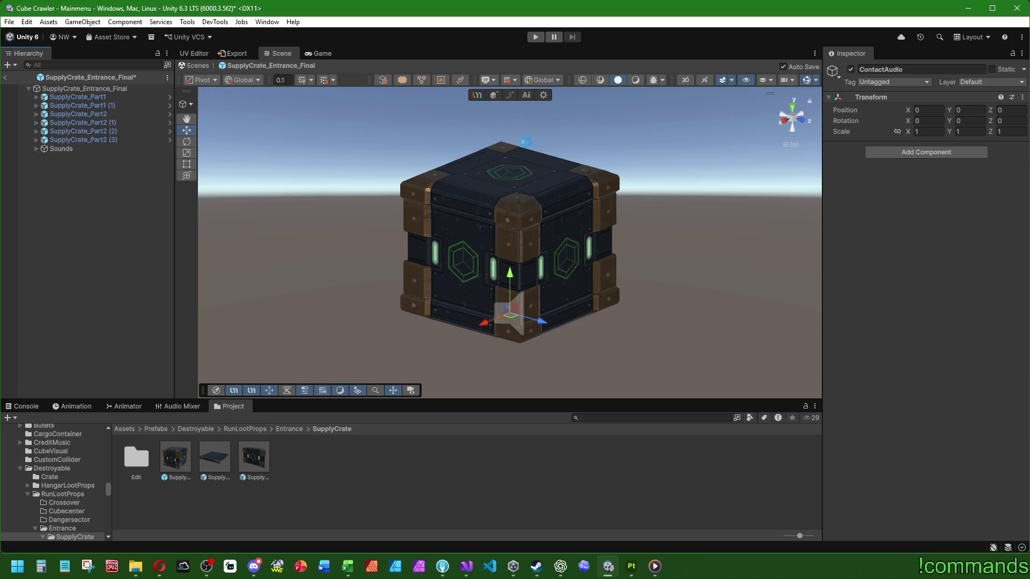
click(45, 148)
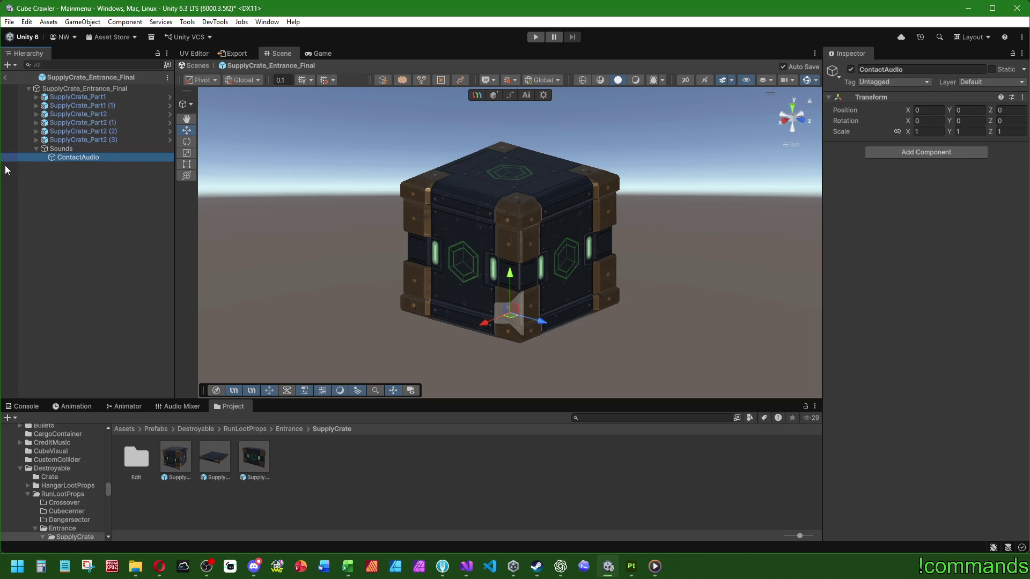
mouse_move(73, 148)
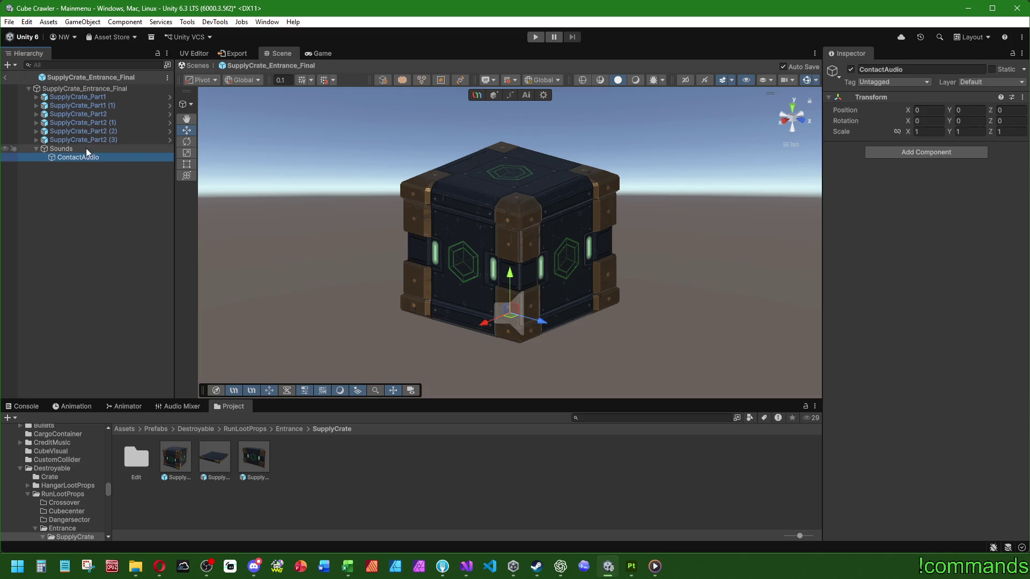
click(61, 148)
Set the Sounds position Y to 1.25 to sit at the crate's centre and check it from the front
click(965, 110)
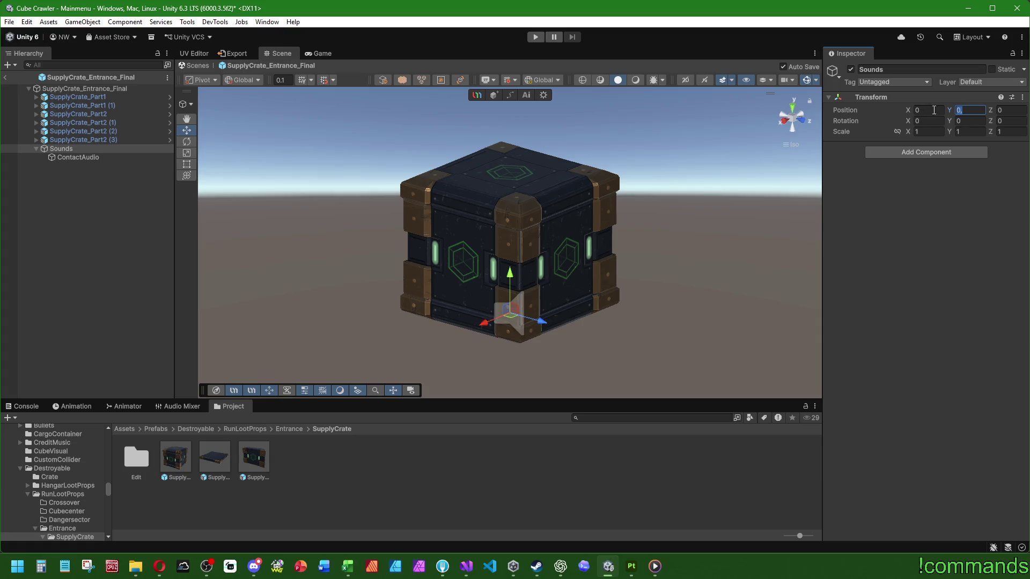
text(3)
text(2)
key(Return)
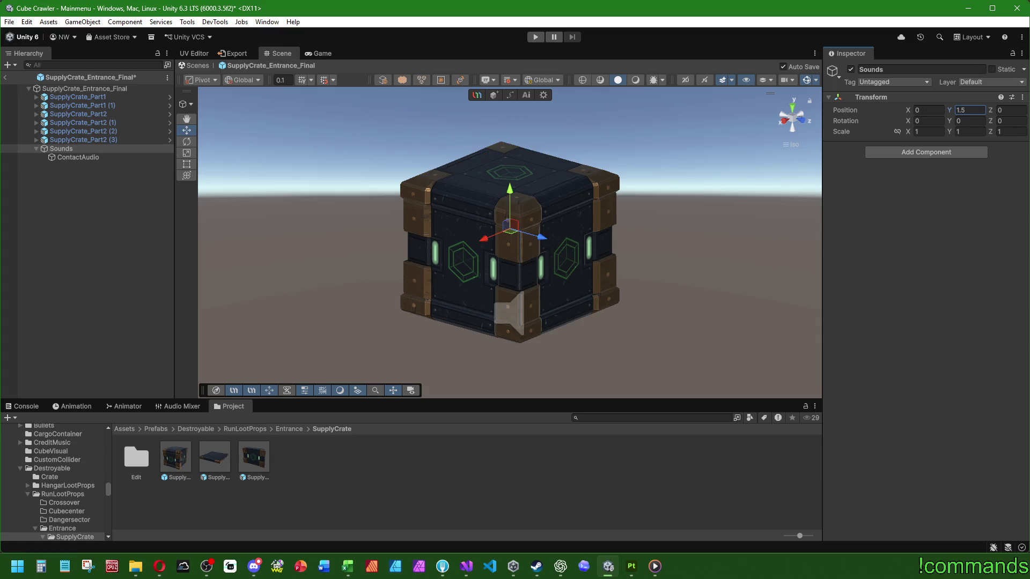
text(2)
key(BackSpace)
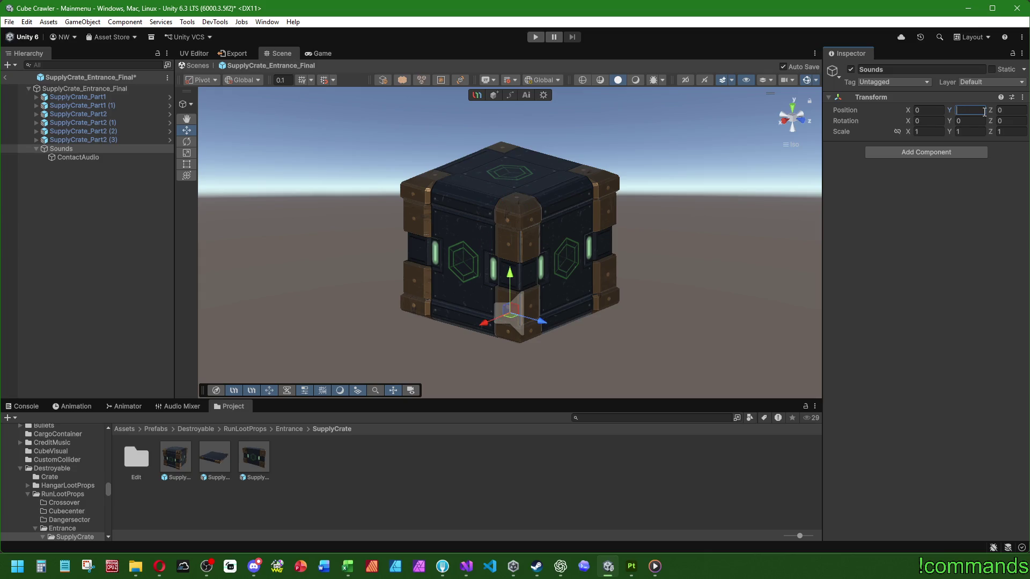
text(0.4+)
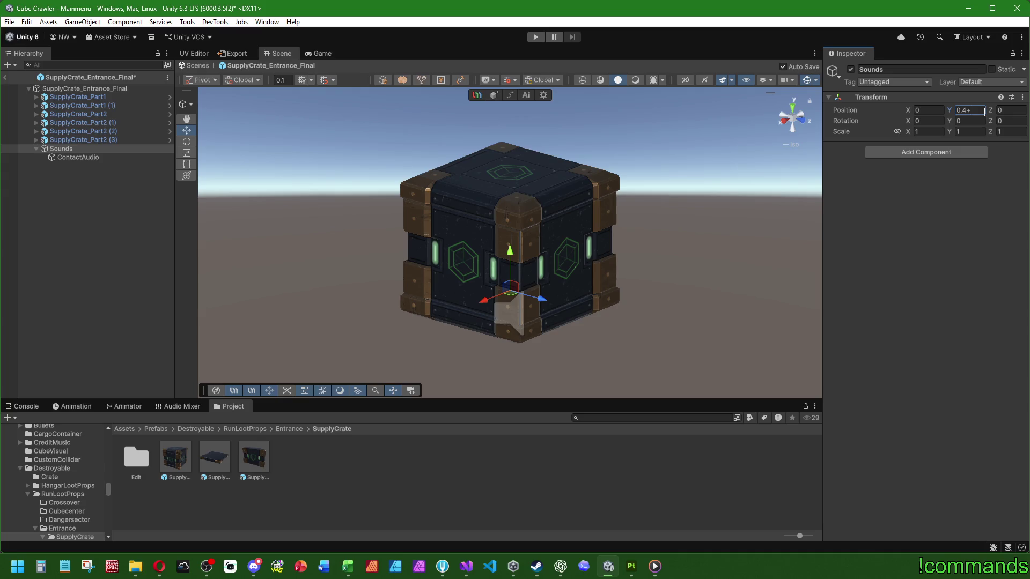
text(.4+1.2)
key(Return)
text(1.25)
key(Return)
mouse_move(563, 242)
mouse_down()
mouse_move(701, 245)
mouse_move(693, 249)
mouse_up()
click(78, 157)
drag(515, 266, 663, 281)
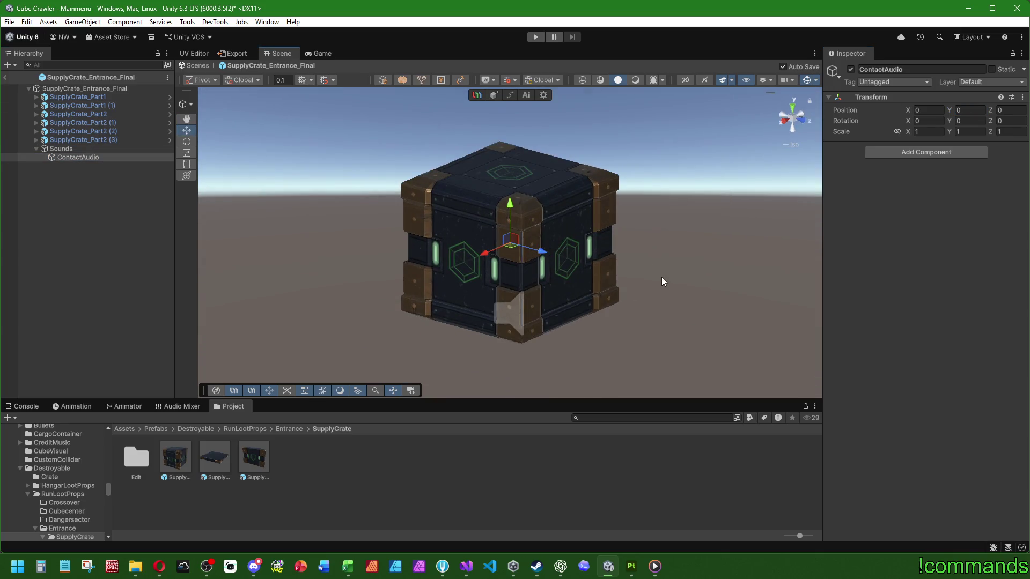
Copy the crate root's Audio Source and paste it as a new component on ContactAudio
click(88, 89)
scroll(926, 282, down, 5)
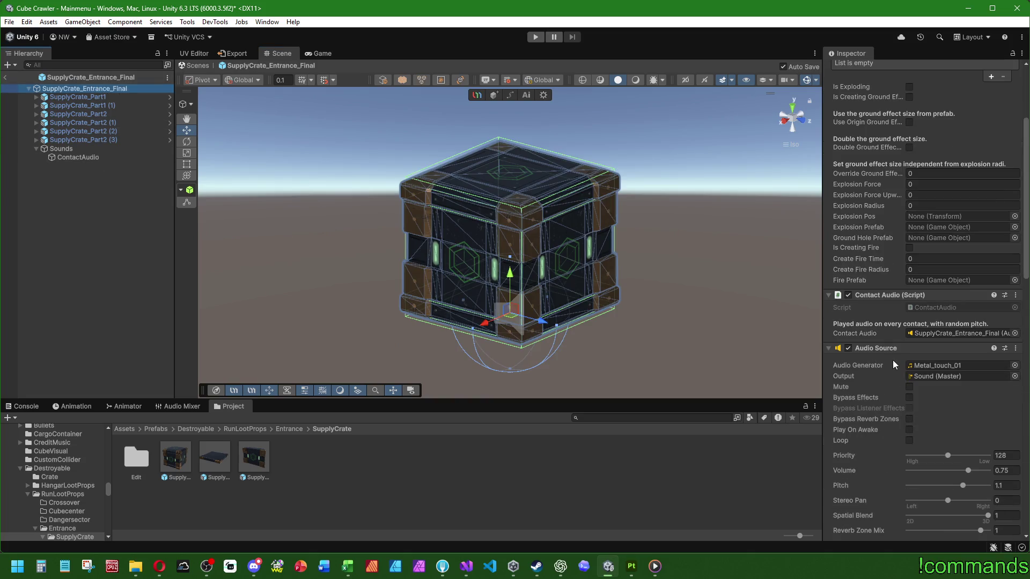
right_click(901, 348)
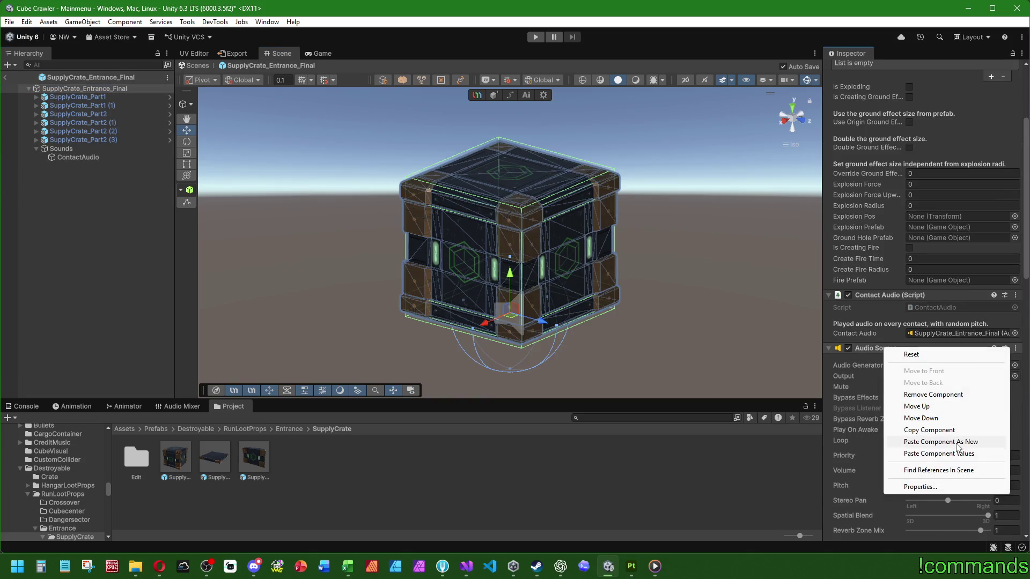
click(938, 453)
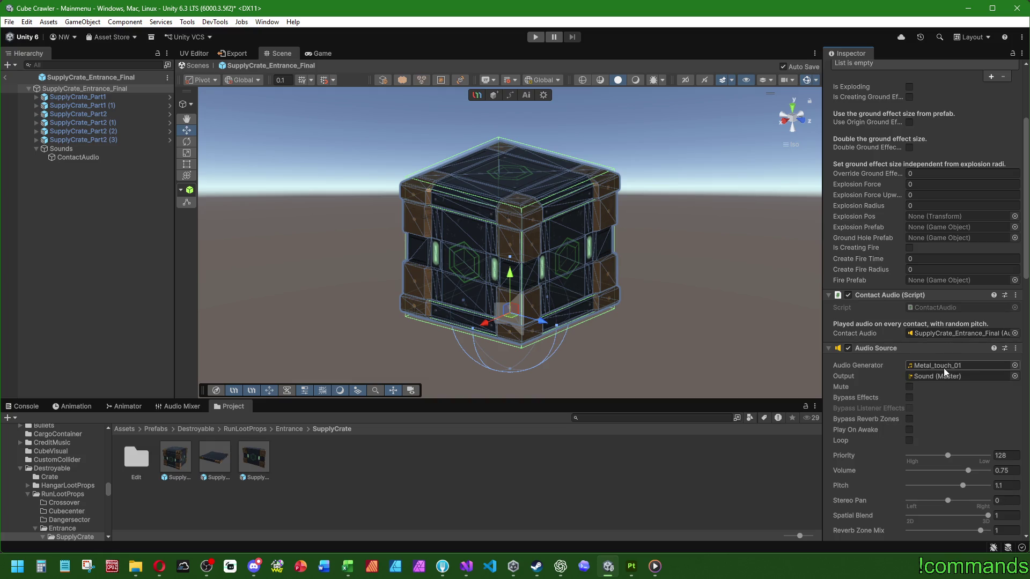
click(78, 157)
right_click(853, 101)
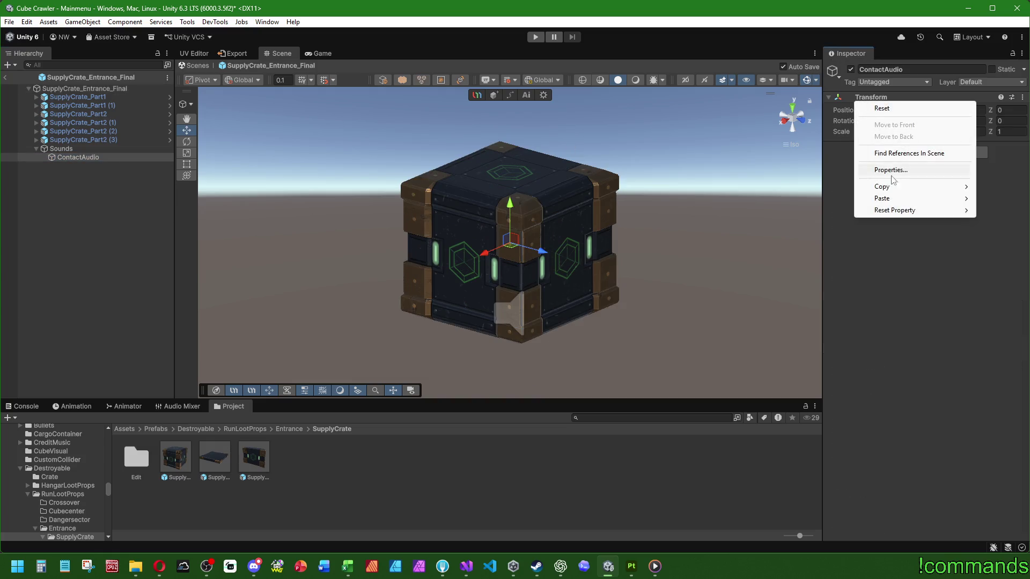
click(1016, 242)
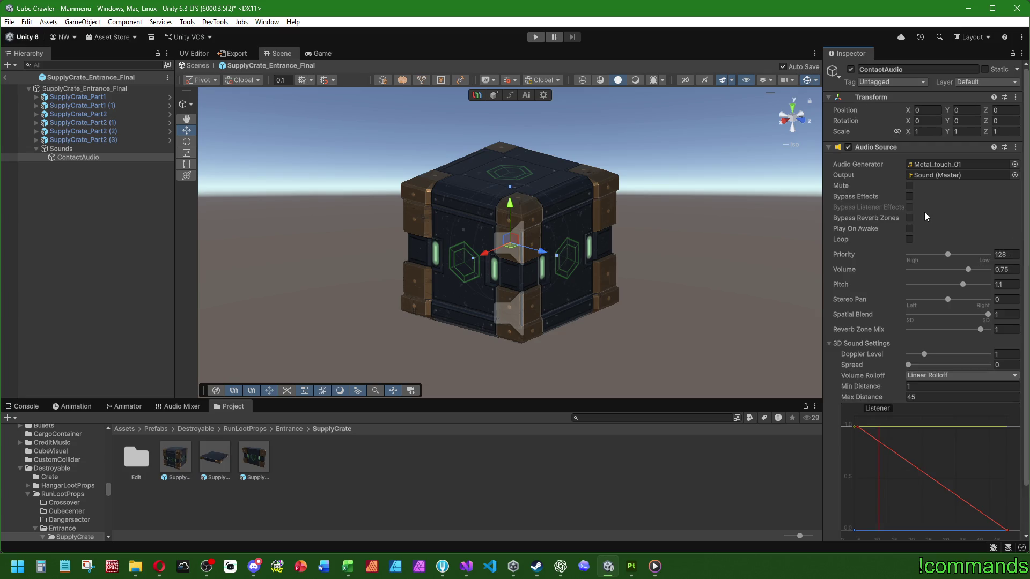
Duplicate ContactAudio under Sounds and name the copy DemolishAudio
click(92, 158)
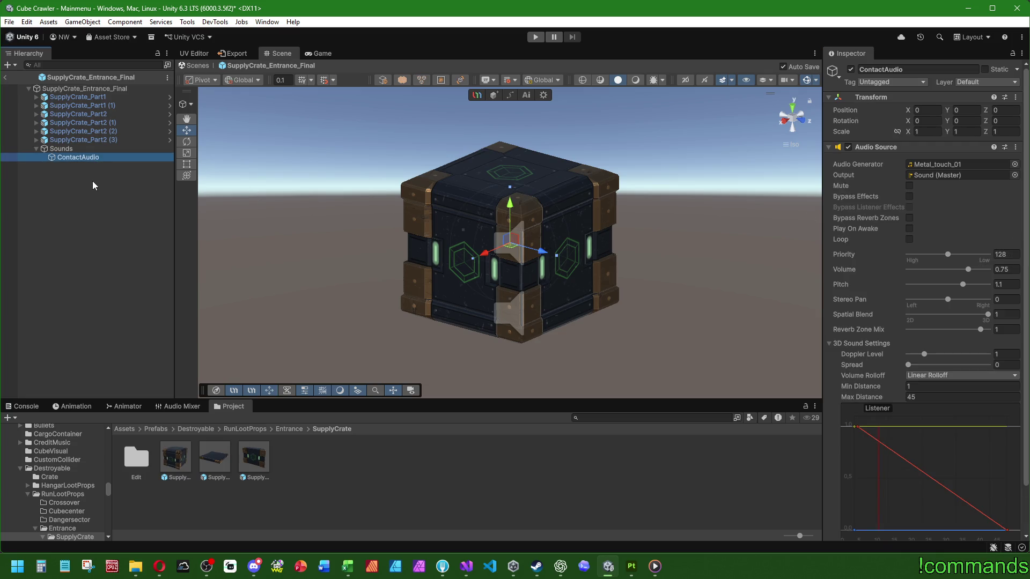
key(ctrl+d)
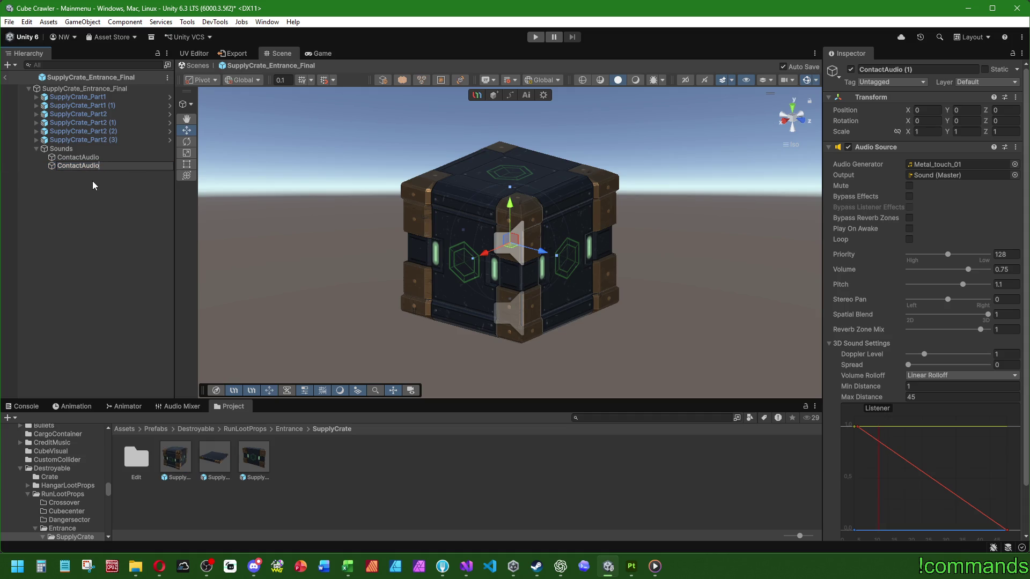
text(molish)
key(Return)
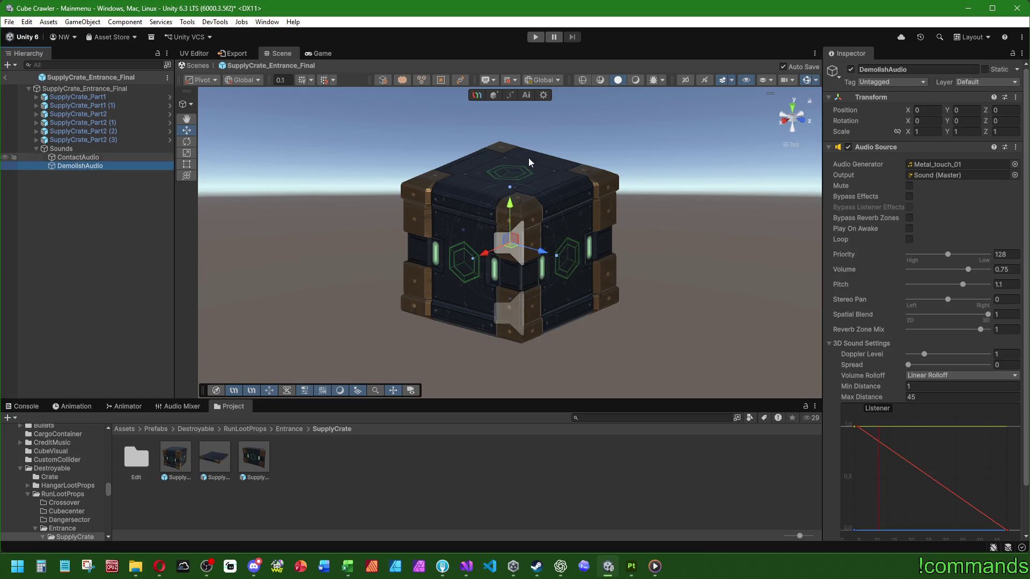
click(84, 89)
scroll(884, 352, down, 5)
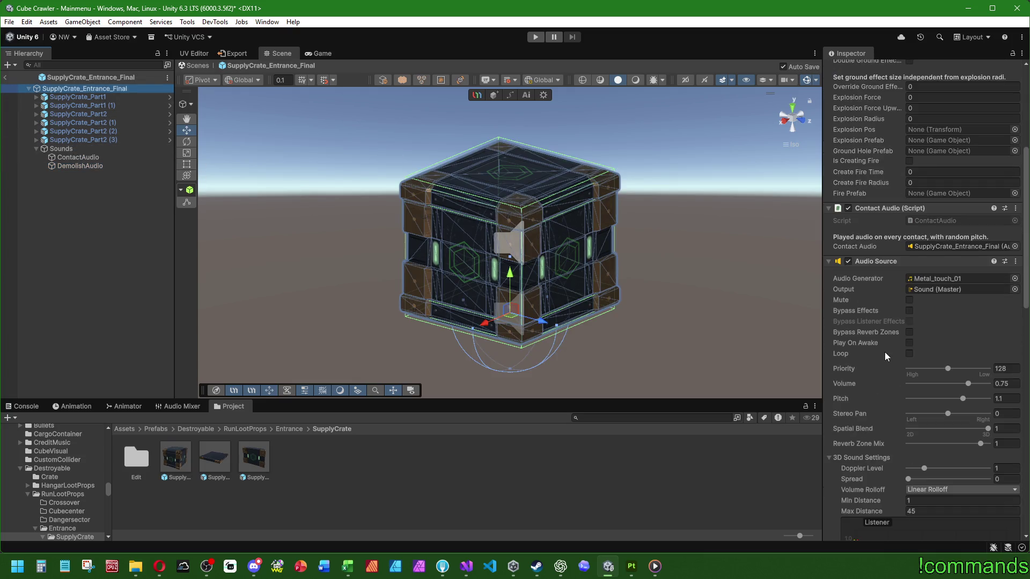
Remove both Audio Source components from the crate root object
right_click(872, 262)
click(909, 297)
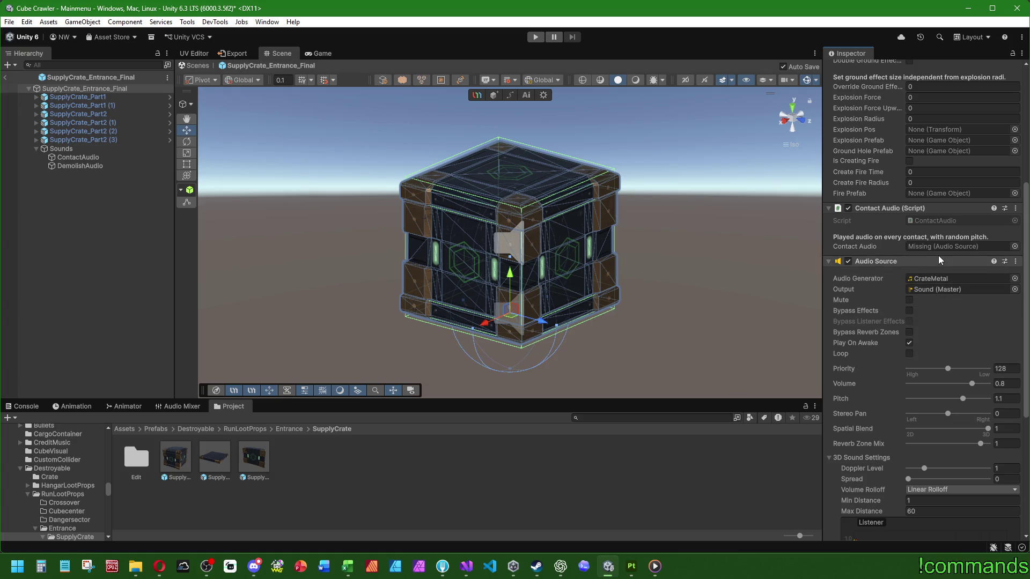
right_click(877, 260)
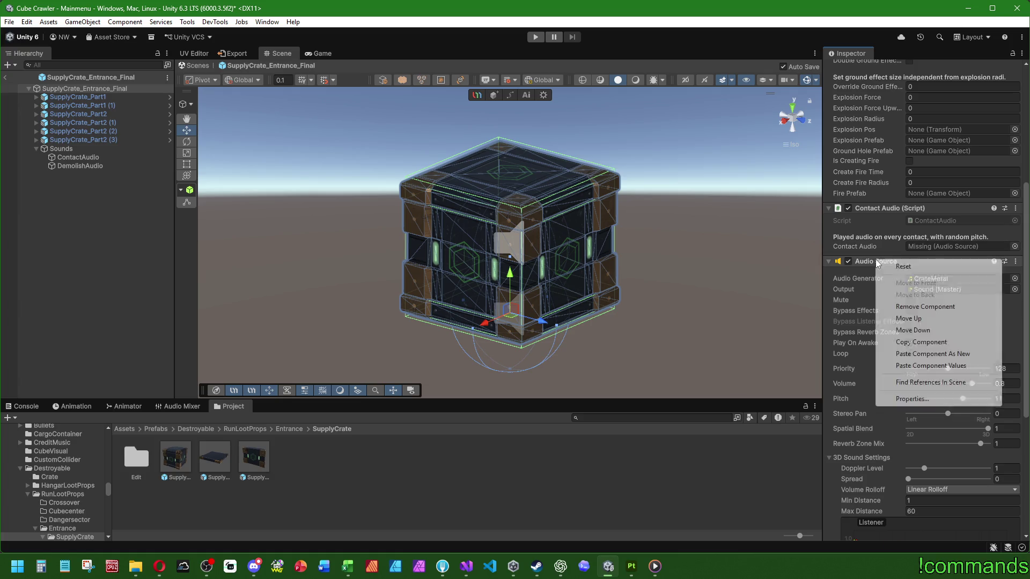
click(924, 307)
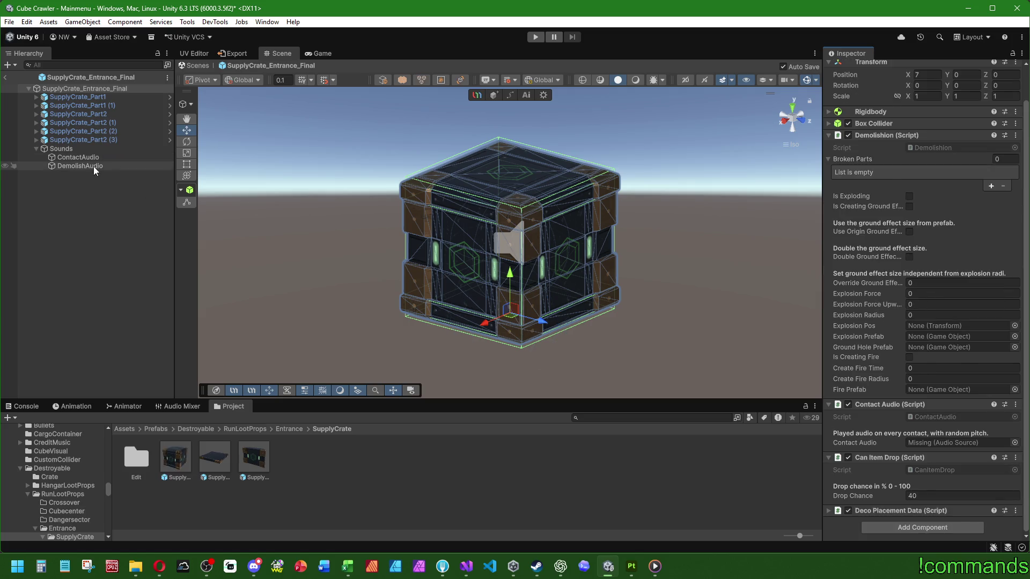
Set DemolishAudio to play the CrateMetal clip at 0.85 volume
click(80, 166)
click(1013, 129)
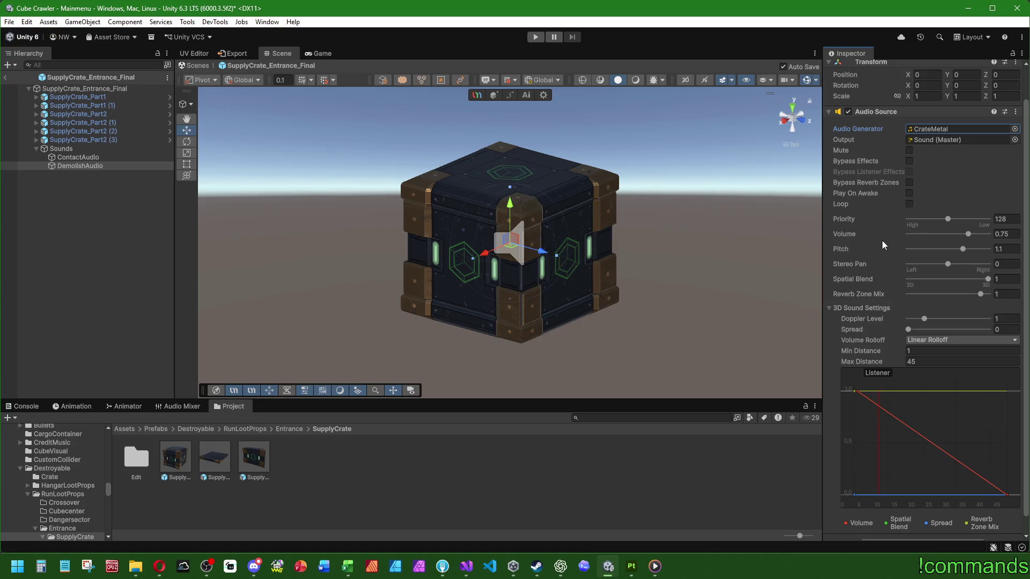
click(1001, 234)
text(0.85)
click(921, 361)
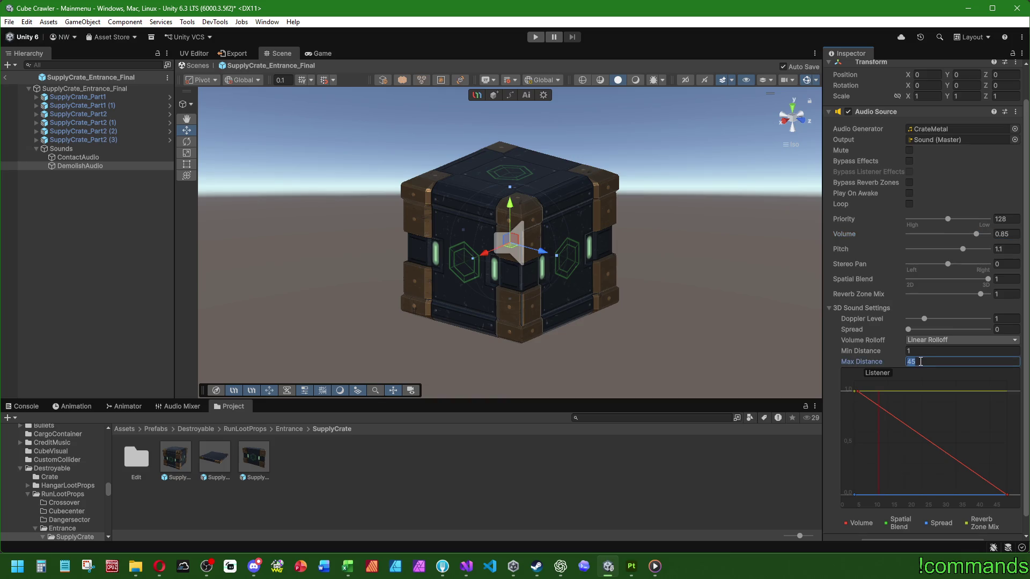
text(60)
Set ContactAudio's Max Distance to 50 and link it into the crate's Contact Audio field
click(78, 157)
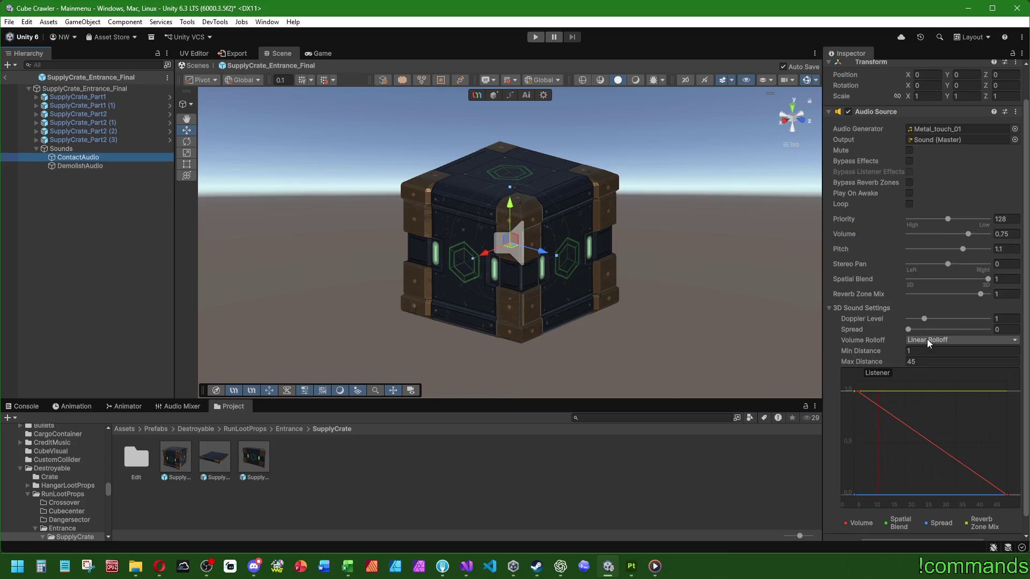
click(930, 361)
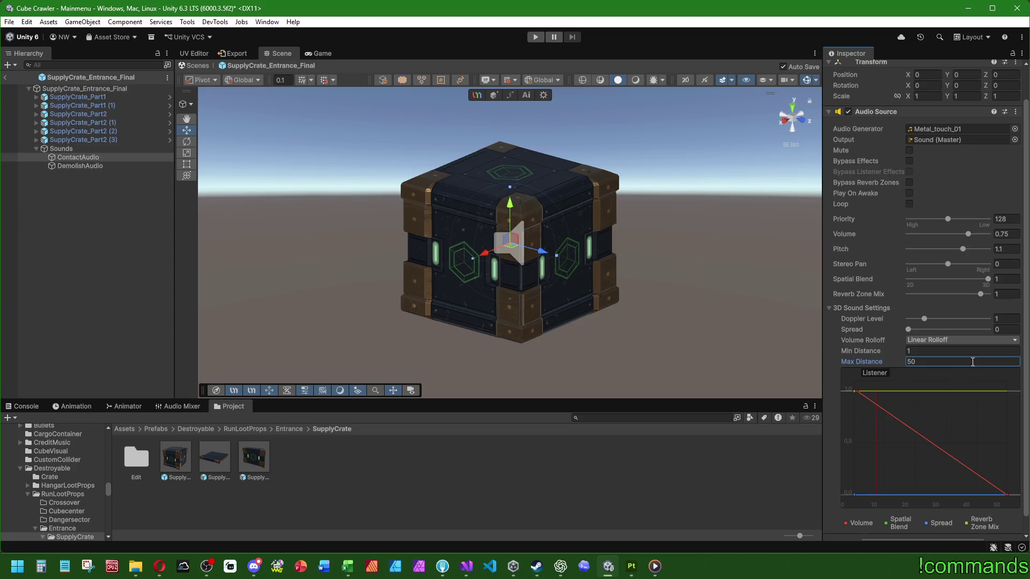
click(85, 88)
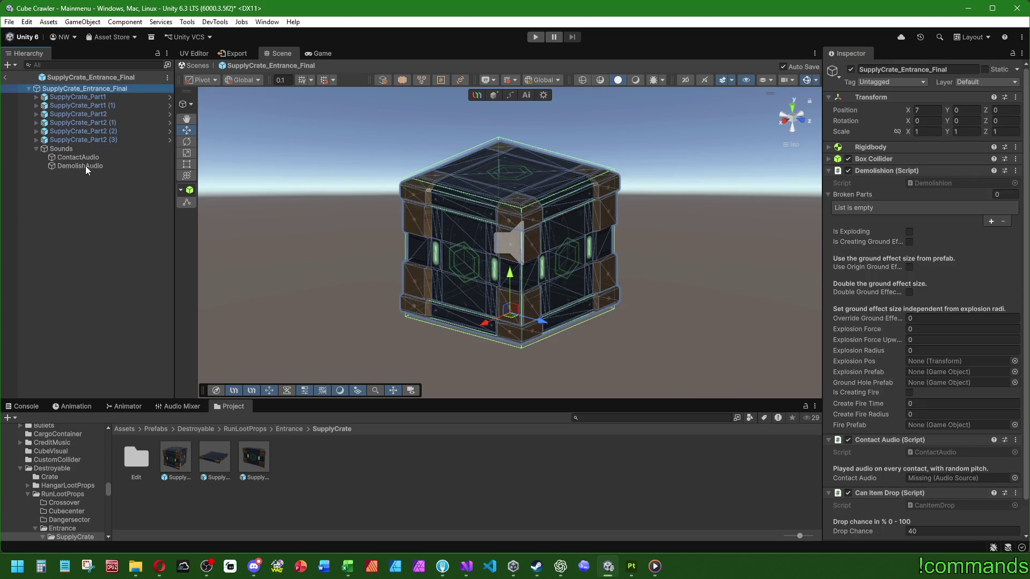
drag(752, 282, 949, 478)
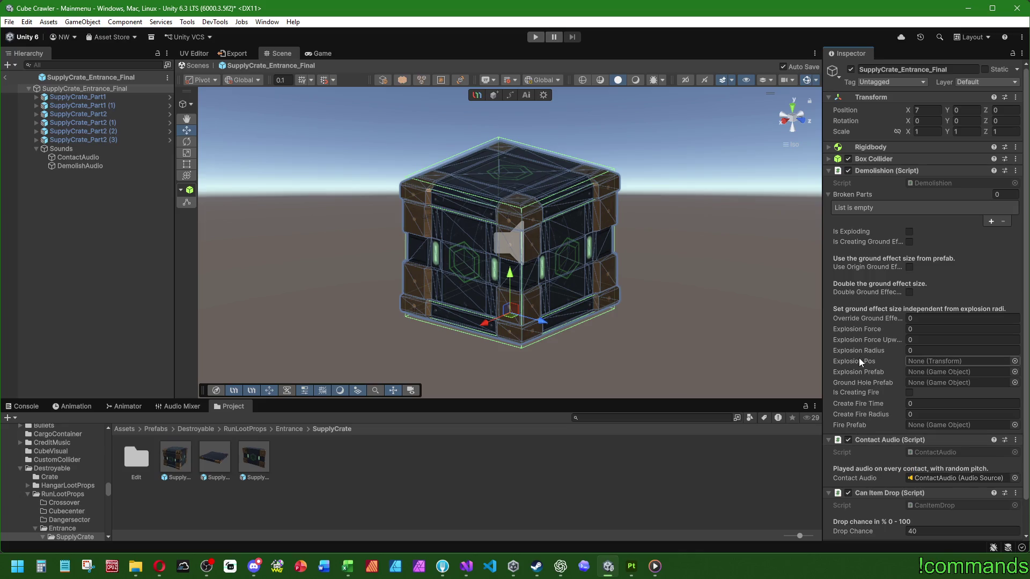
scroll(860, 358, down, 1)
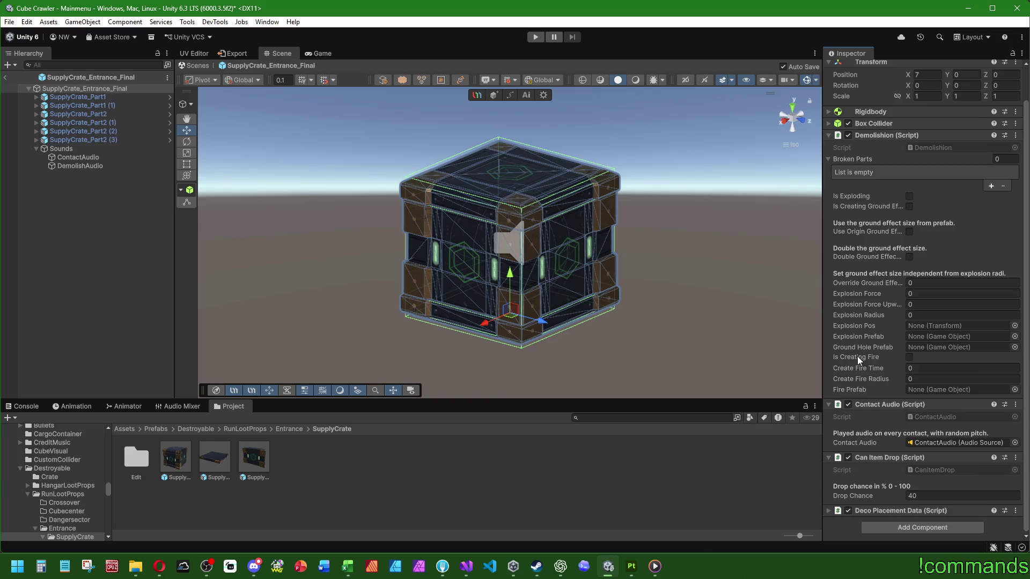
scroll(857, 356, up, 1)
Open the Demolishion and ContactAudio scripts and copy ContactAudio's header and audio field lines
double_click(924, 182)
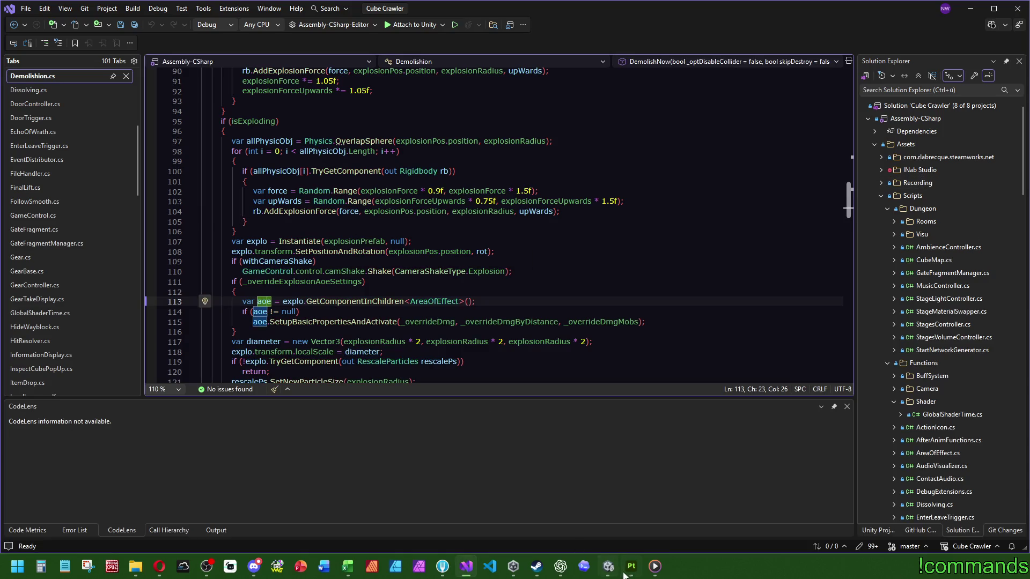
click(609, 567)
scroll(858, 396, down, 3)
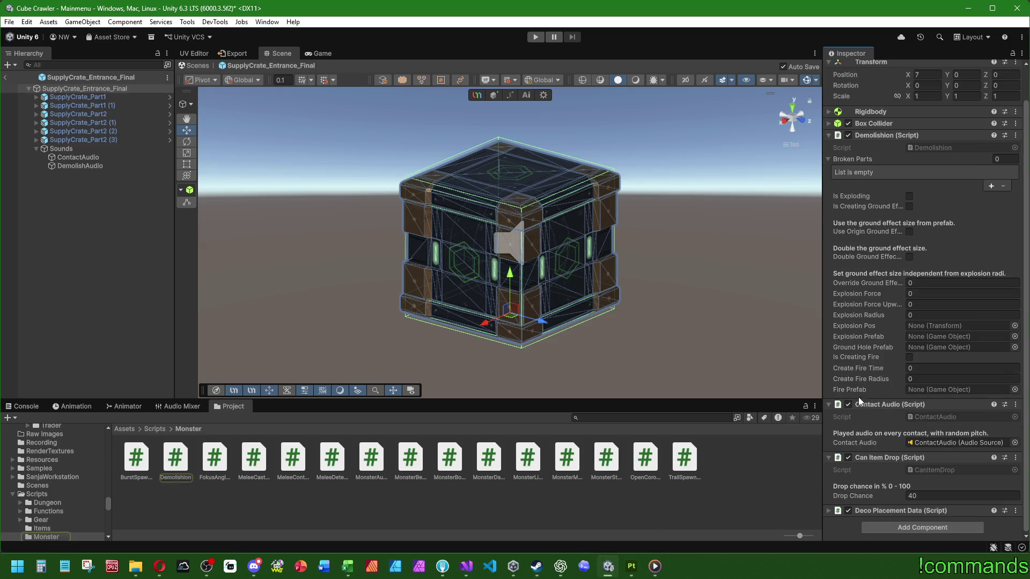
double_click(947, 415)
click(367, 140)
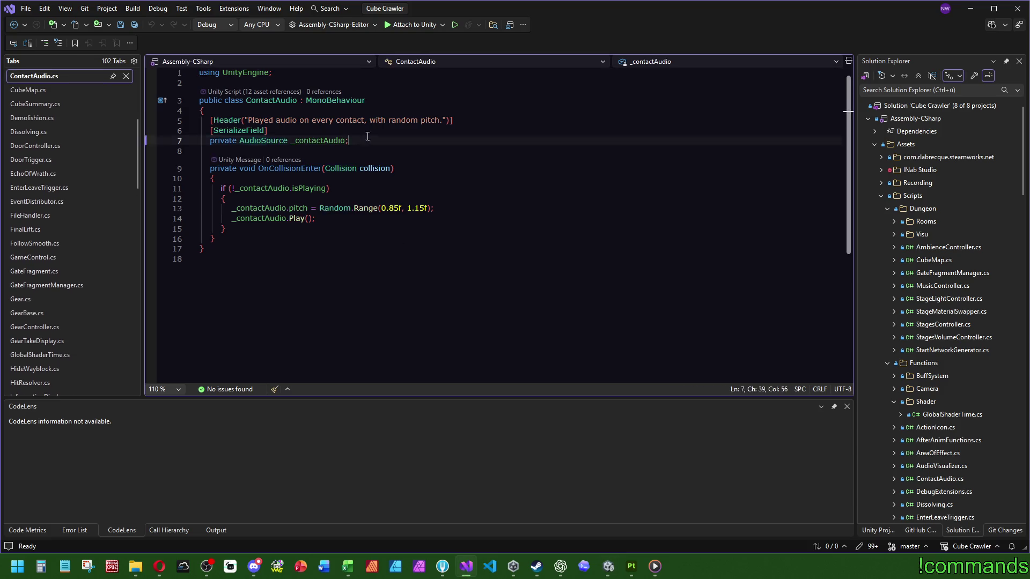
drag(367, 140, 367, 112)
click(449, 168)
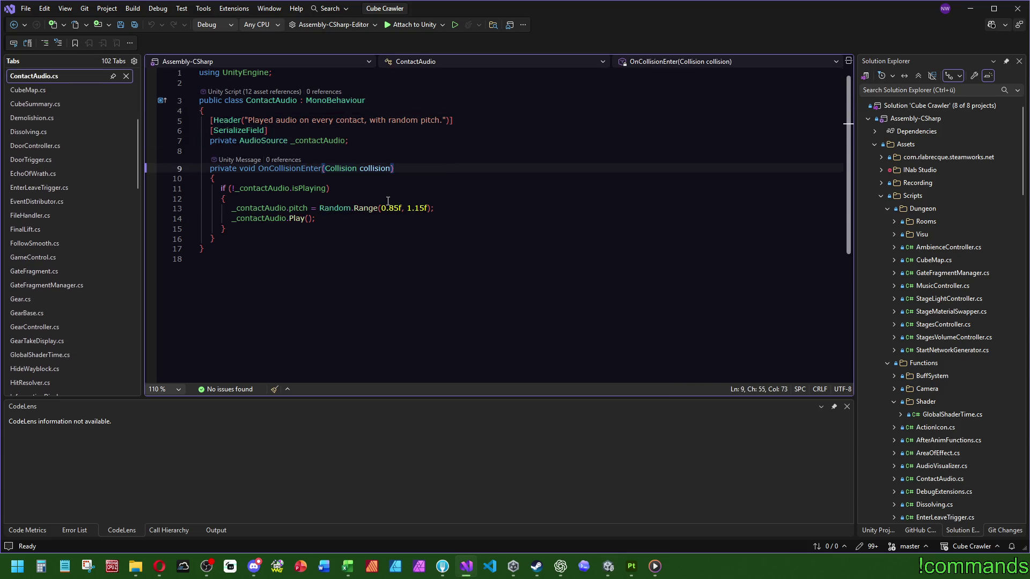
In Demolishion.cs, delete the unused System.Collections.Generic using line
click(30, 118)
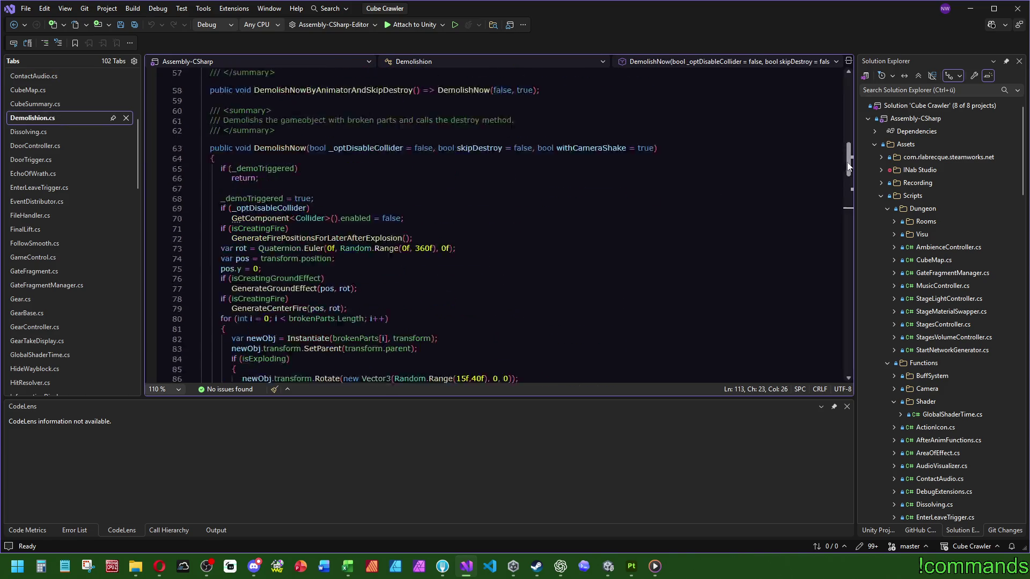
scroll(482, 242, up, 10)
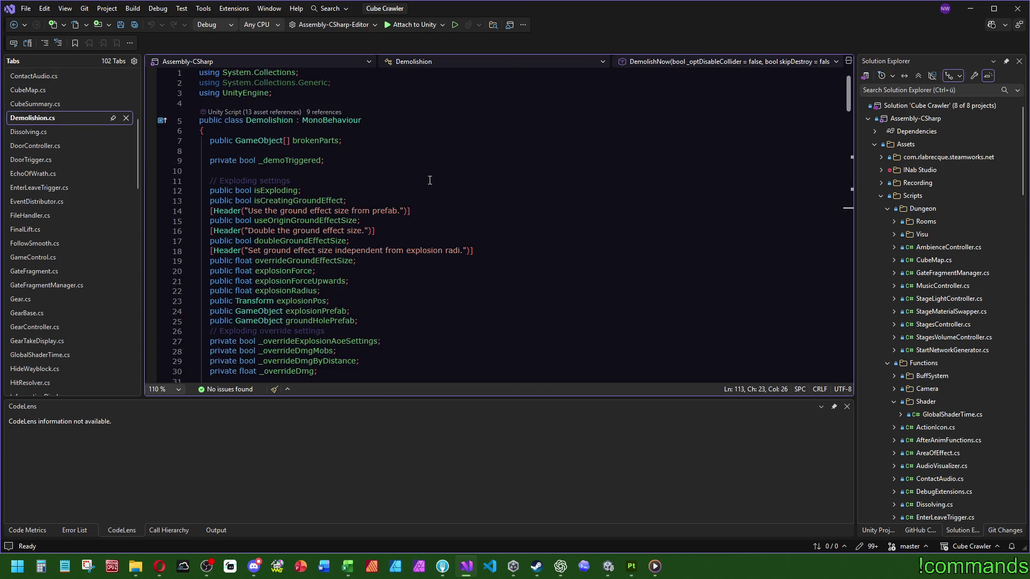
click(349, 82)
key(ctrl+x)
click(436, 150)
scroll(436, 190, down, 5)
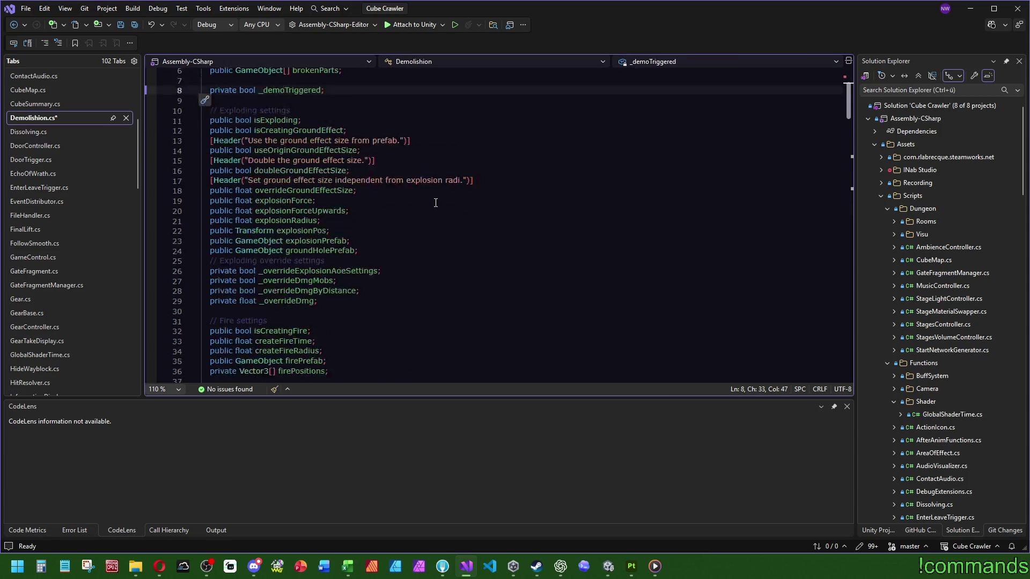
scroll(396, 216, down, 3)
scroll(437, 197, up, 8)
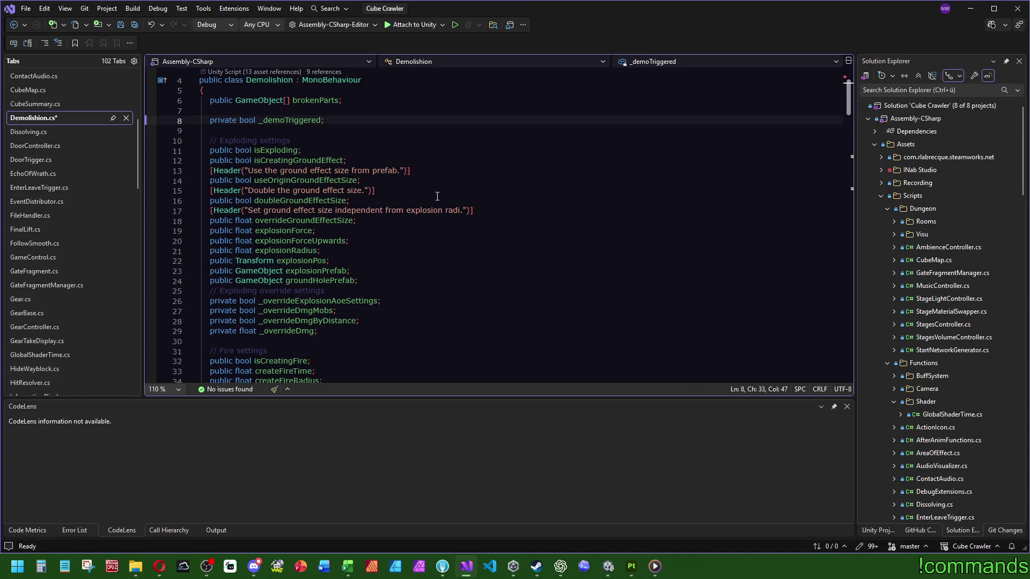
Paste the audio field lines above brokenParts and change the header to 'on demolish'
click(315, 130)
key(ctrl+v)
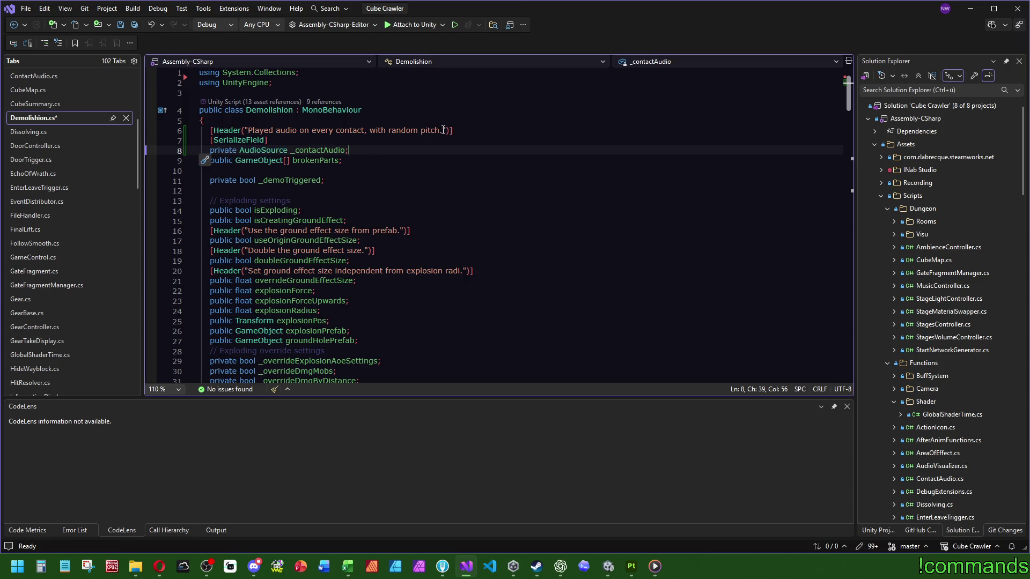
drag(441, 129, 278, 130)
key(Down)
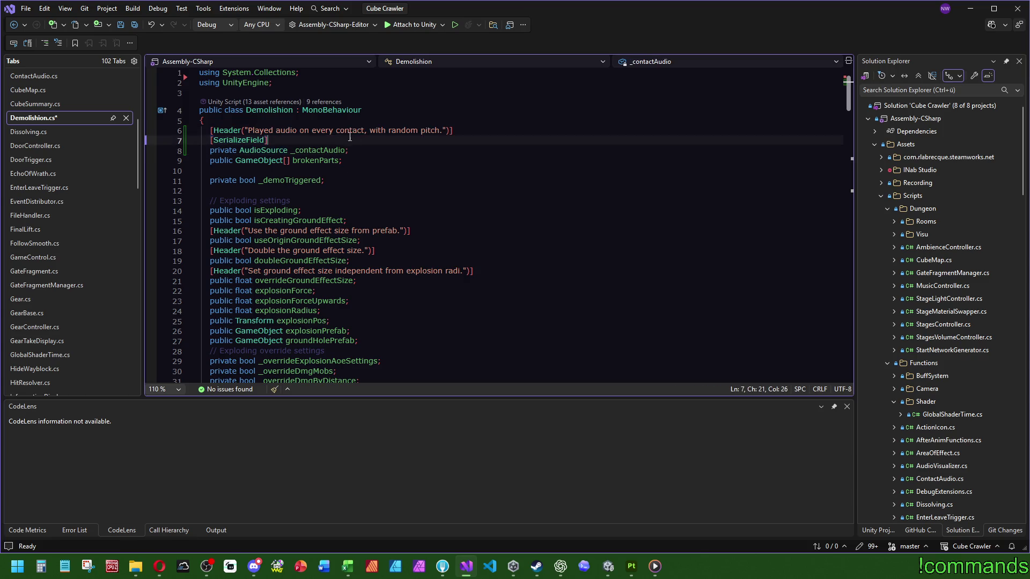
drag(364, 129, 299, 130)
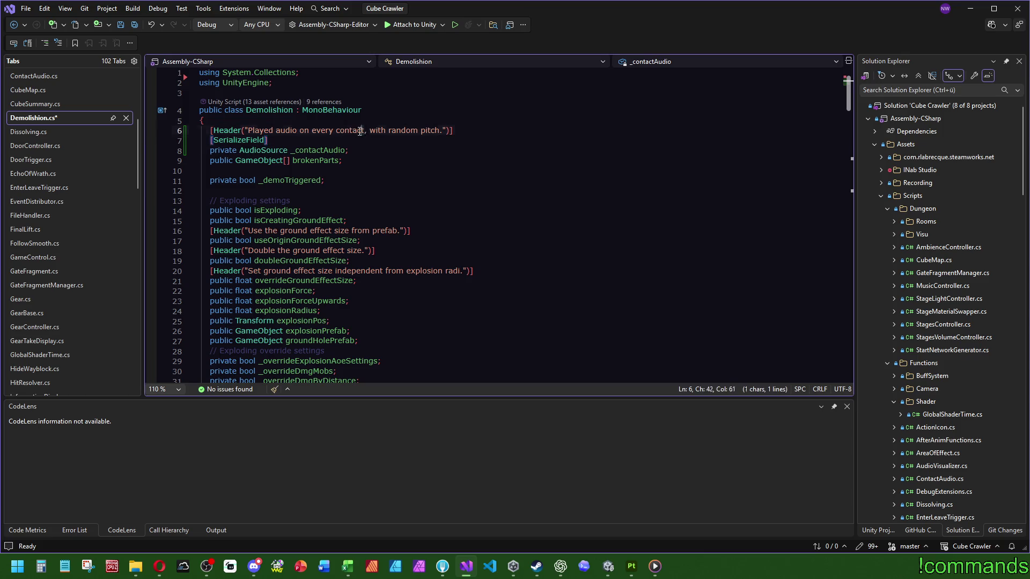
text(on demol)
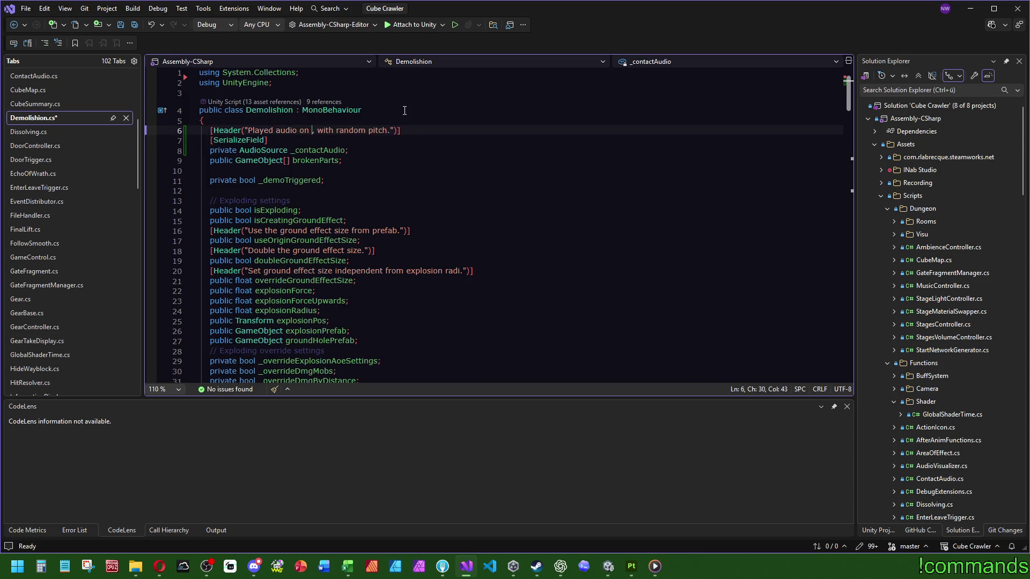
text(ish)
Rename the _contactAudio field to _demoAudio throughout Demolishion.cs
click(315, 150)
double_click(318, 150)
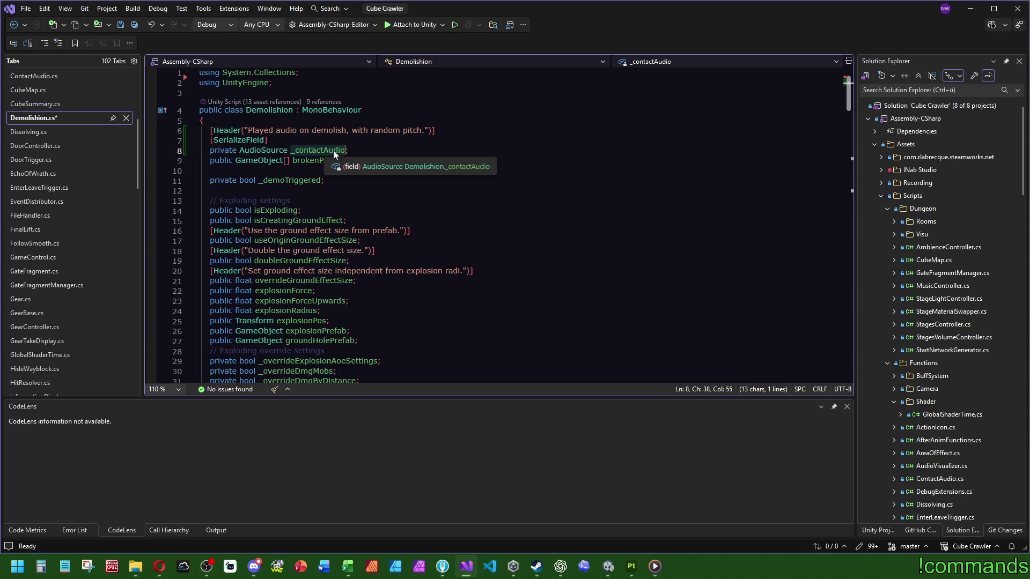
right_click(318, 149)
click(347, 171)
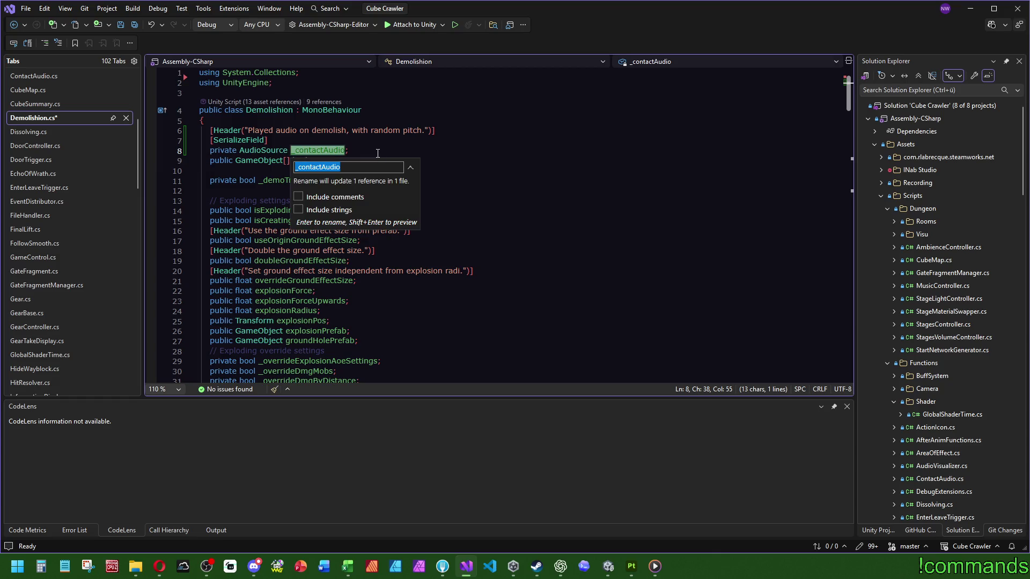
text(_demoAudio)
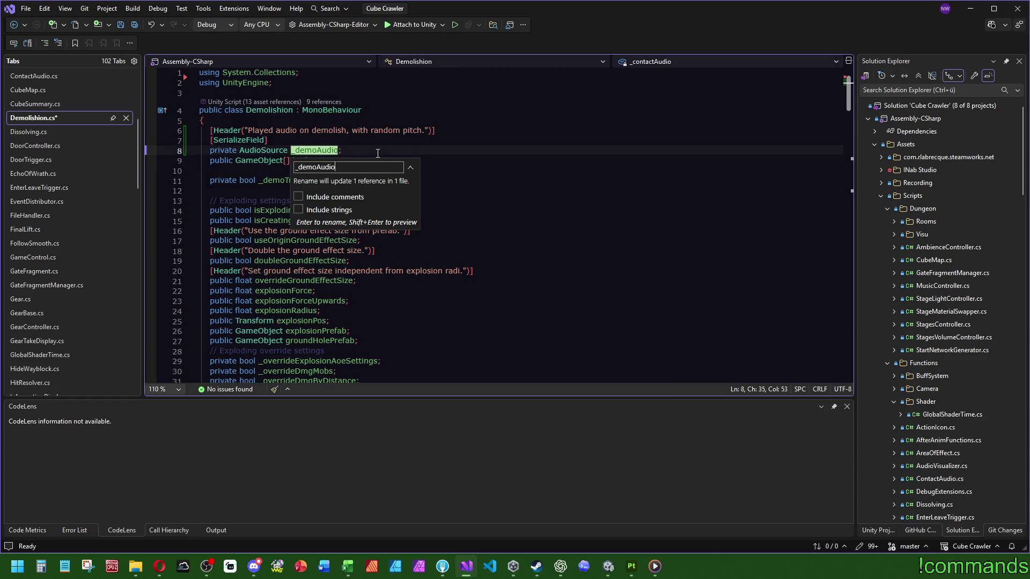
key(Return)
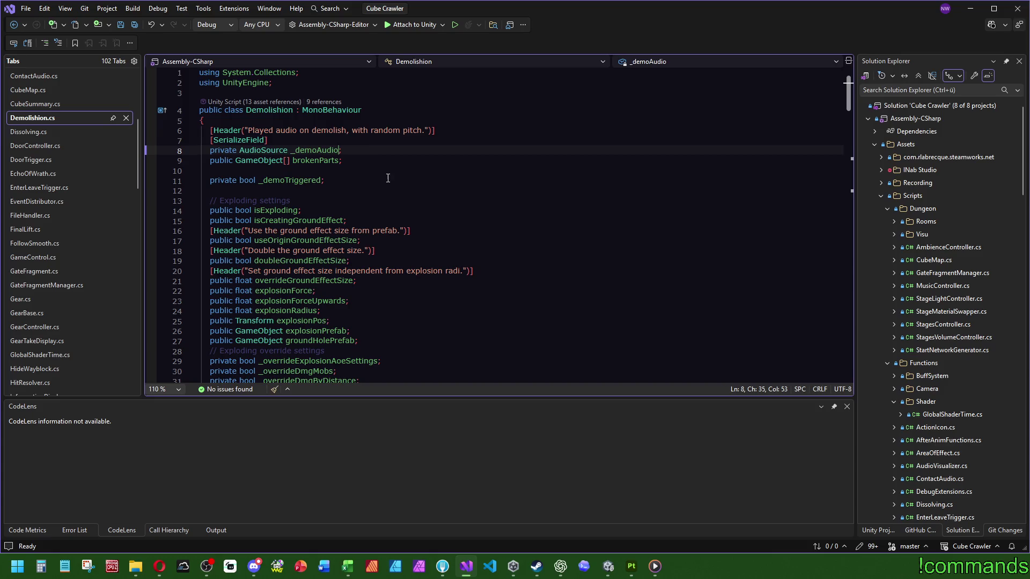
click(484, 244)
scroll(484, 244, down, 4)
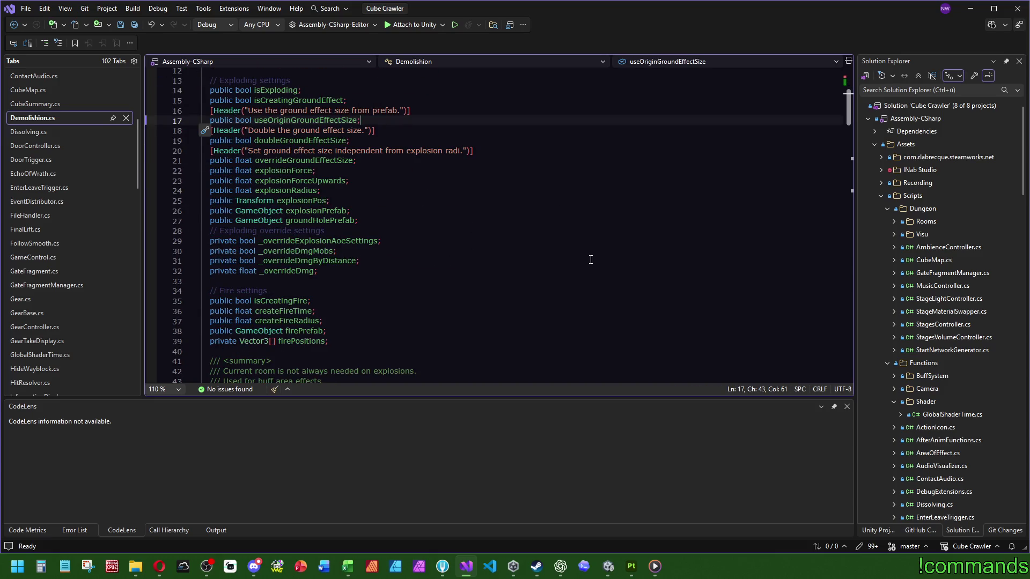
scroll(591, 259, up, 4)
Find the brokenParts usage in DemolishNow and start a new line after GenerateCenterFire
double_click(315, 160)
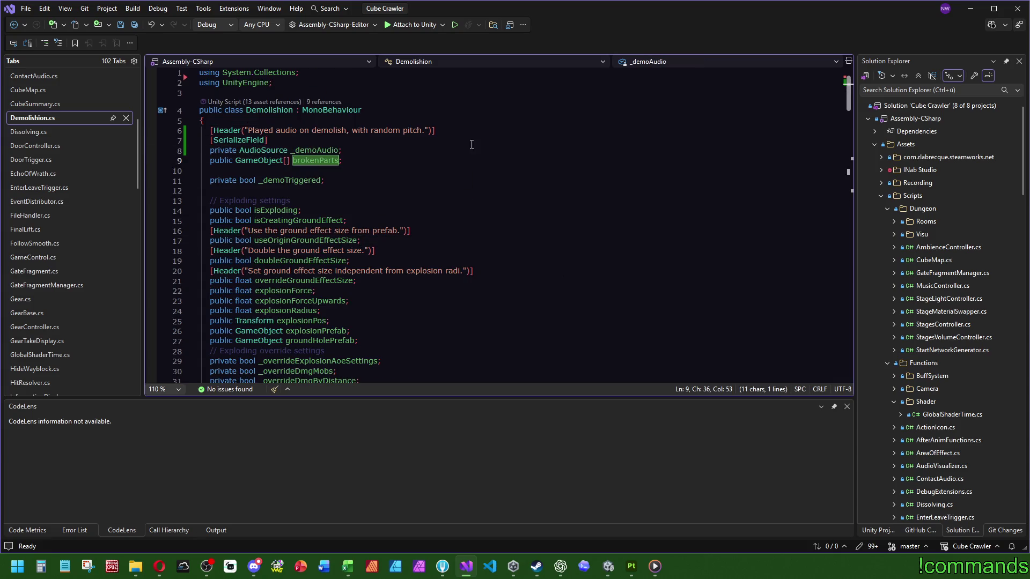
key(ctrl+f)
key(Return)
key(Return)
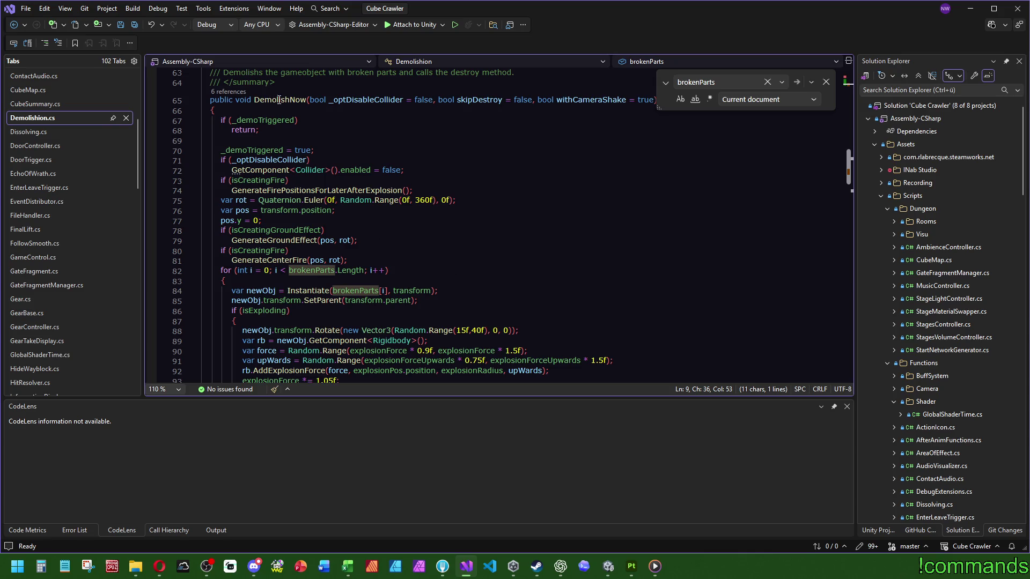
click(393, 259)
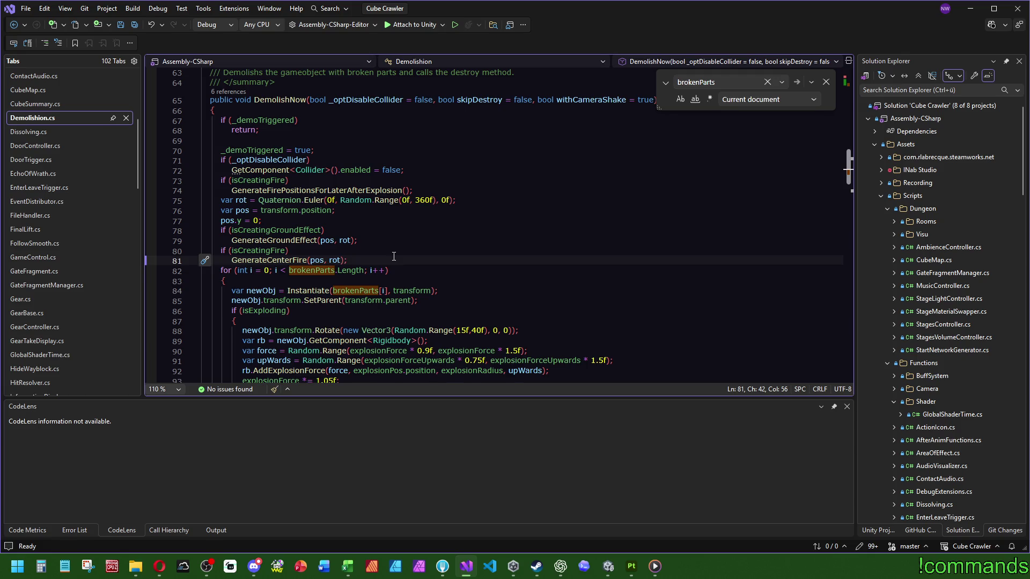
key(Return)
text(if ()
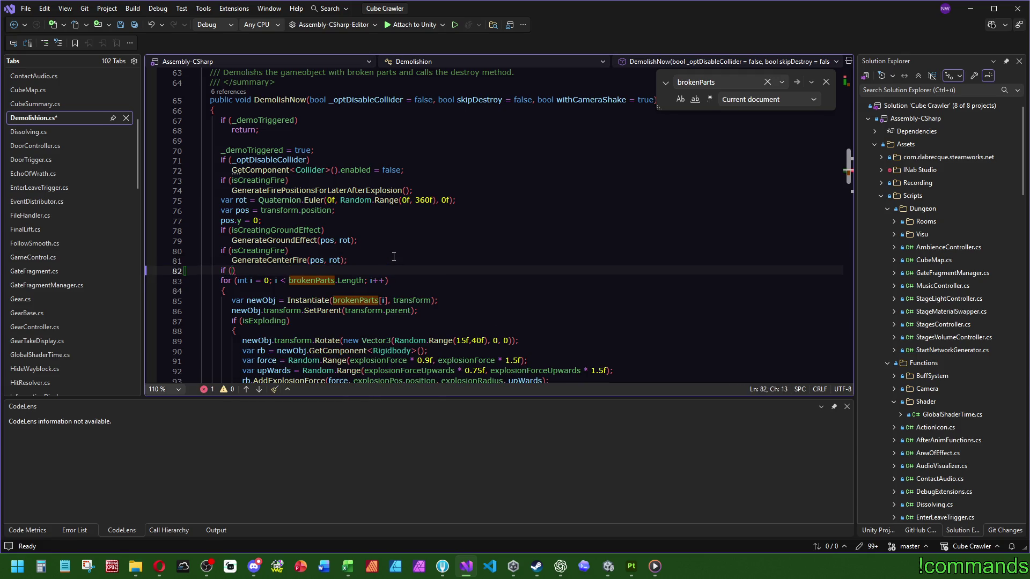
text(_demo)
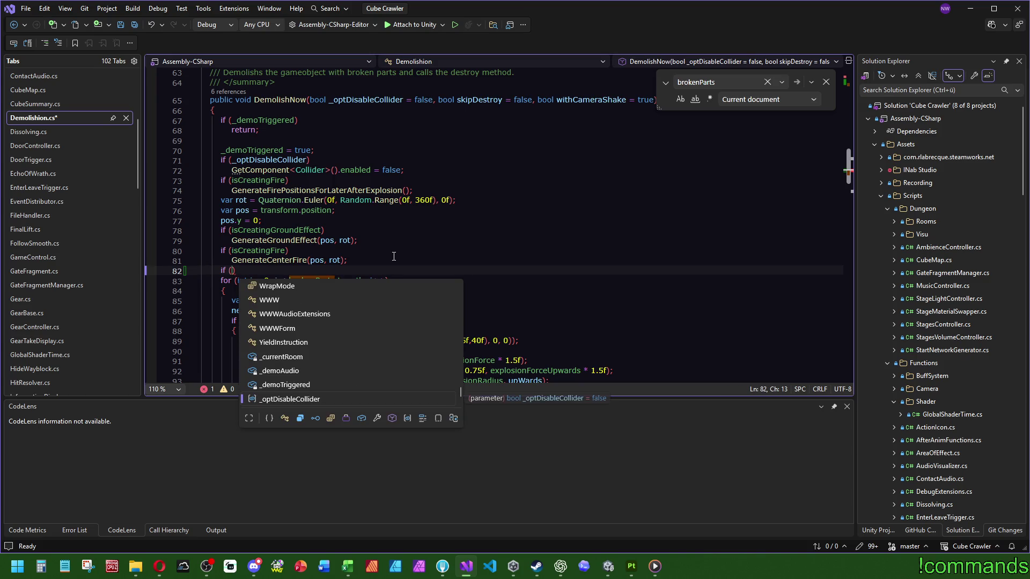
Write 'if (_demoAudio != null) _demoAudio.Play();' before the broken parts loop
key(Tab)
key(ctrl+shift+b)
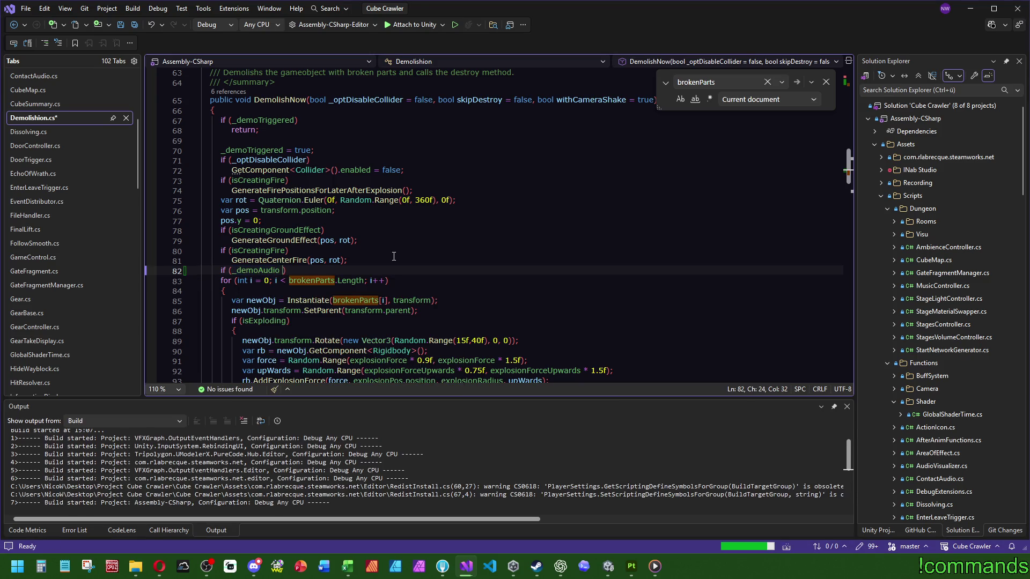
text(!= nu)
key(Tab)
text())
key(Return)
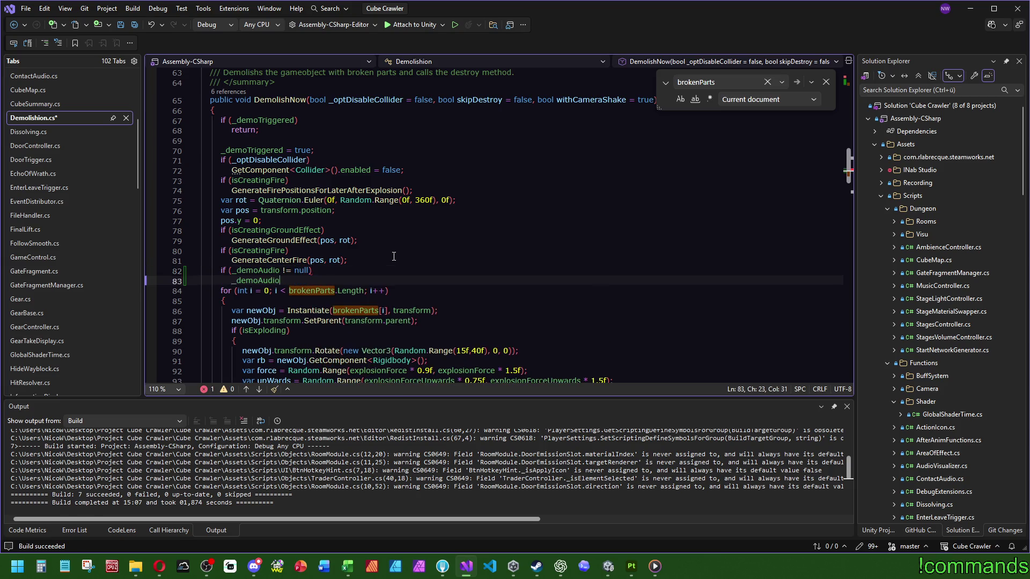
text(_demoAudio.p)
key(BackSpace)
key(BackSpace)
key(BackSpace)
text(la)
key(Tab)
text(();)
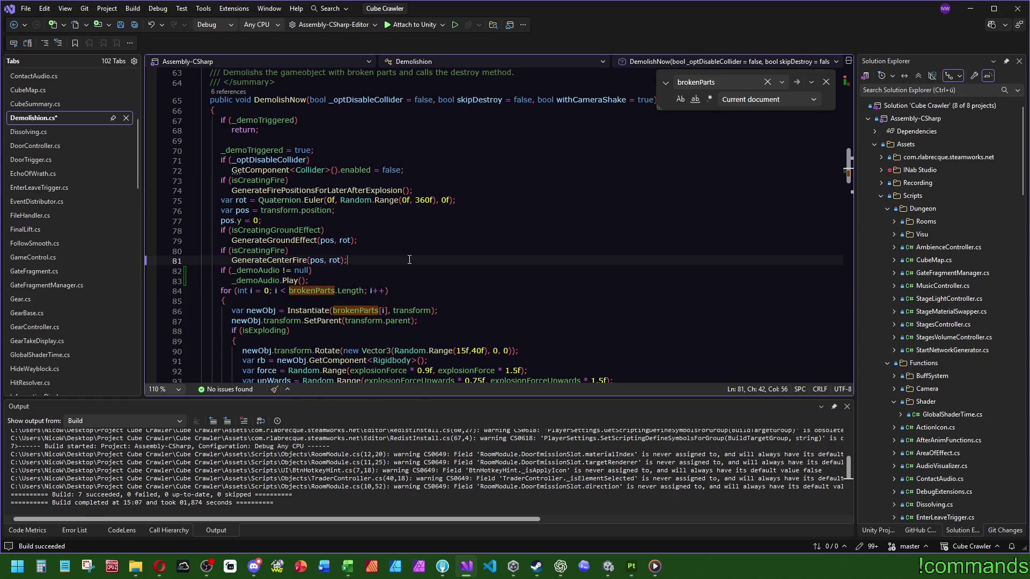
Close the search, save all files and return to Unity to recompile
key(Escape)
click(135, 24)
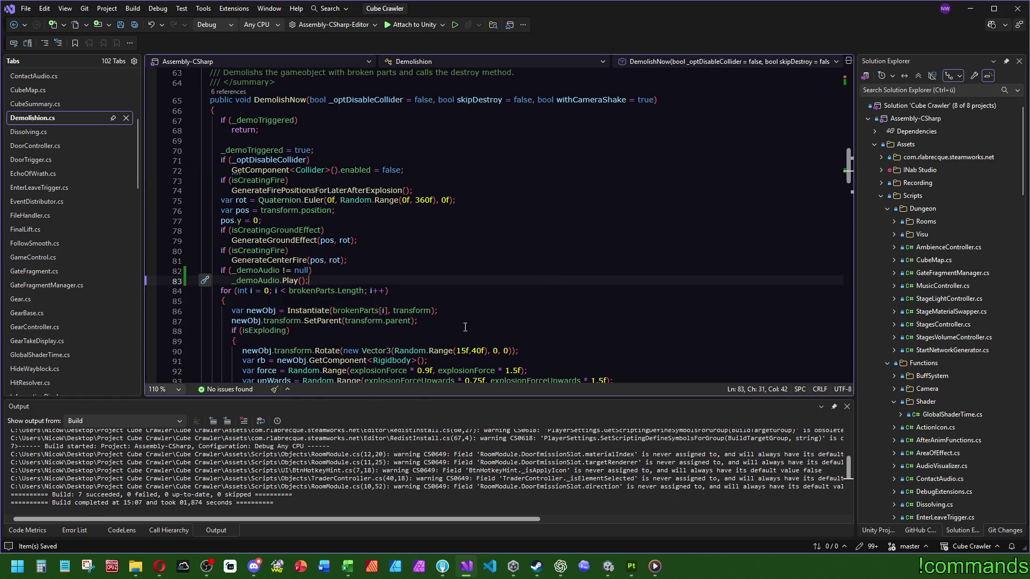
scroll(409, 295, down, 4)
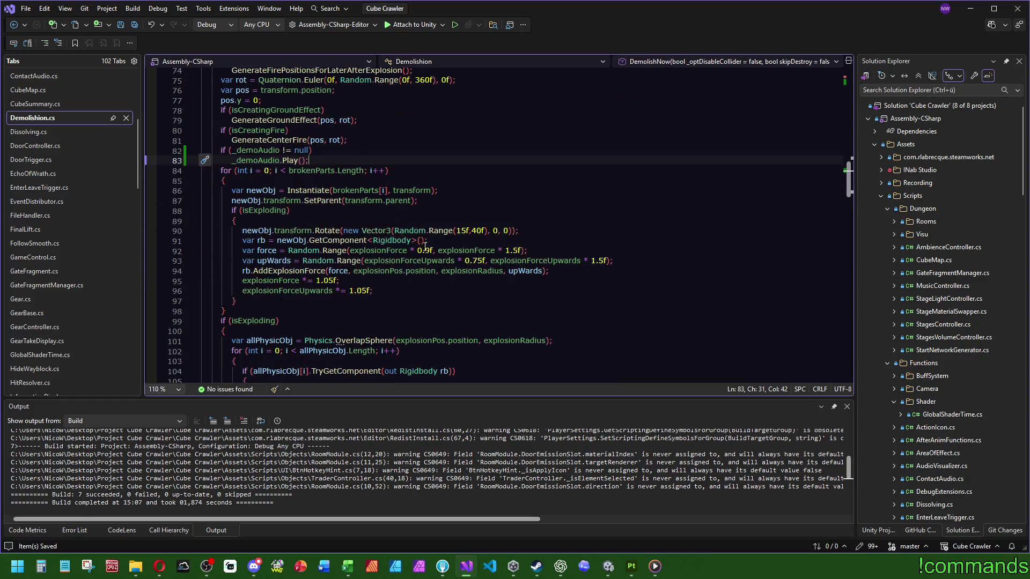
click(607, 565)
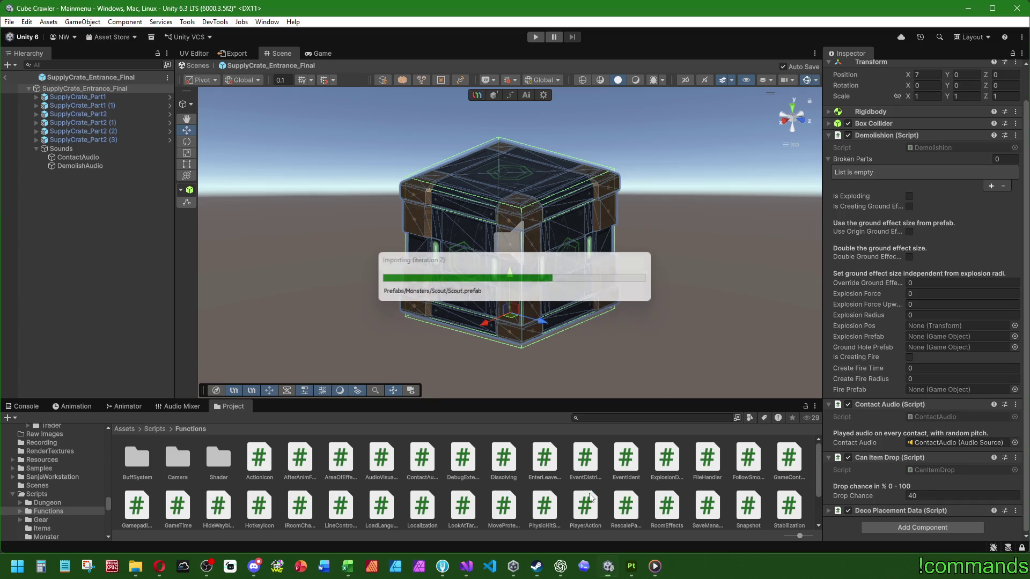
After checking the console, link DemolishAudio into the crate's new Demo Audio field
click(19, 408)
click(233, 406)
click(89, 187)
click(85, 88)
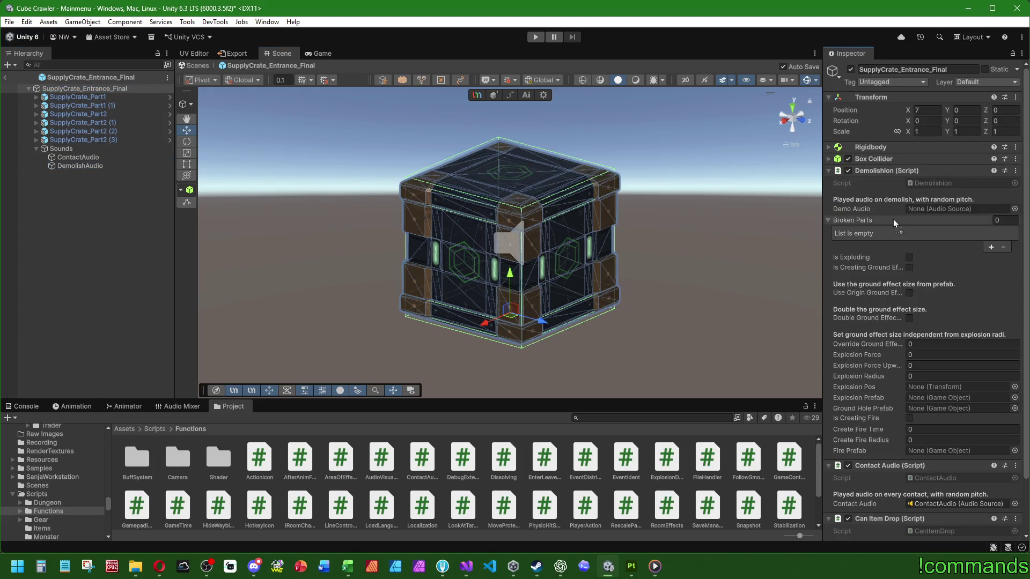
drag(80, 166, 941, 208)
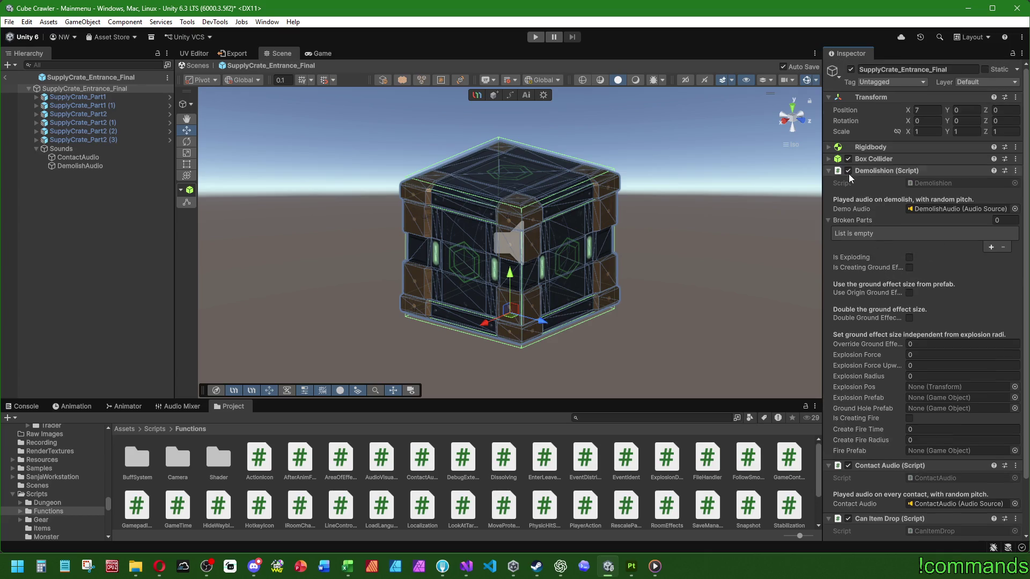
Expand the crate's Box Collider and Rigidbody settings for review, then deselect it
click(838, 159)
click(827, 148)
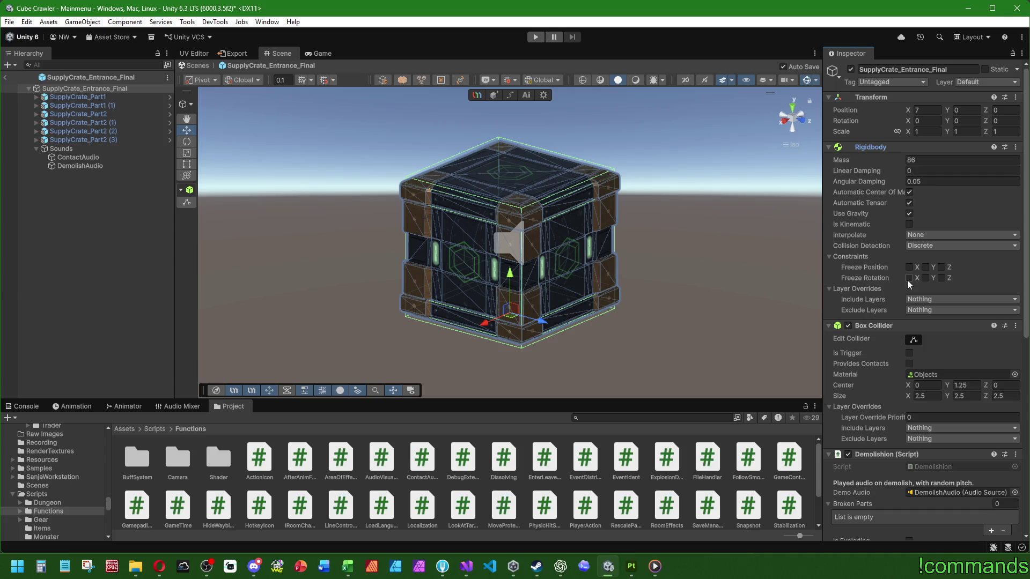
click(129, 298)
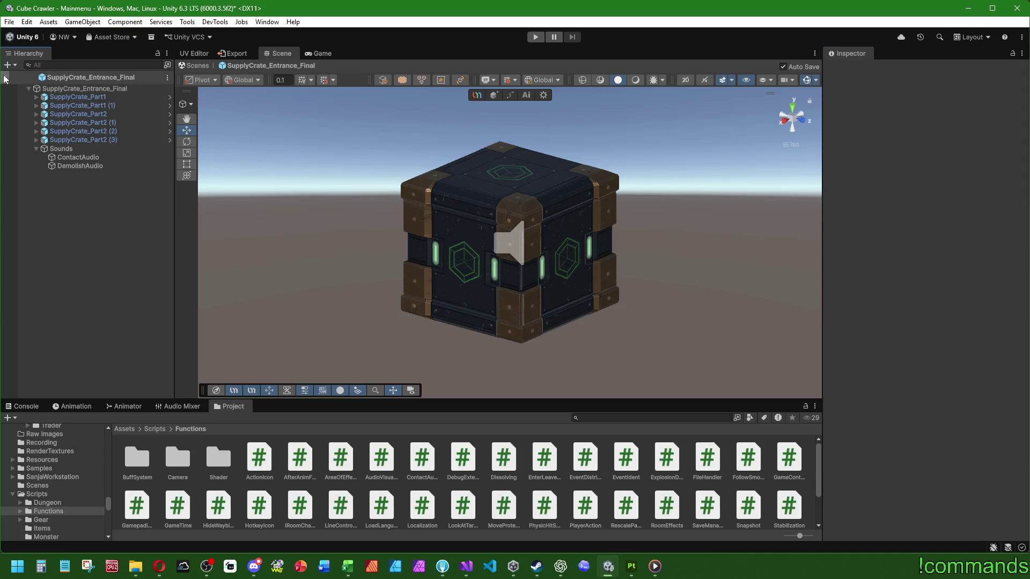
Exit prefab mode and browse to and open the SupplyCrate_Entrance_Final prefab
click(6, 77)
click(124, 429)
click(504, 459)
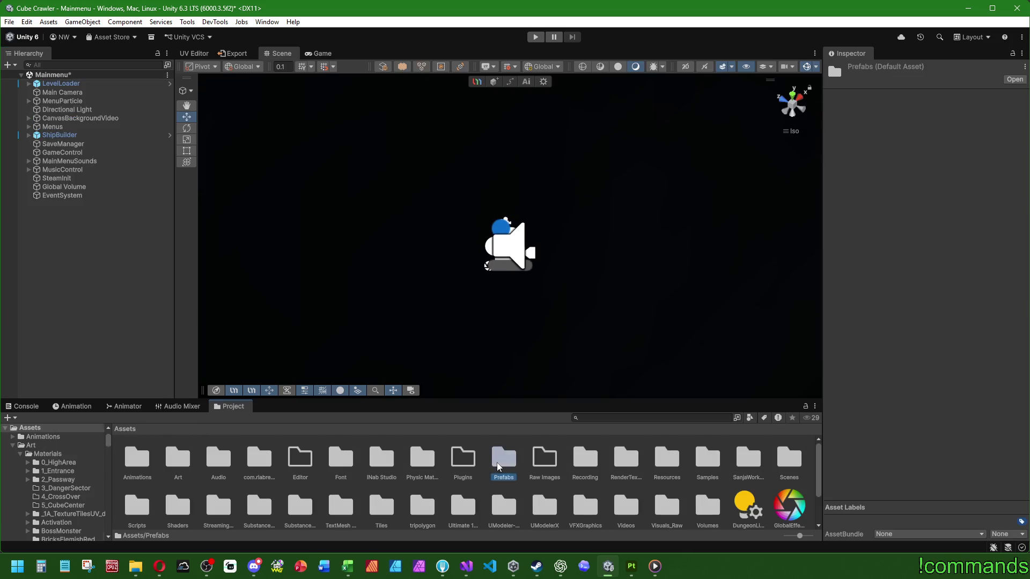
double_click(504, 458)
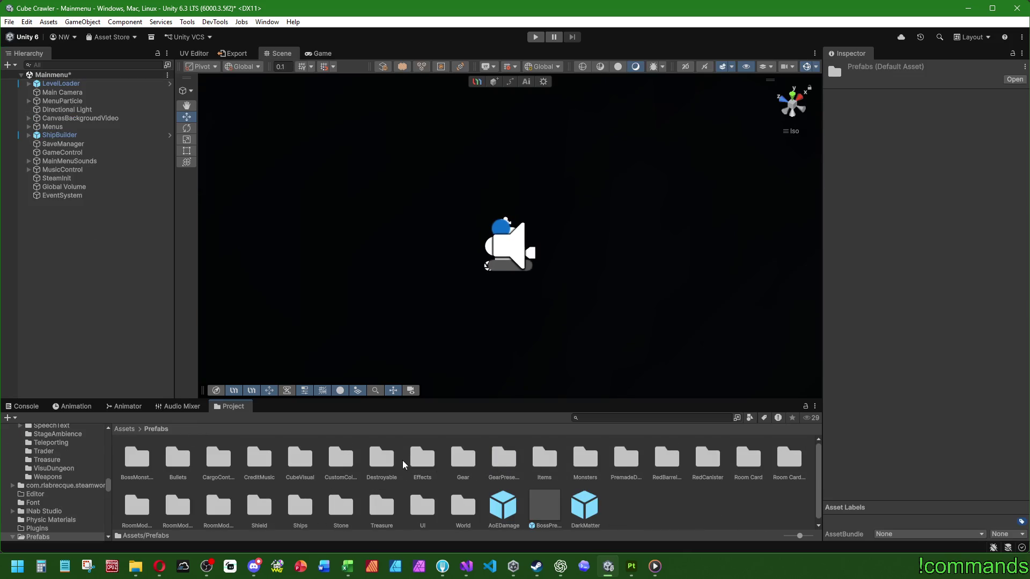
double_click(382, 459)
double_click(136, 459)
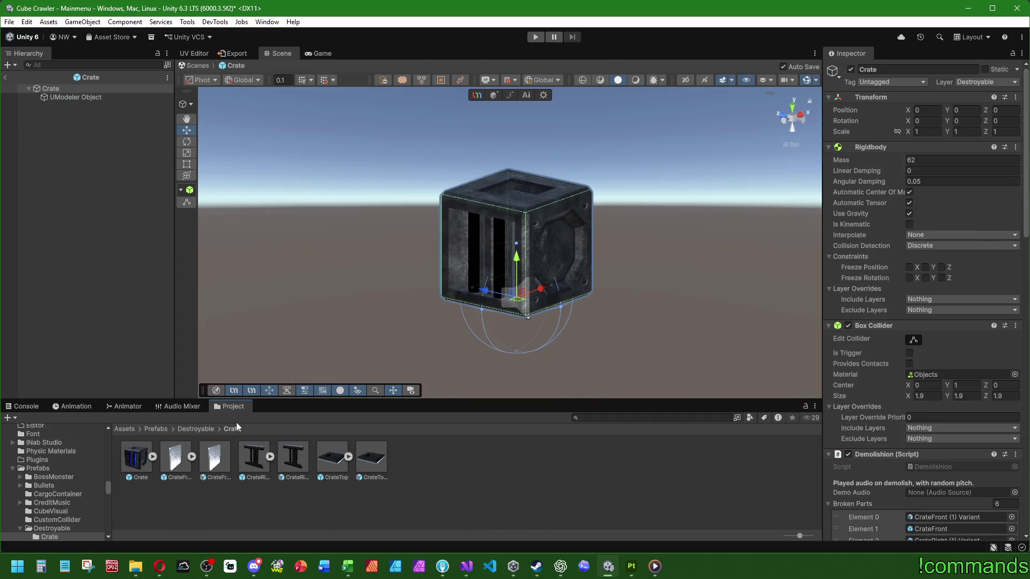
click(154, 429)
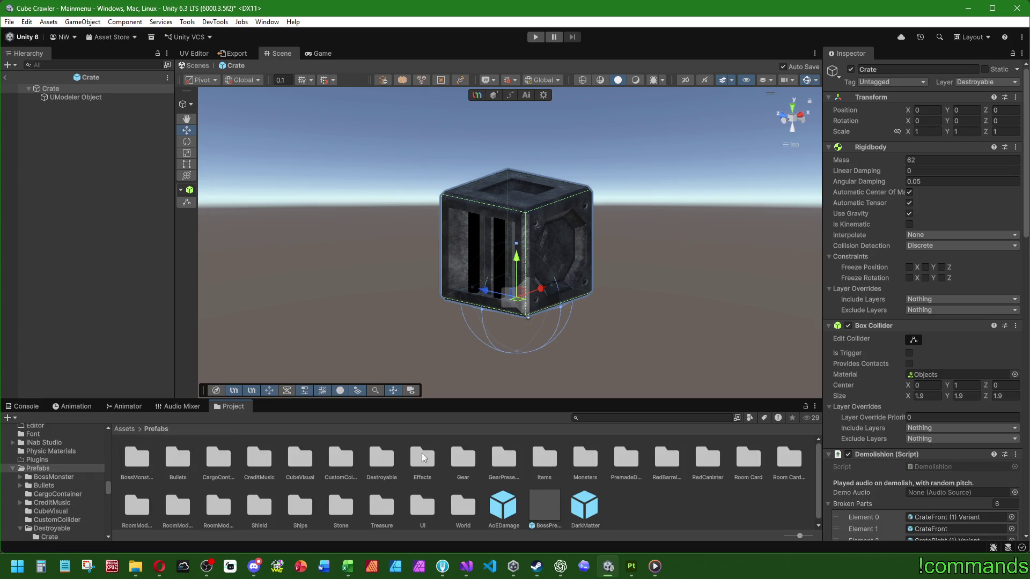
double_click(381, 458)
double_click(253, 459)
double_click(137, 457)
double_click(177, 459)
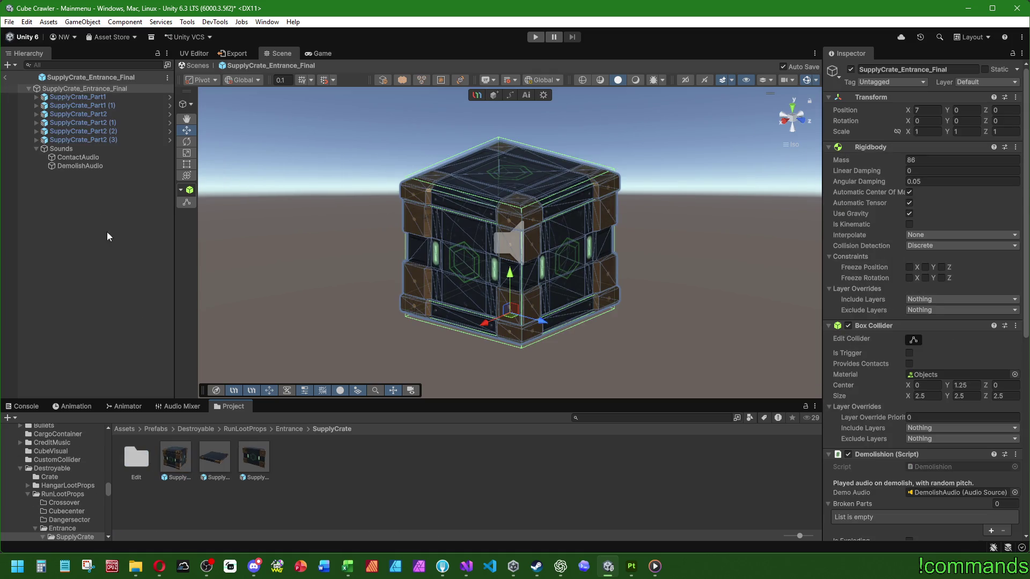
Copy the Sounds group, then open the Crate prefab for editing
click(68, 149)
click(195, 429)
double_click(137, 457)
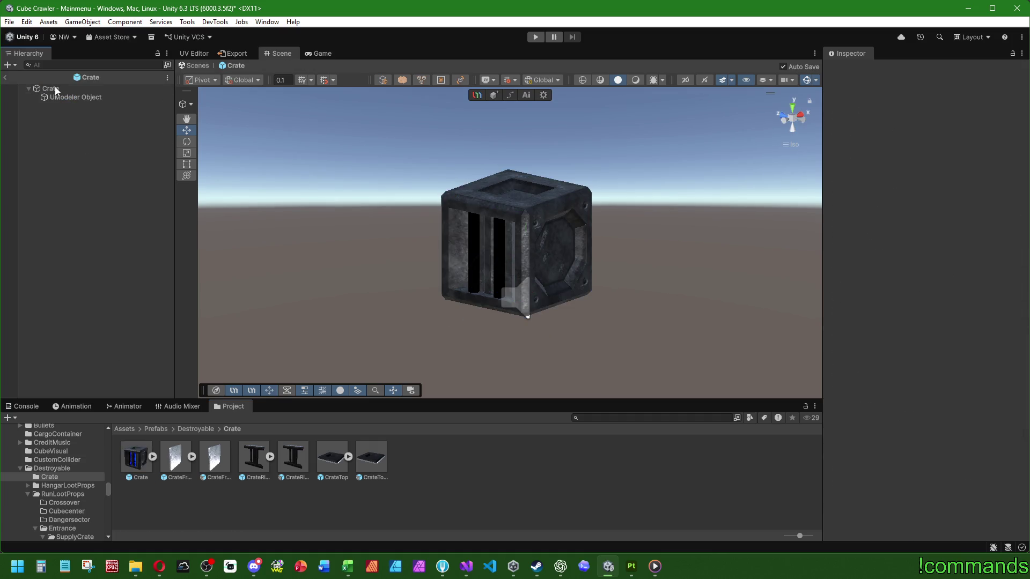
Paste the Sounds group as a child of Crate and adjust its vertical position
click(54, 91)
right_click(54, 91)
click(54, 91)
right_click(55, 91)
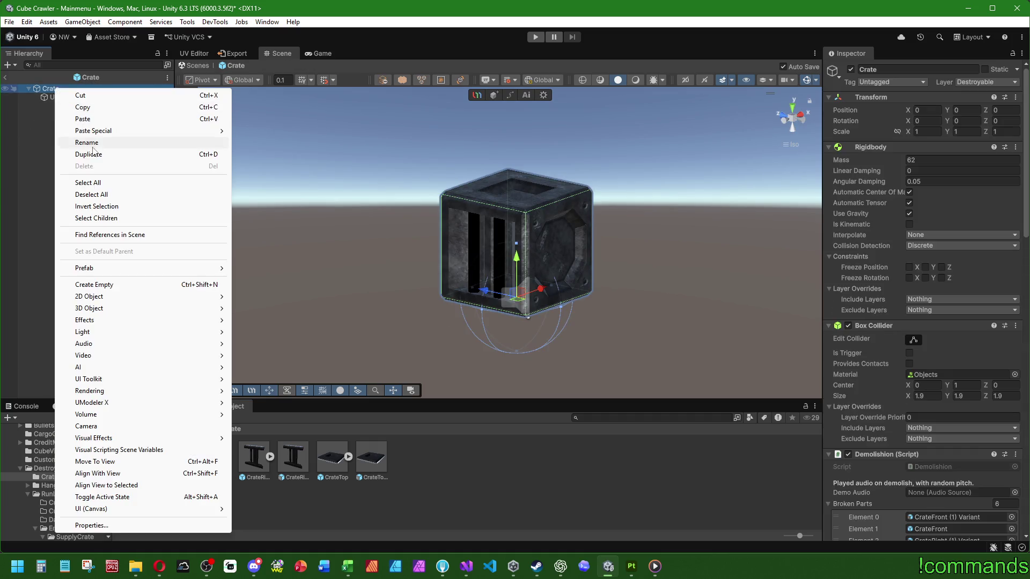
click(307, 132)
click(36, 105)
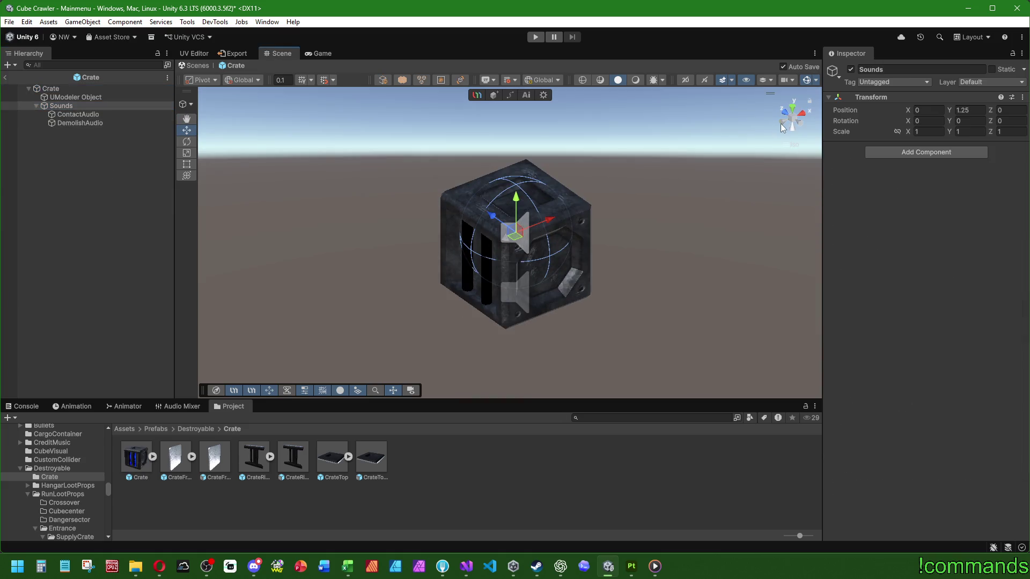
click(780, 123)
click(966, 110)
text(1)
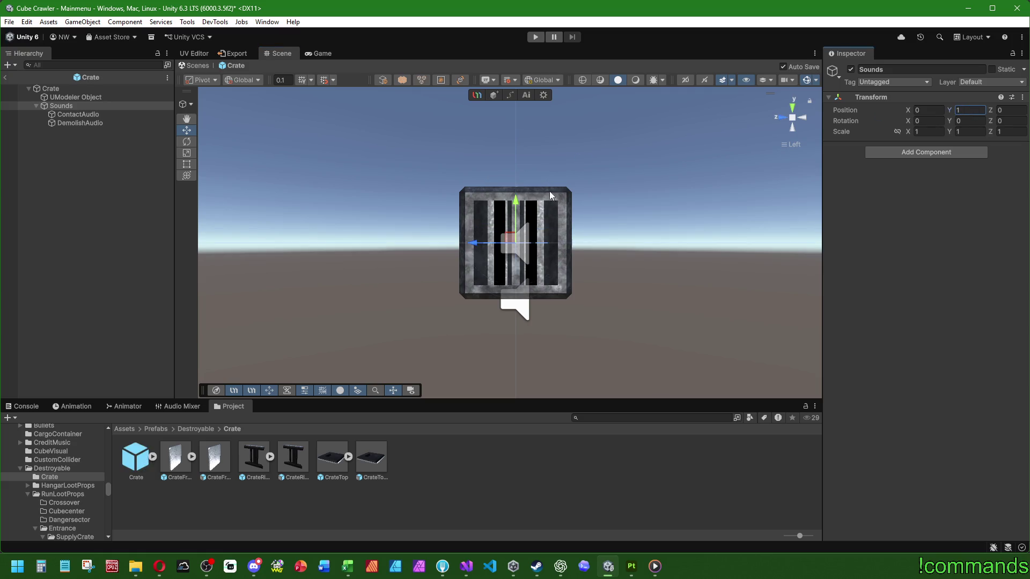
Link DemolishAudio as Crate's demo sound, set its Max Distance to 55 and save
click(50, 88)
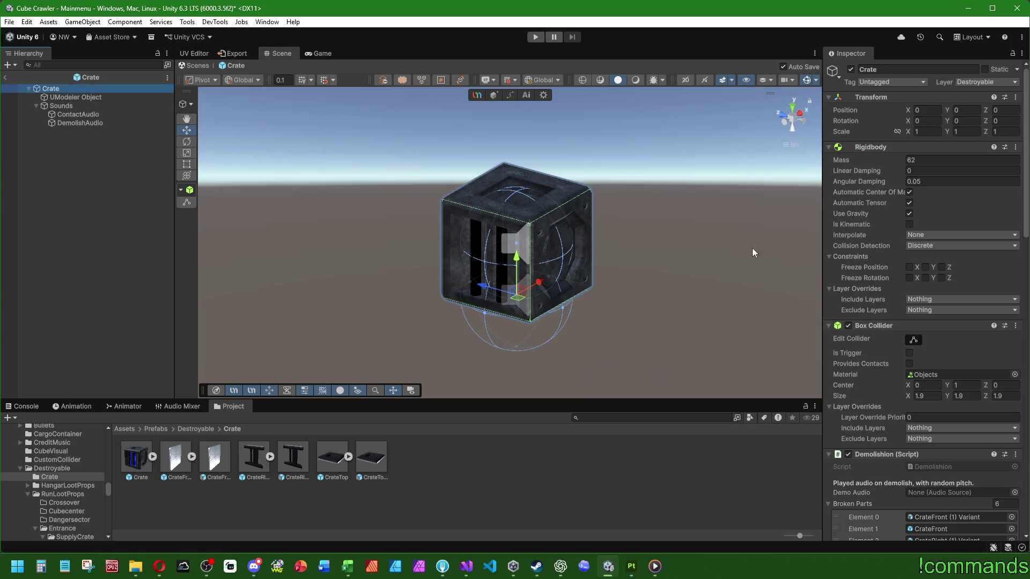
scroll(875, 308, down, 3)
scroll(877, 277, down, 4)
drag(81, 123, 950, 261)
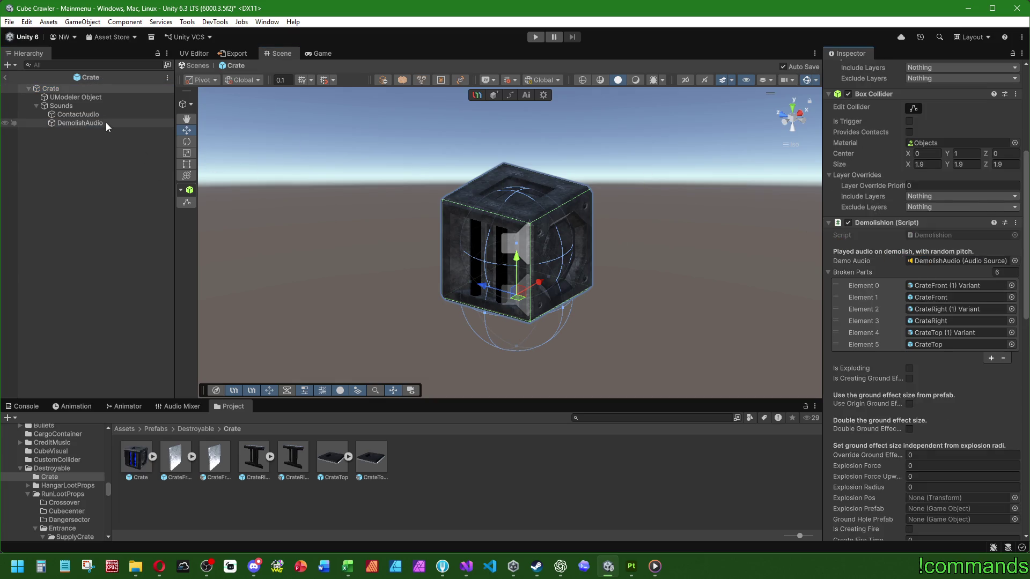
click(80, 123)
click(923, 345)
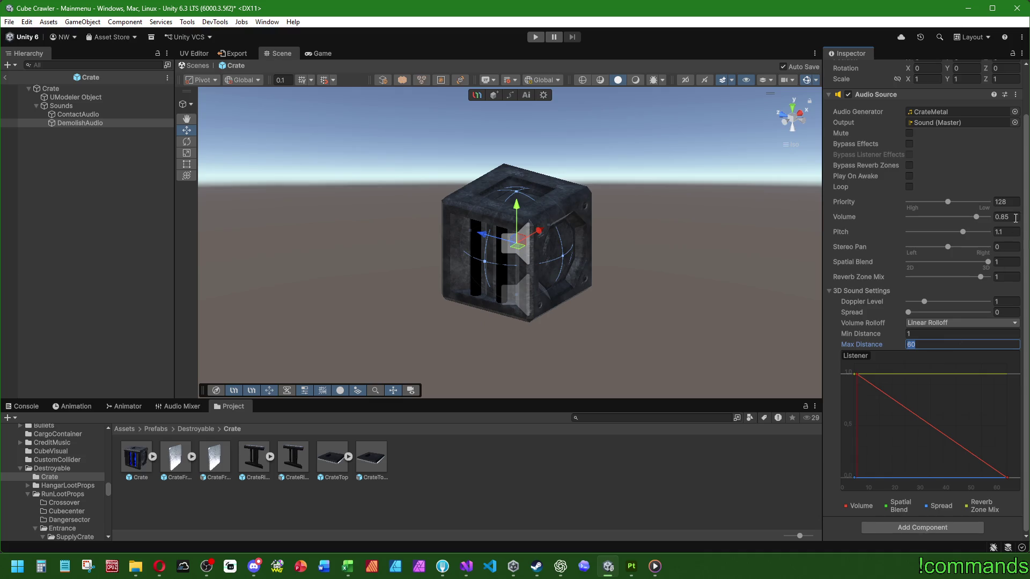
text(55)
key(Return)
key(ctrl+s)
Remove Crate's own Audio Source, link ContactAudio as contact sound, set Drop Chance 30 and exit
click(78, 114)
click(50, 89)
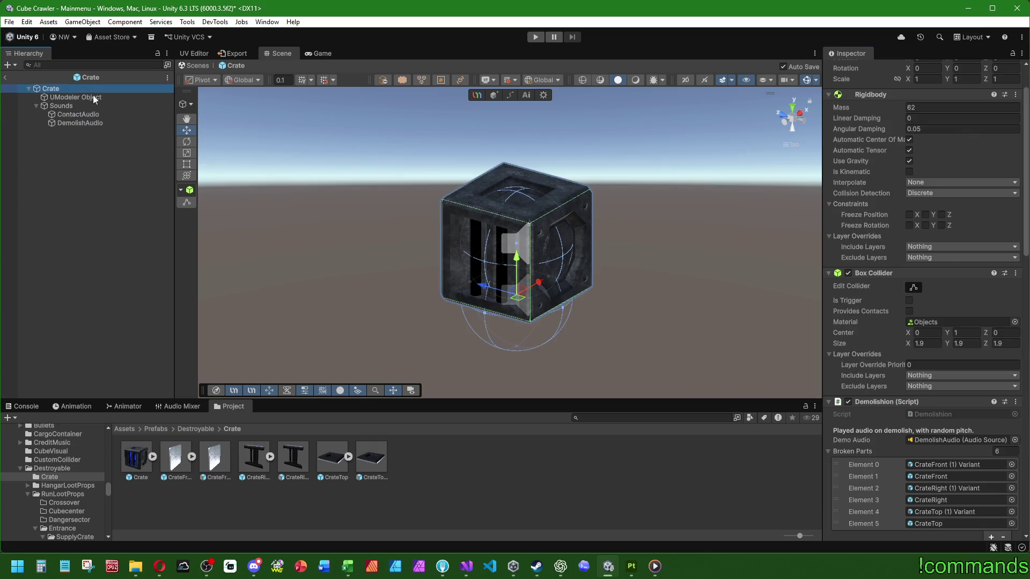
scroll(896, 330, down, 5)
scroll(884, 281, down, 3)
scroll(864, 241, down, 5)
scroll(868, 330, down, 5)
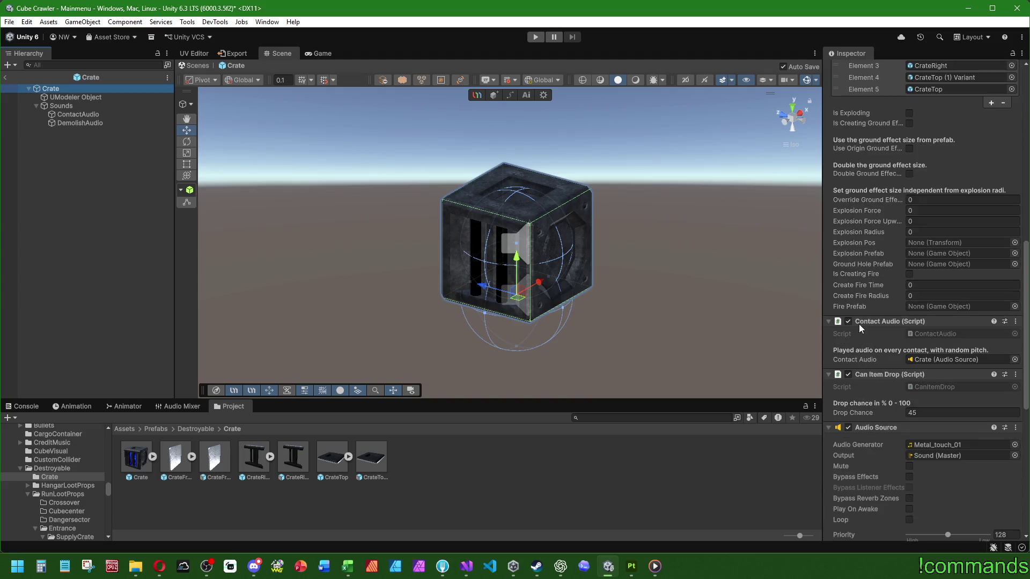
right_click(855, 426)
click(901, 328)
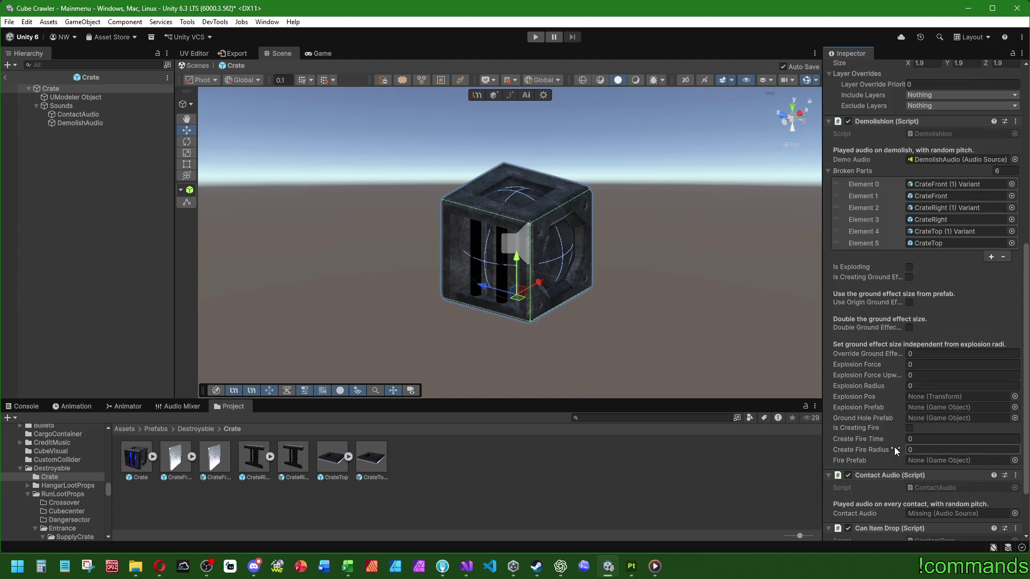
scroll(885, 321, up, 3)
drag(78, 114, 958, 444)
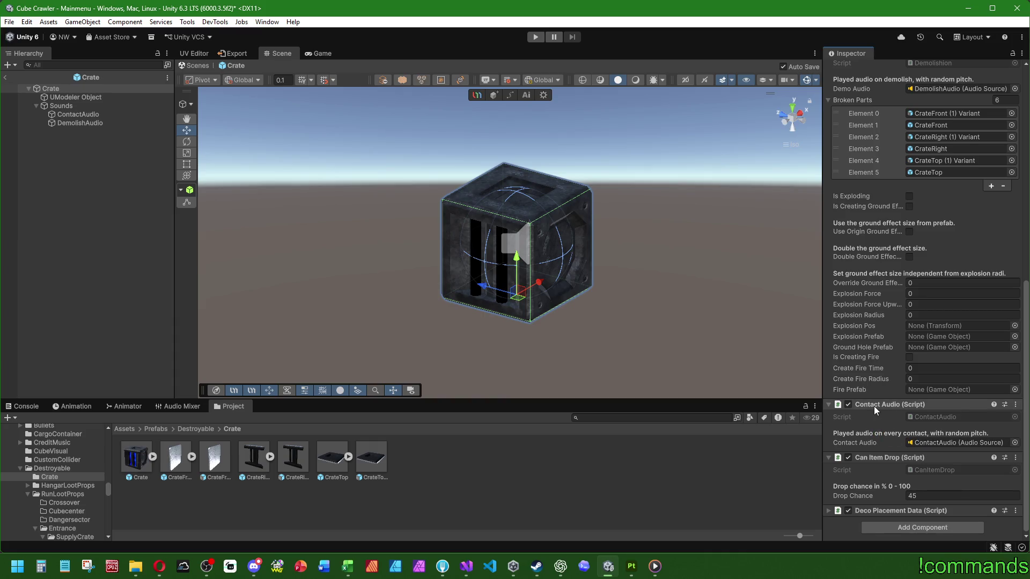
click(918, 496)
text(30)
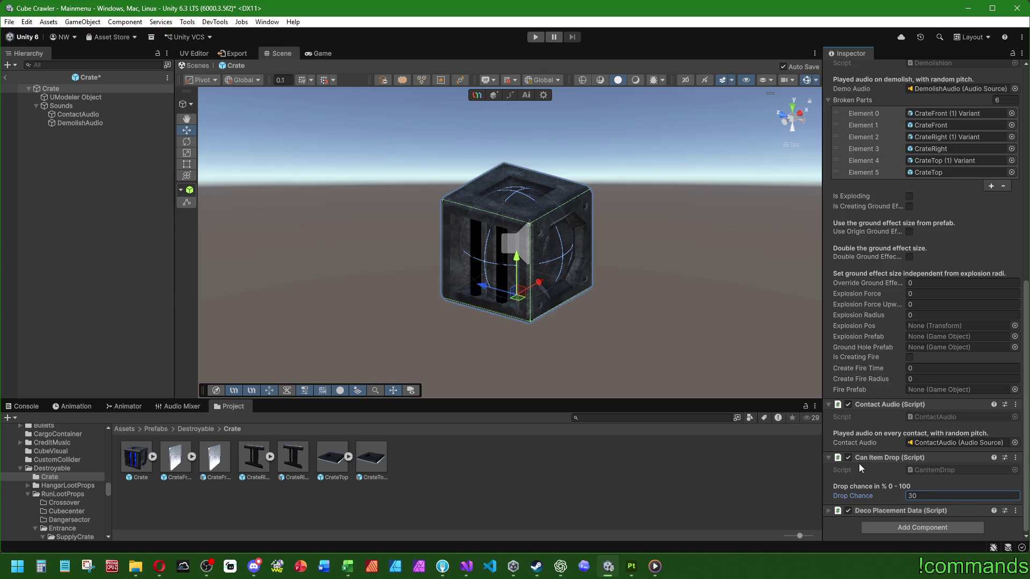
scroll(858, 463, up, 5)
scroll(852, 332, up, 3)
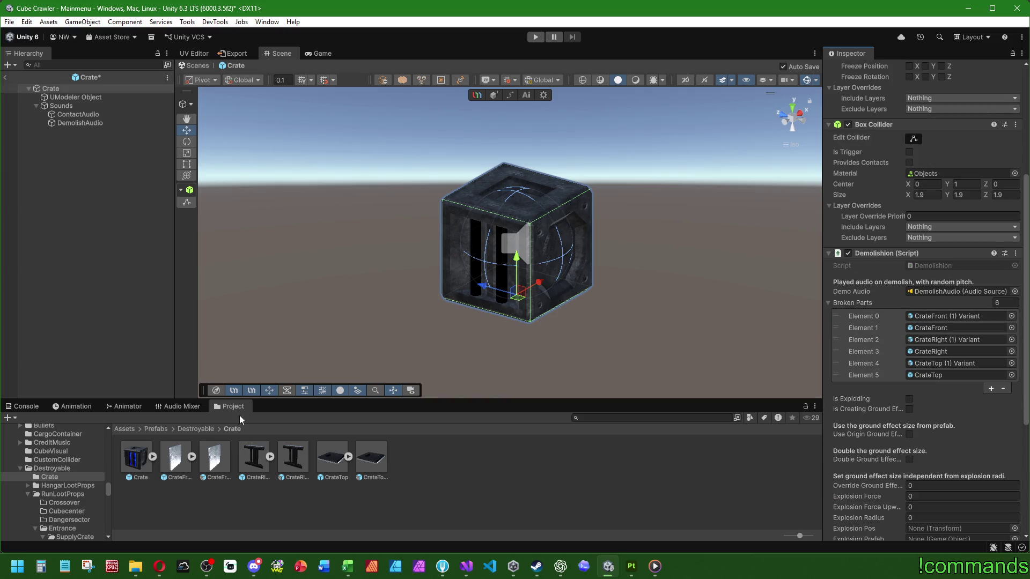
scroll(920, 238, up, 5)
scroll(920, 238, up, 2)
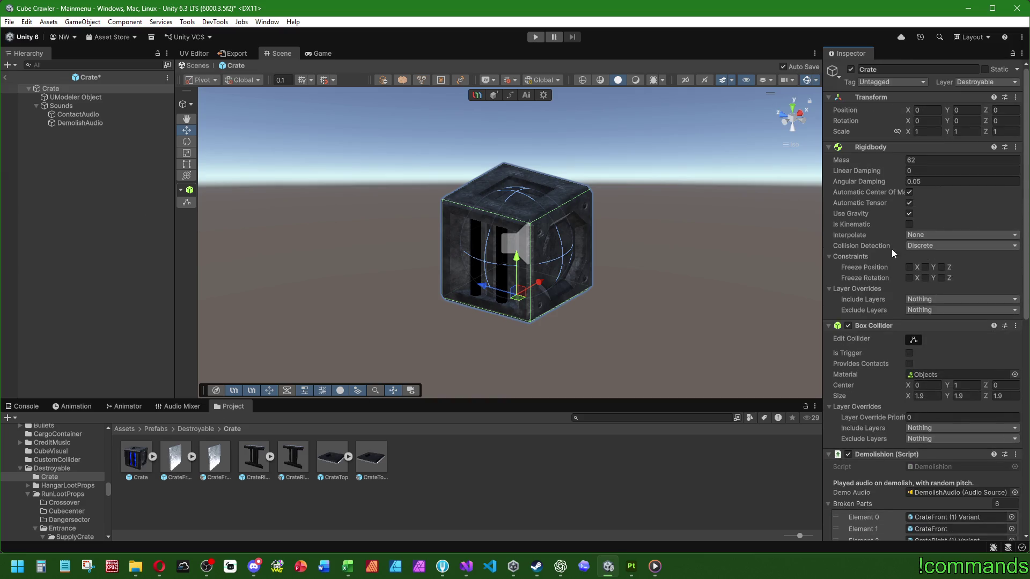
click(4, 79)
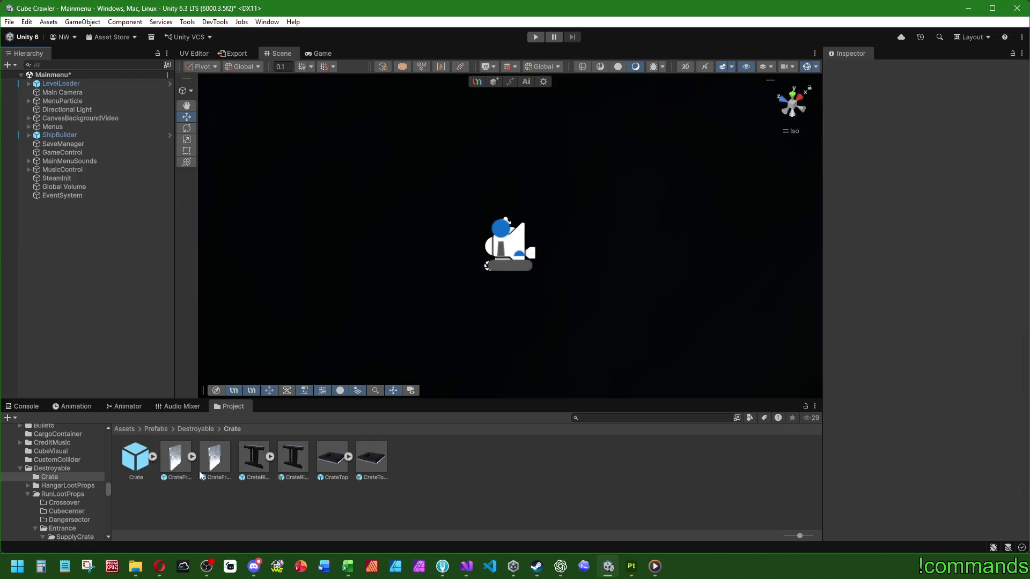
Remove the Audio Source component from the CrateFront prefab
click(178, 459)
scroll(883, 325, down, 5)
right_click(873, 285)
click(893, 328)
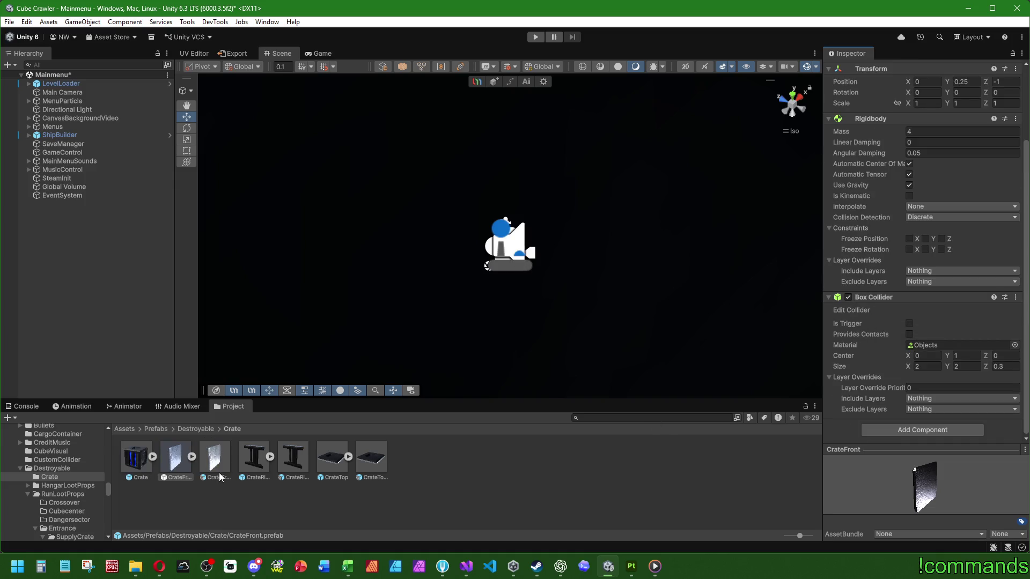
Inspect the other crate part prefabs, then open CrateFront (1) Variant for editing
key(Right)
key(Right)
key(Left)
click(254, 457)
click(293, 457)
click(332, 457)
click(371, 458)
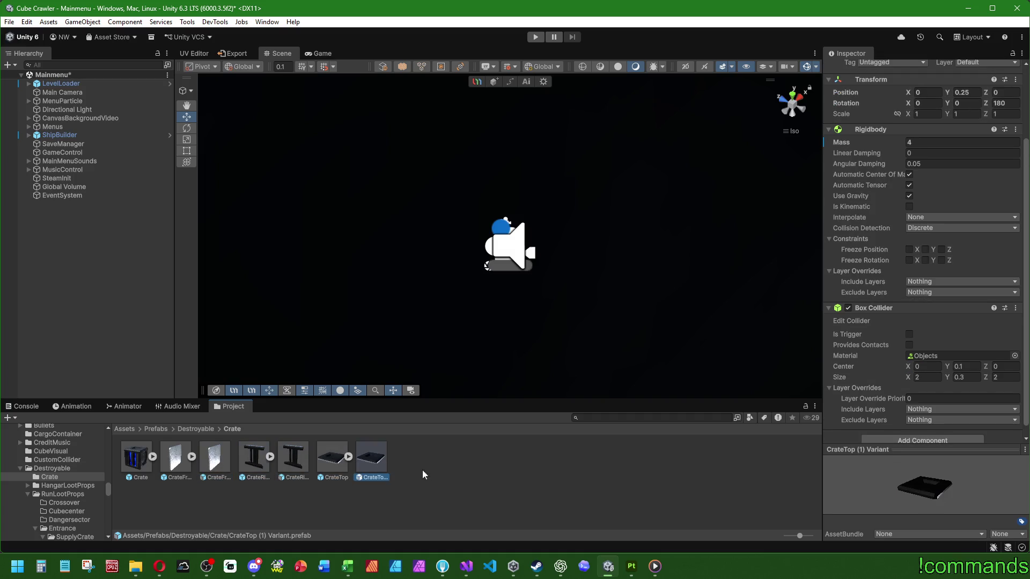
click(255, 460)
click(178, 464)
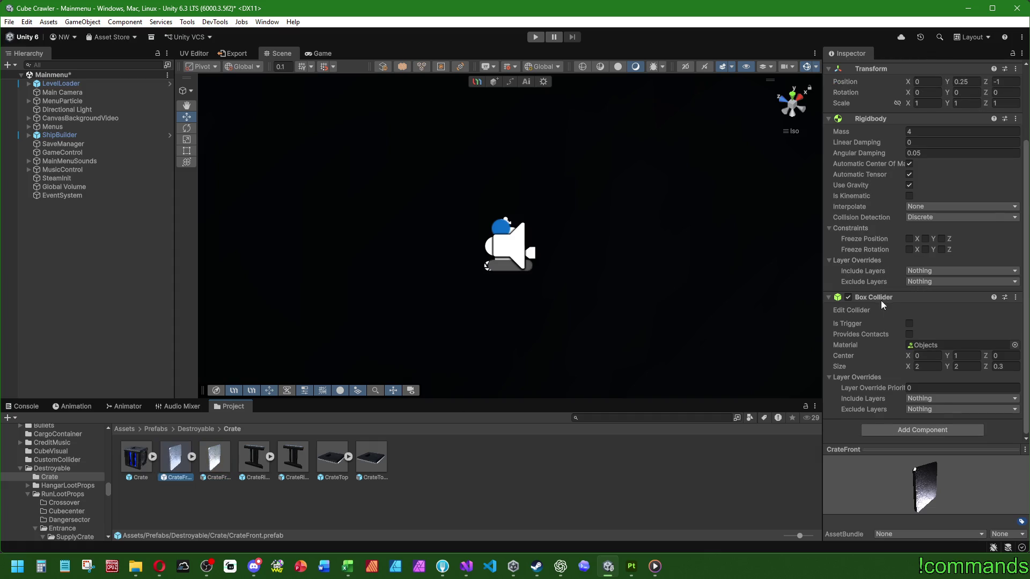
double_click(179, 462)
Exit prefab mode, save the project and clear the console warning
click(502, 242)
click(7, 65)
click(25, 405)
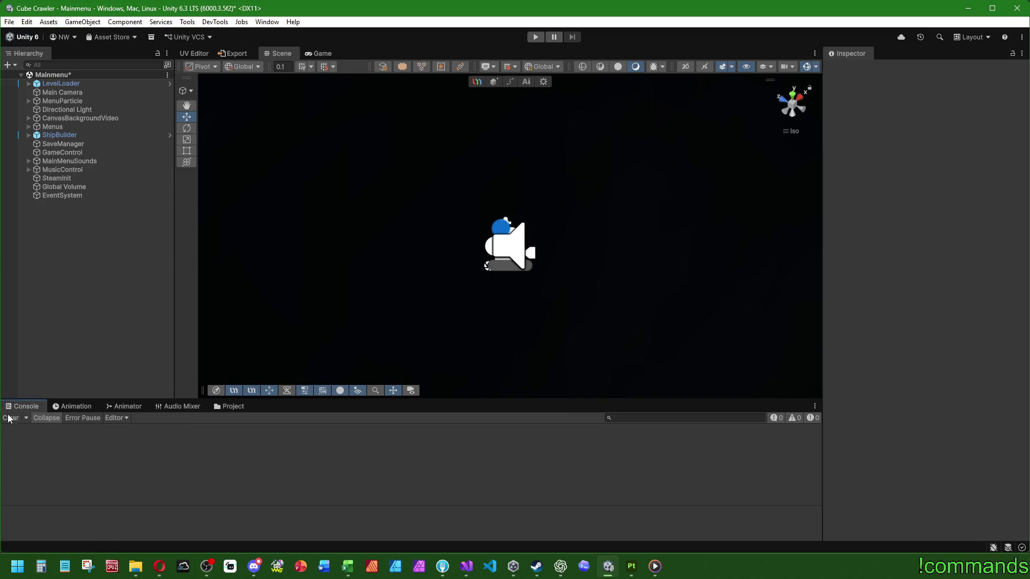
click(10, 22)
click(37, 138)
click(9, 22)
click(27, 74)
click(17, 420)
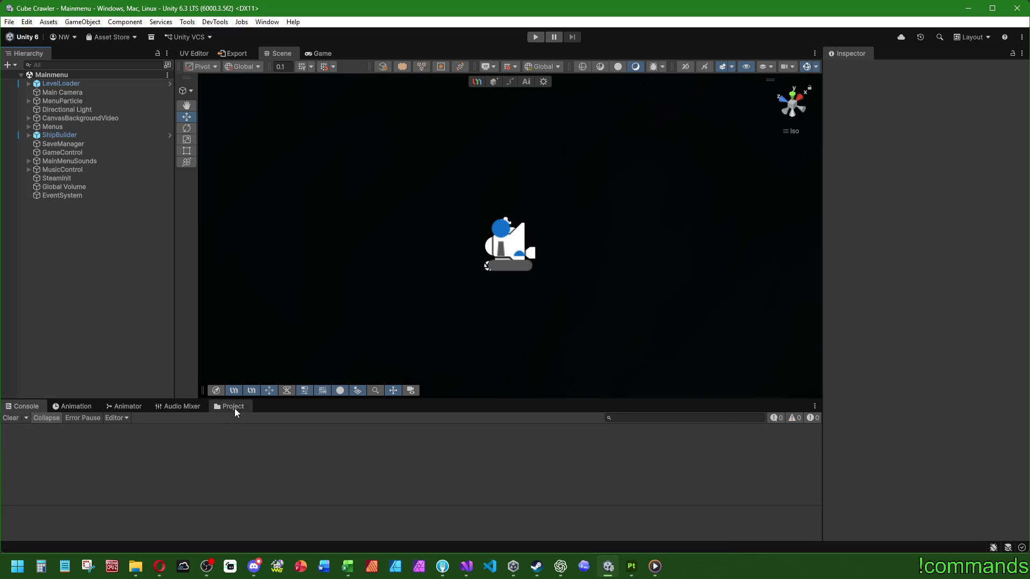
click(228, 405)
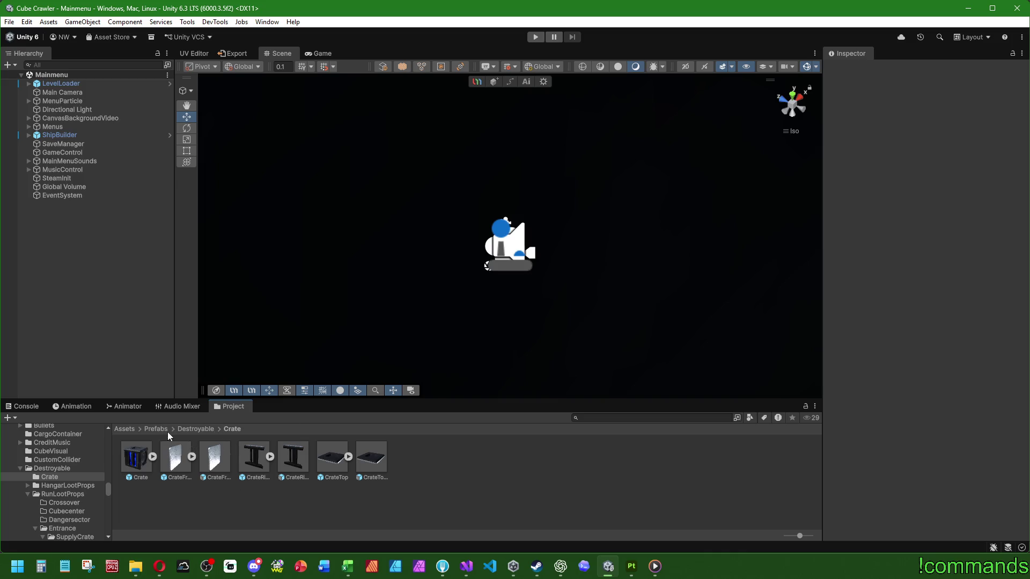
Review SupplyCrate_Part1's components in the SupplyCrate folder, then show the Crate folder and reopen CrateFront
click(196, 429)
double_click(215, 456)
double_click(254, 457)
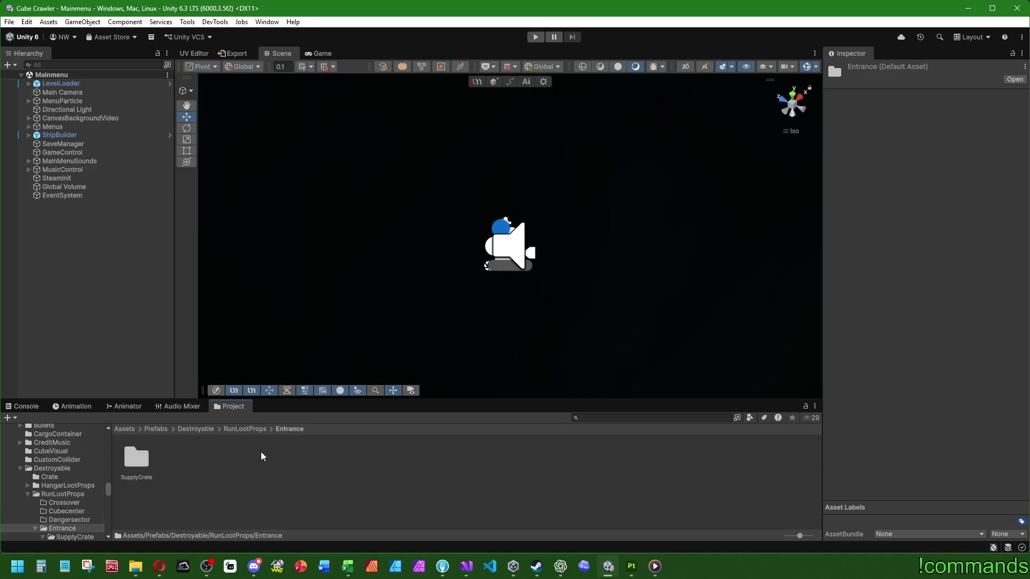
double_click(136, 458)
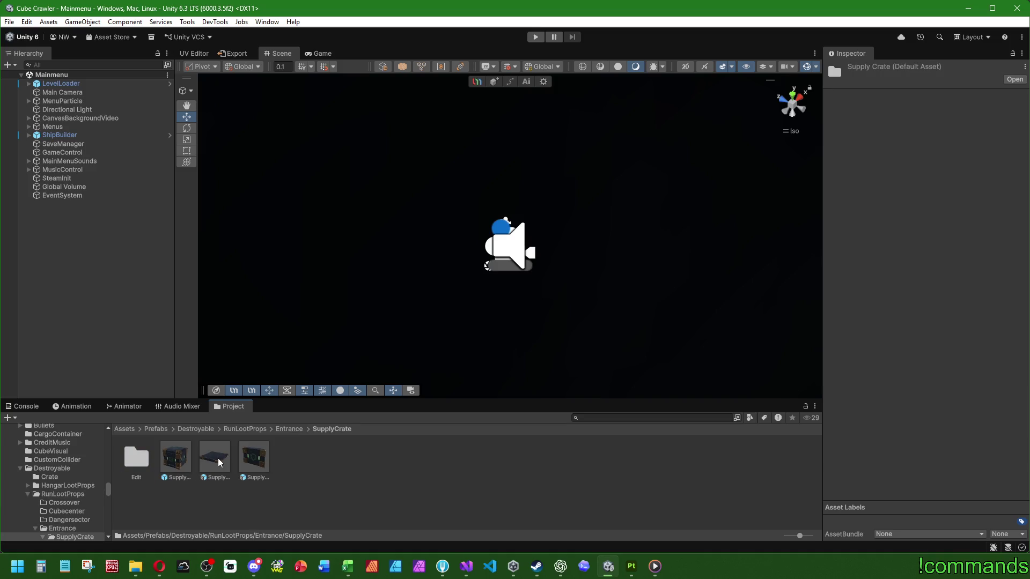
click(219, 461)
scroll(852, 377, down, 3)
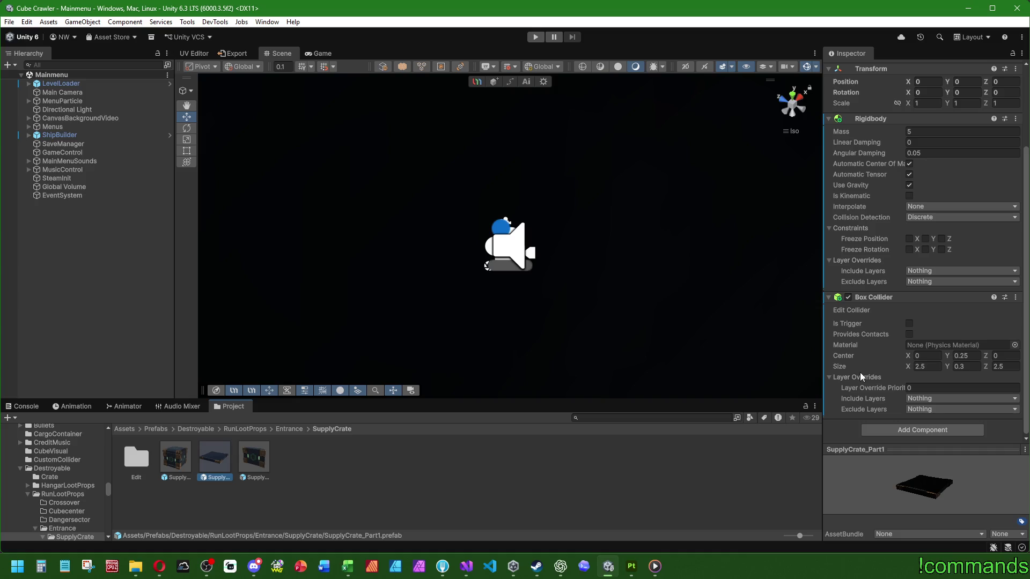
scroll(859, 368, up, 3)
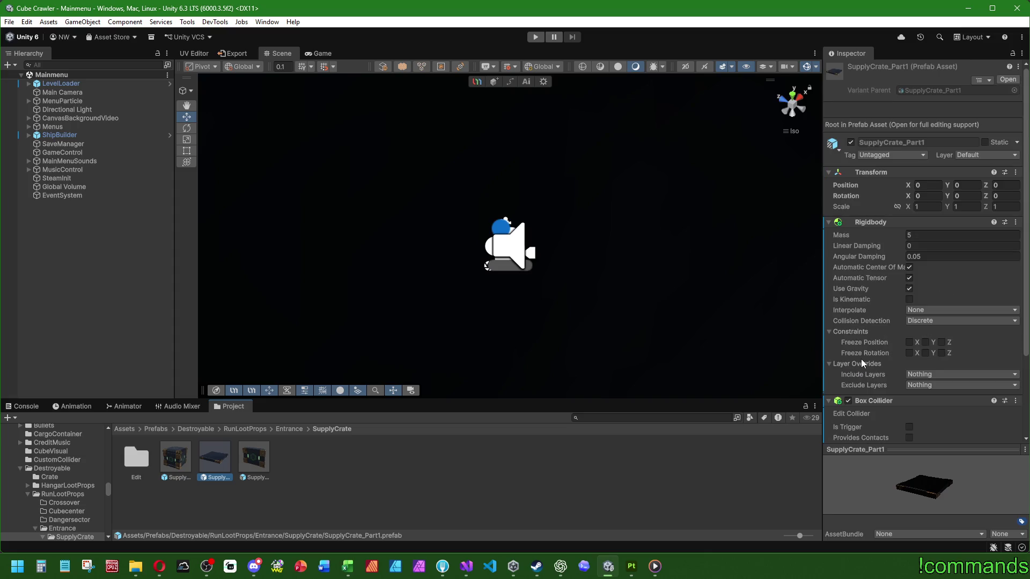
scroll(879, 311, down, 3)
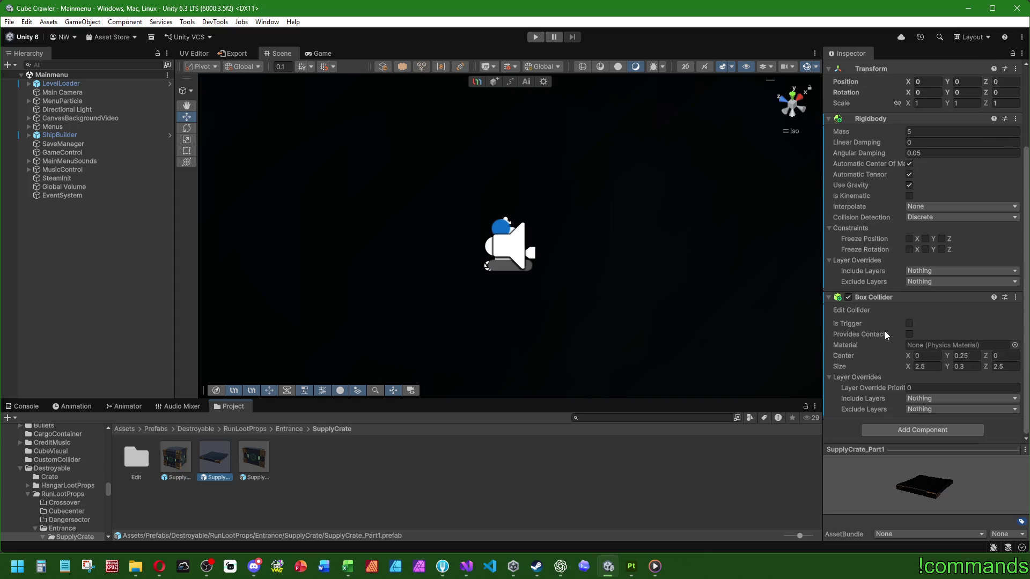
click(51, 474)
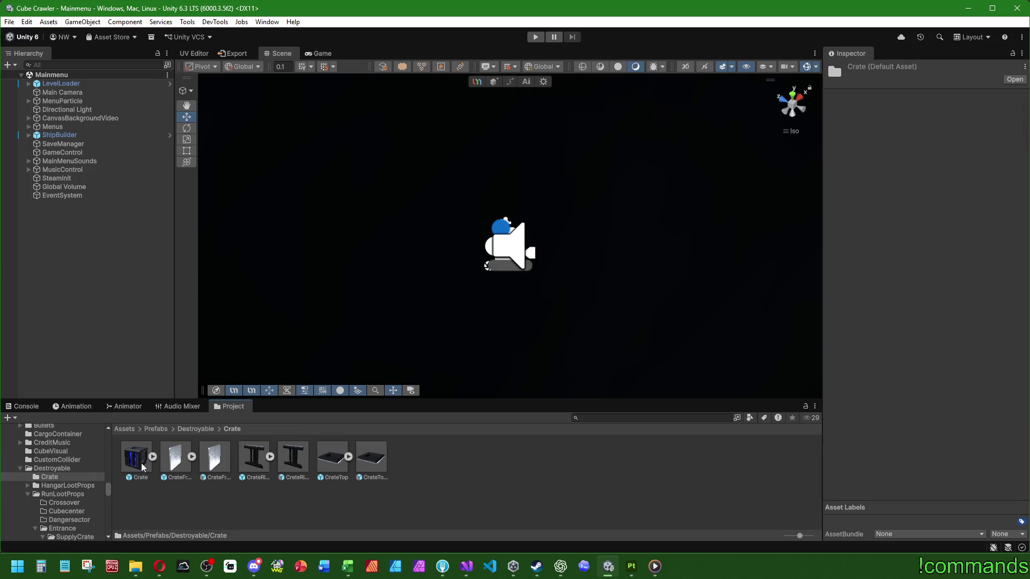
double_click(176, 456)
With local handle orientation, compare the CrateFront prefab against its CrateFront (1) Variant in Prefab Mode
click(243, 80)
click(249, 103)
double_click(220, 458)
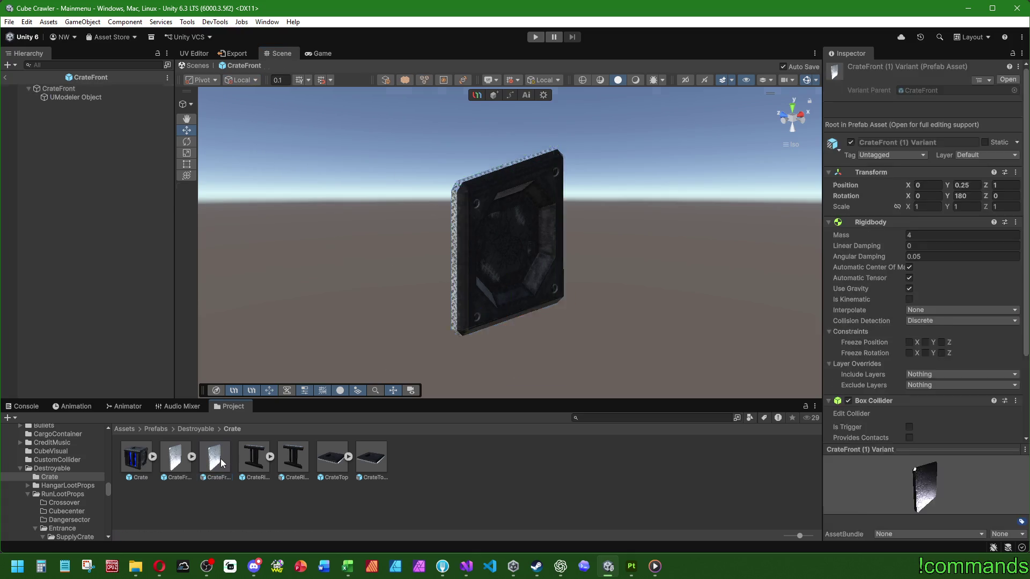
drag(241, 322, 284, 290)
scroll(284, 295, down, 1)
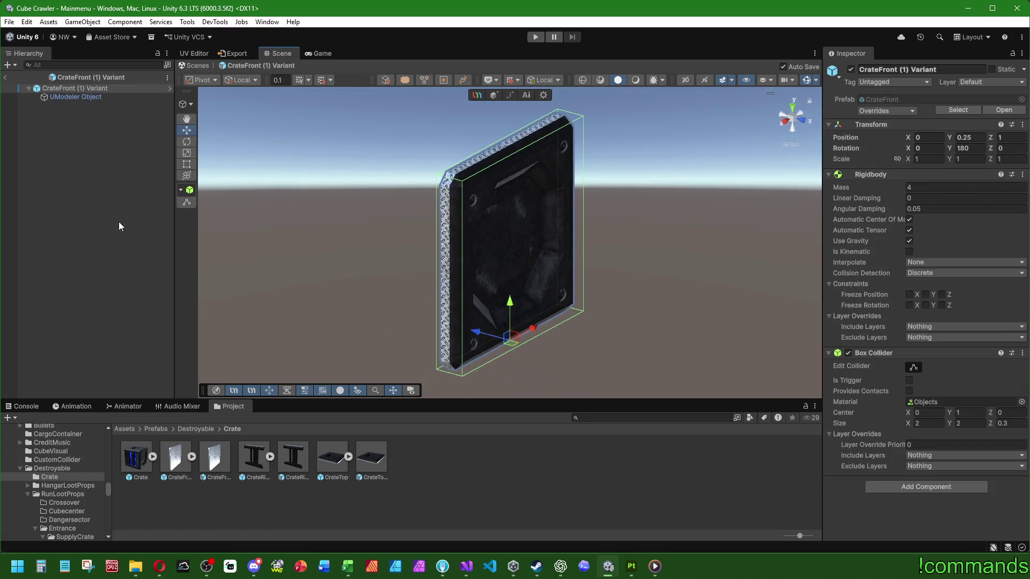
double_click(180, 456)
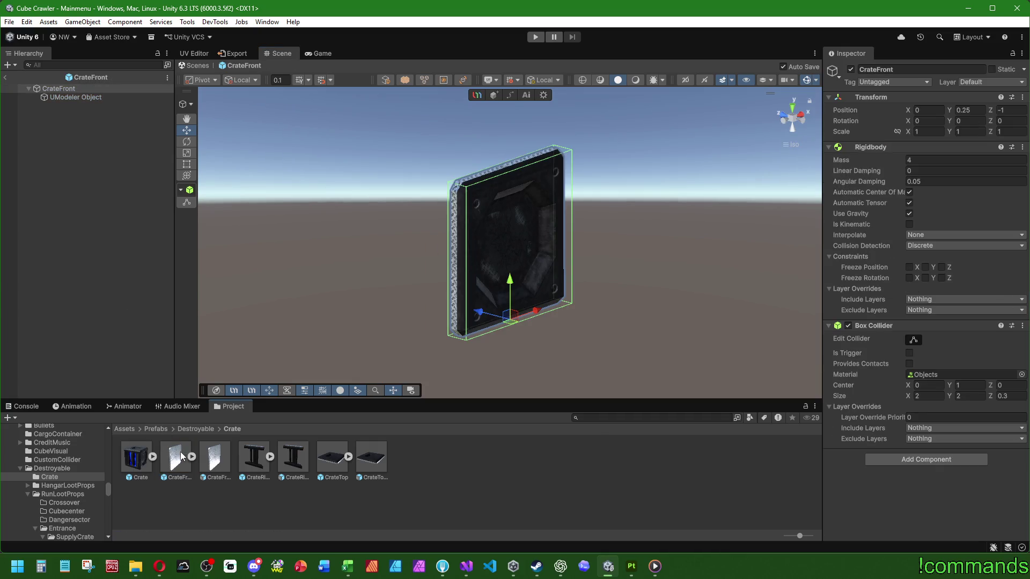
double_click(215, 459)
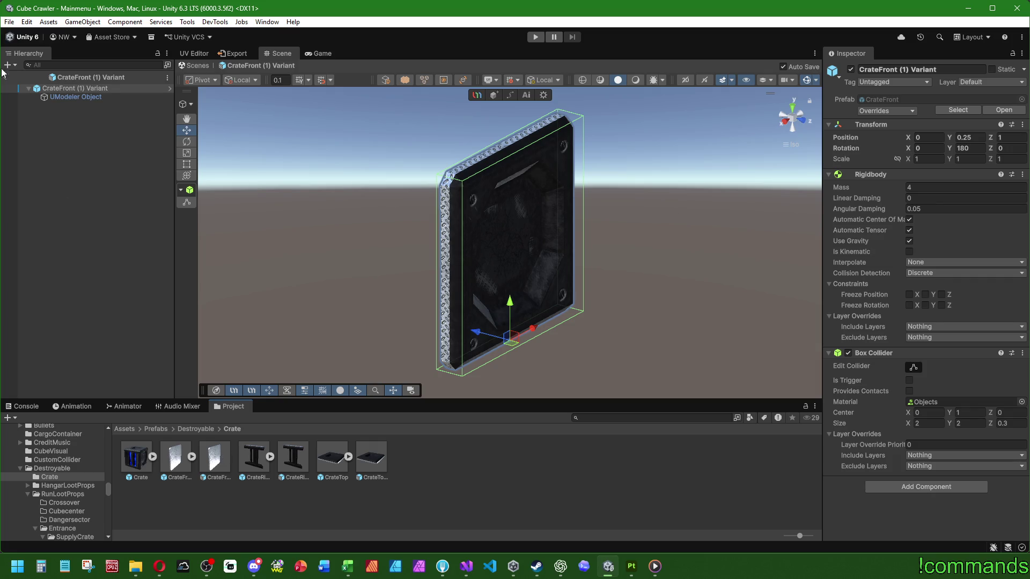
Return to Destroyable/RunLootProps/Entrance/SupplyCrate and review SupplyCrate_Part1's Rigidbody and Box Collider
click(7, 65)
click(24, 405)
click(233, 406)
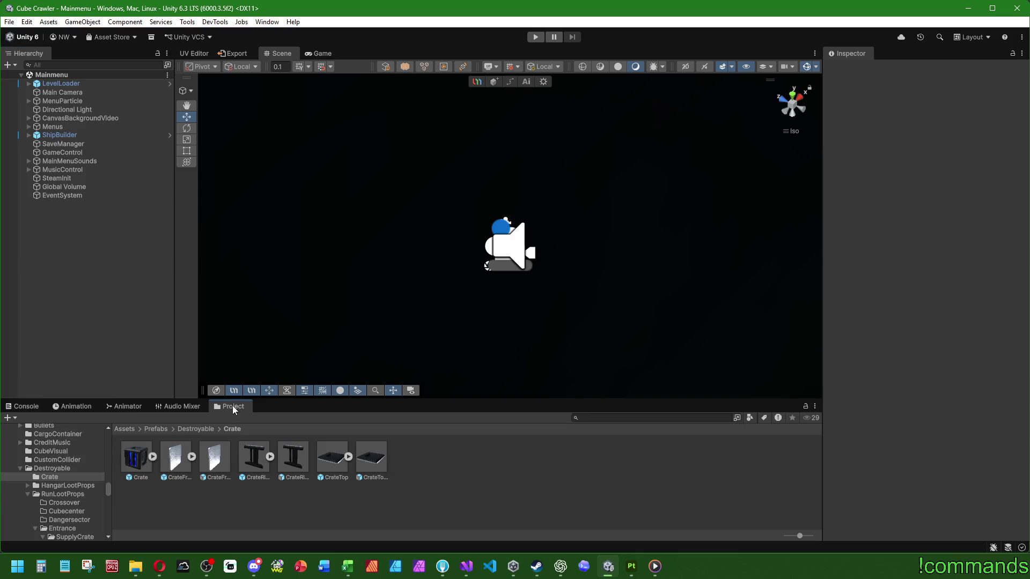
click(196, 429)
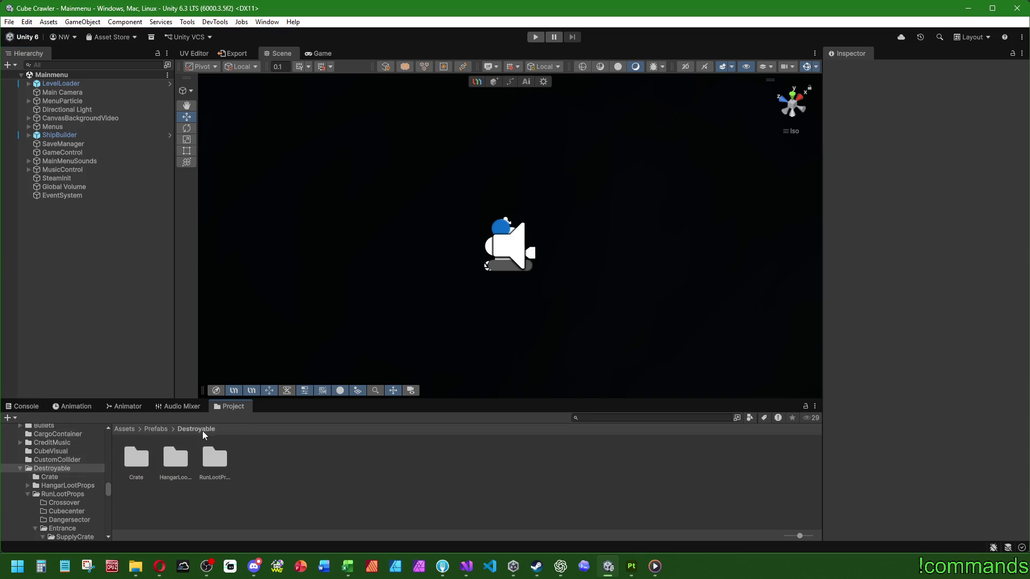
double_click(212, 456)
double_click(254, 456)
double_click(136, 459)
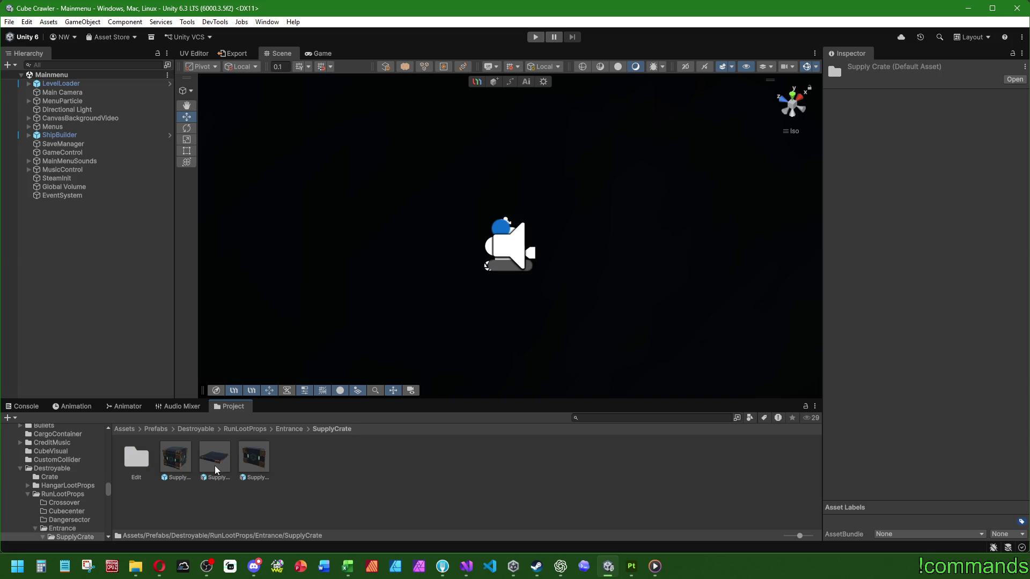
click(216, 462)
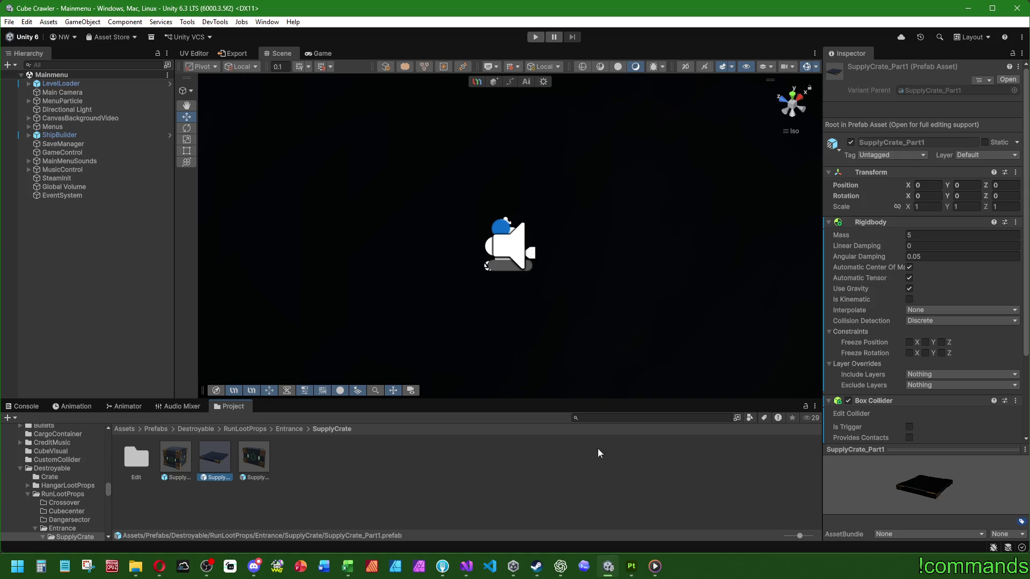
scroll(850, 350, down, 3)
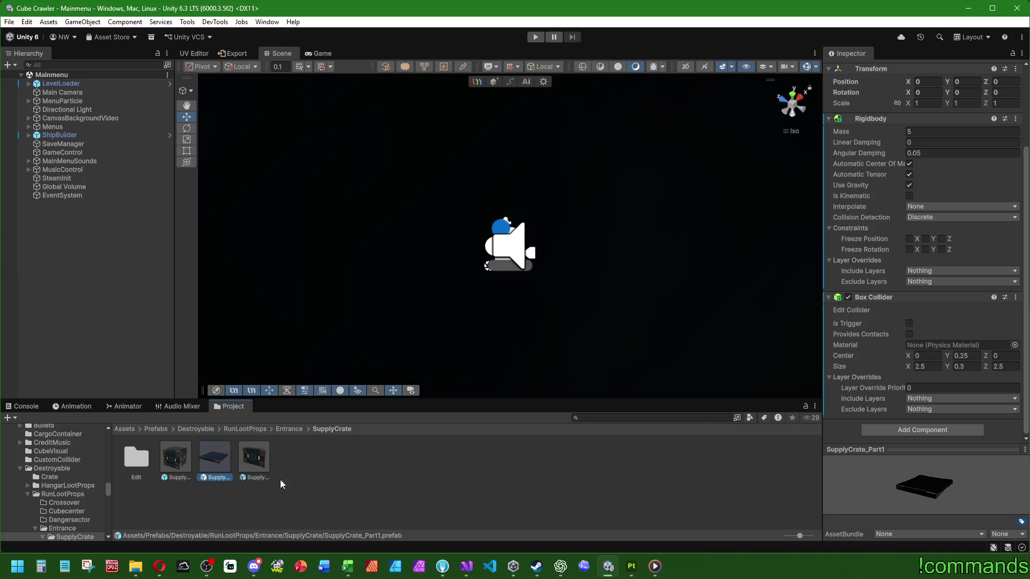
Step through SupplyCrate_Entrance_Final's fragment children in Prefab Mode, then exit to the scene
double_click(176, 459)
click(83, 140)
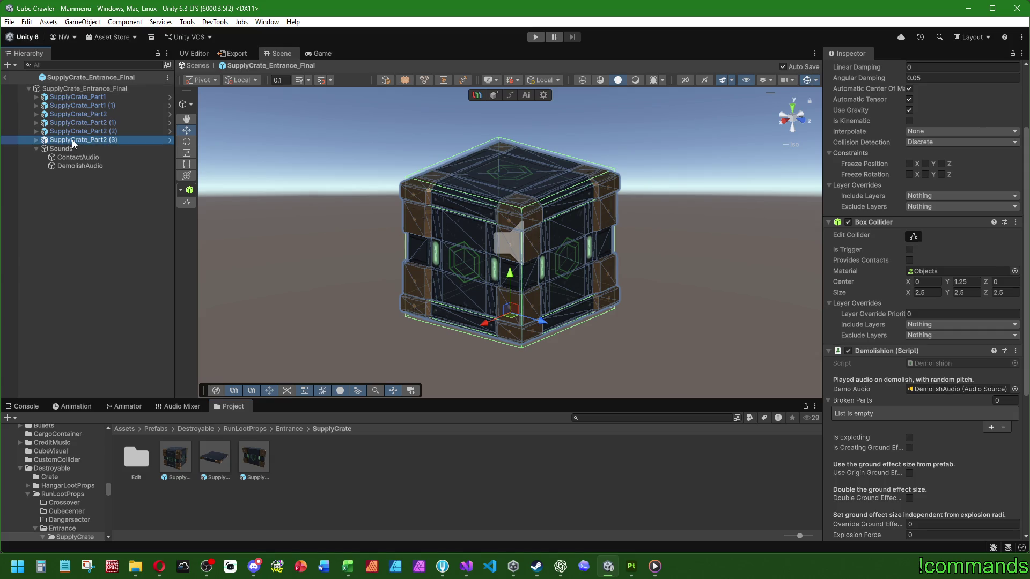
key(Up)
key(Up)
key(Up)
key(Up)
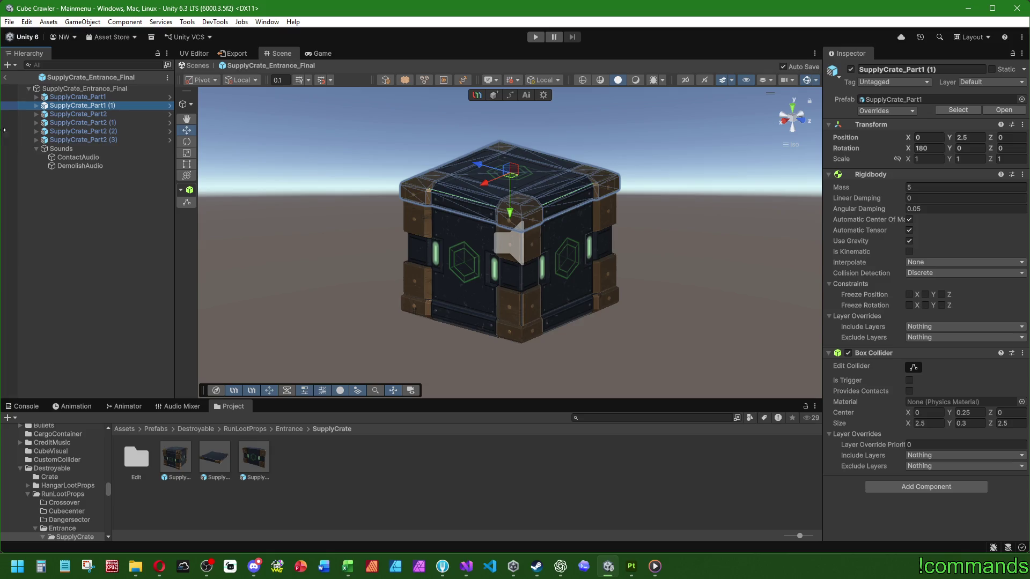
click(81, 210)
Inspect the Crate prefab and its UModeler Object child for comparison, then exit
click(194, 429)
double_click(123, 458)
click(129, 455)
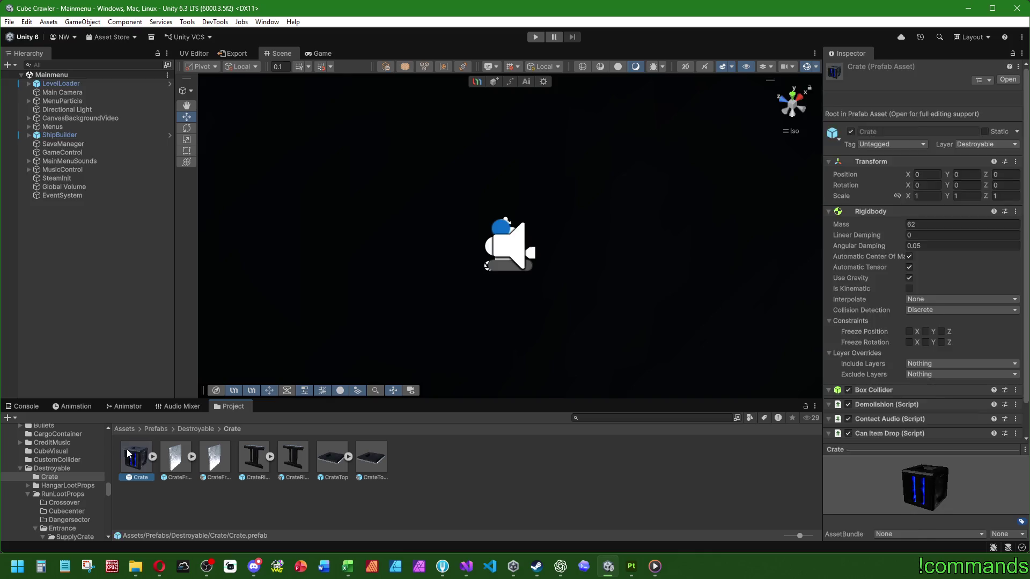
double_click(129, 456)
click(70, 96)
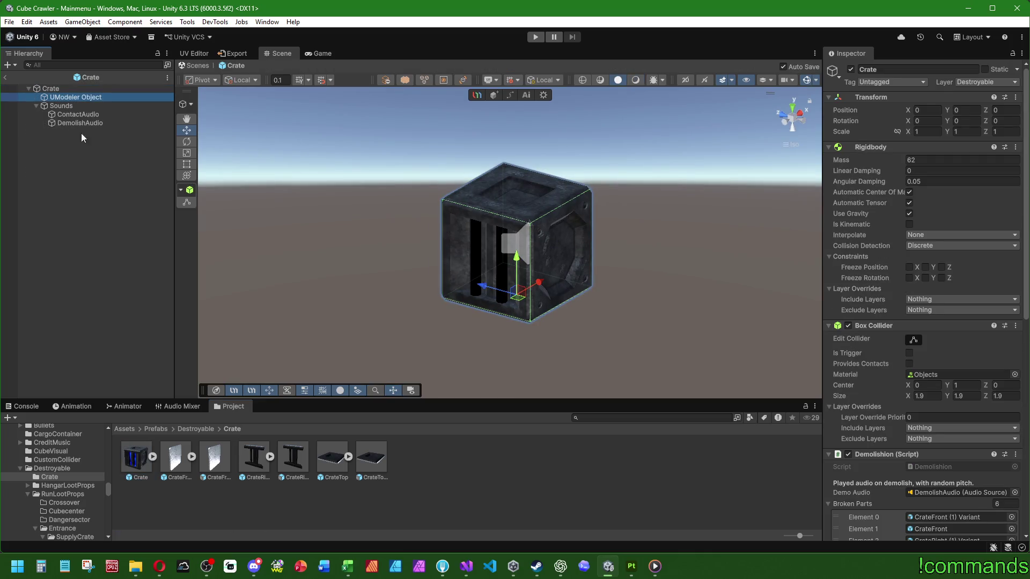
click(88, 204)
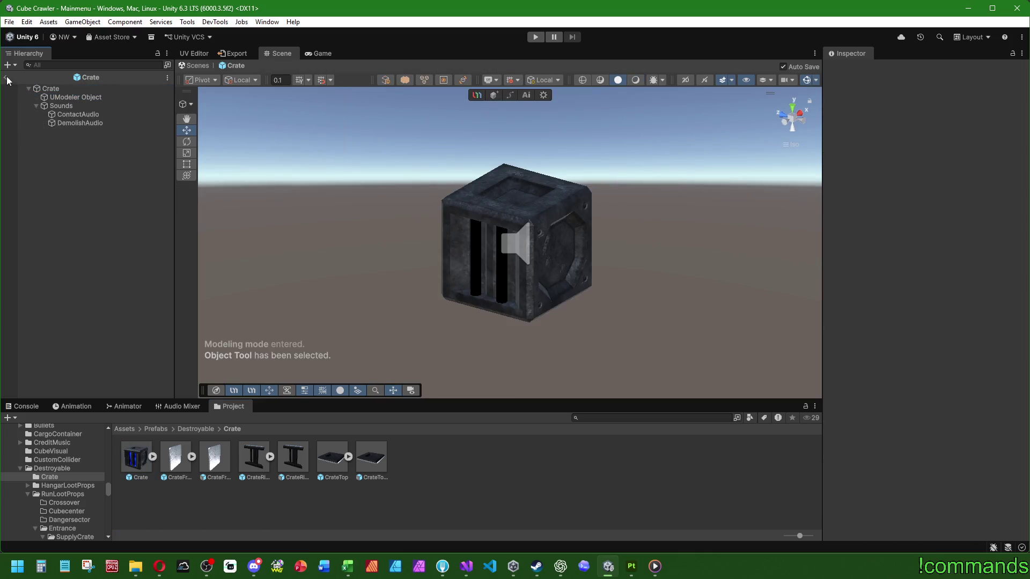
click(8, 64)
Reopen SupplyCrate_Entrance_Final from the SupplyCrate folder and inspect its SupplyCrate_Part1 fragment
click(192, 429)
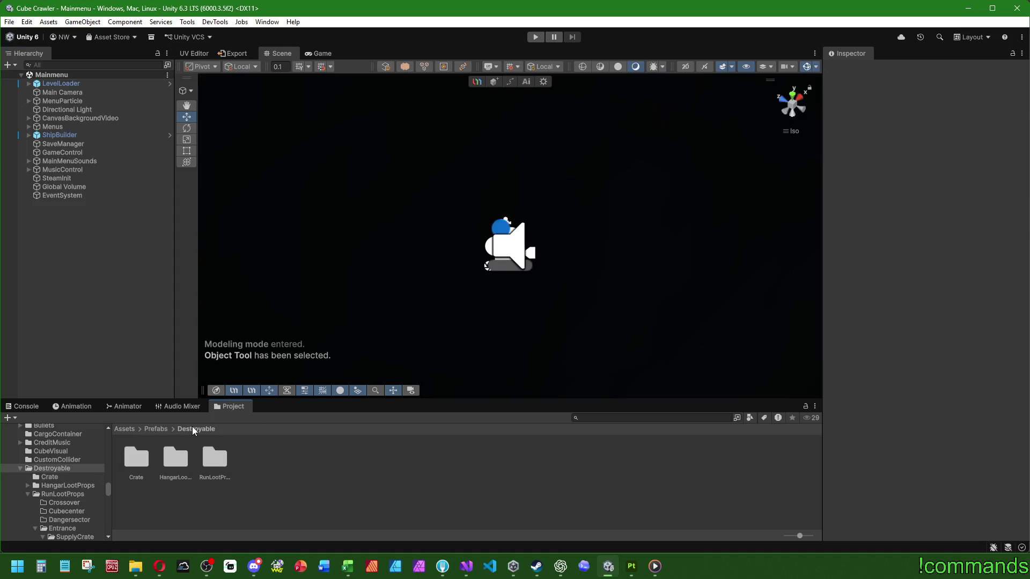
double_click(226, 460)
click(244, 455)
double_click(243, 456)
double_click(139, 457)
double_click(219, 455)
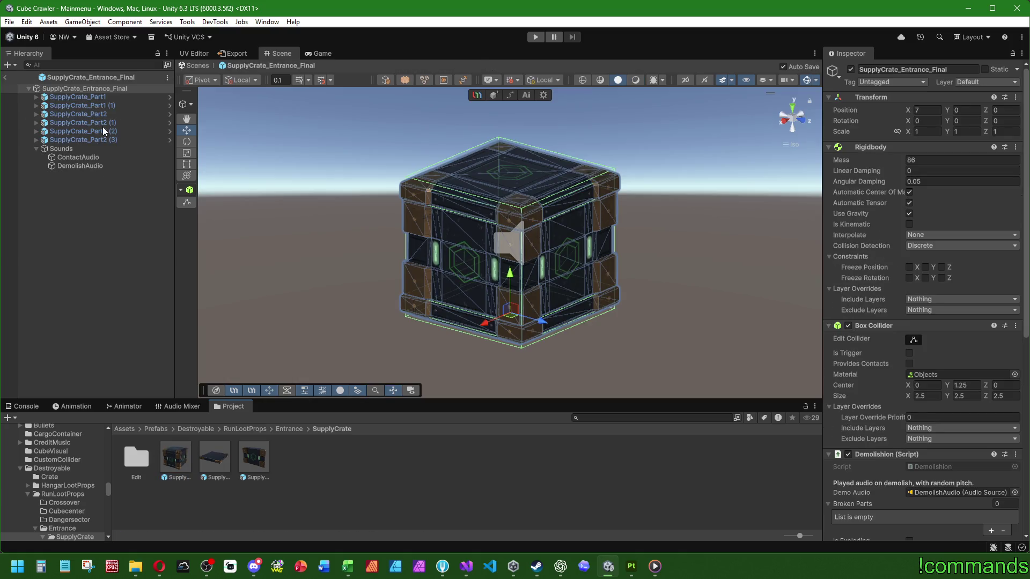
click(80, 97)
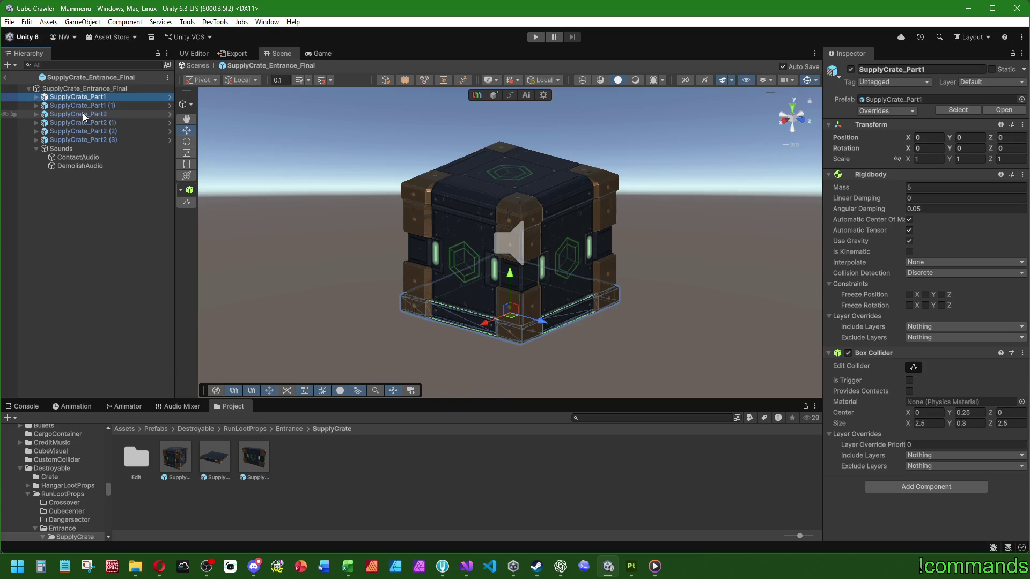
Copy SupplyCrate_Part1's mass-5 Rigidbody onto SupplyCrate_Part2 as a new component
double_click(253, 457)
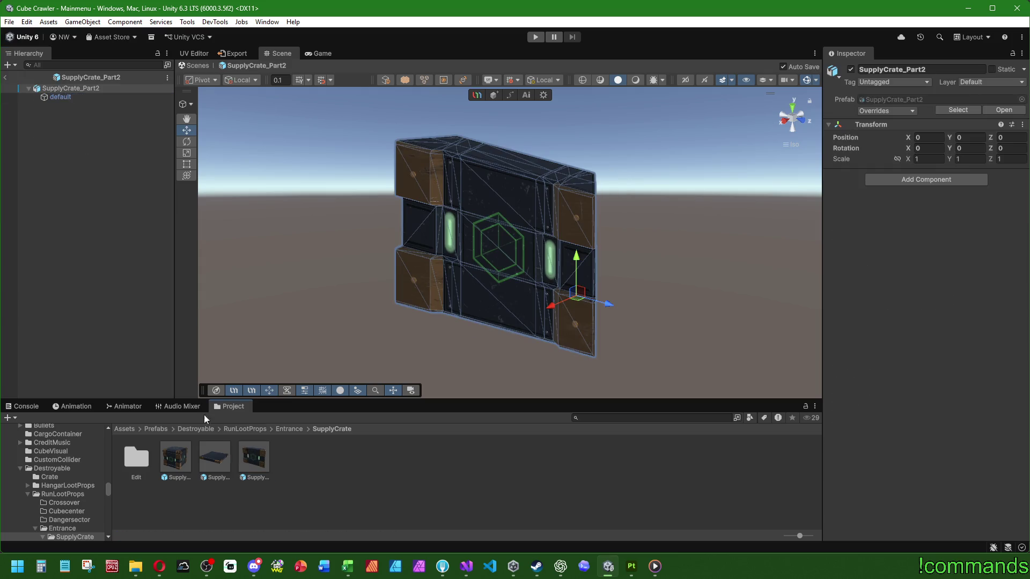
double_click(214, 459)
right_click(864, 176)
click(912, 235)
double_click(253, 457)
right_click(869, 125)
click(1010, 265)
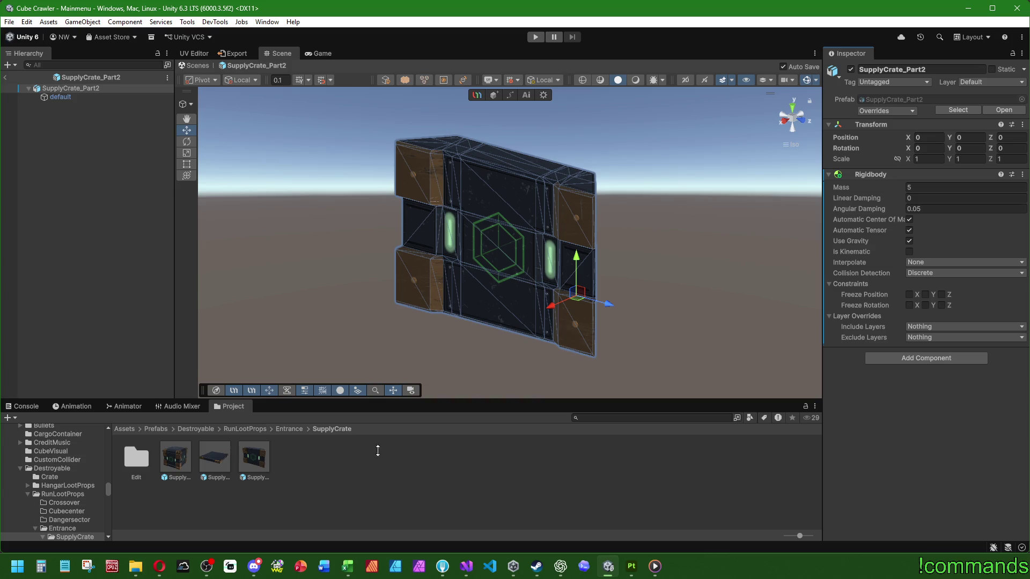
Copy SupplyCrate_Part1's Box Collider onto SupplyCrate_Part2 as a new component
double_click(214, 459)
right_click(876, 353)
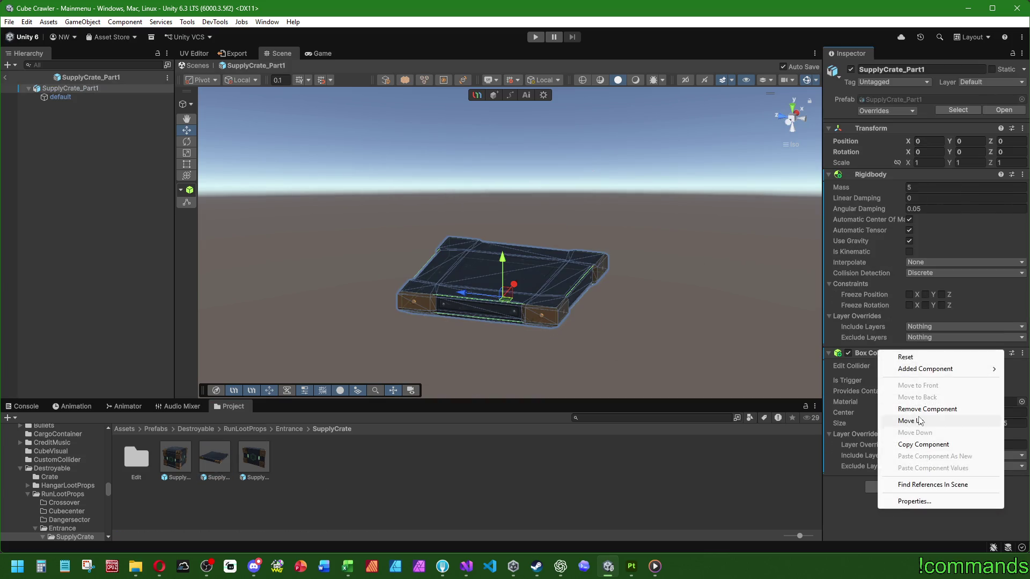
click(922, 444)
double_click(273, 452)
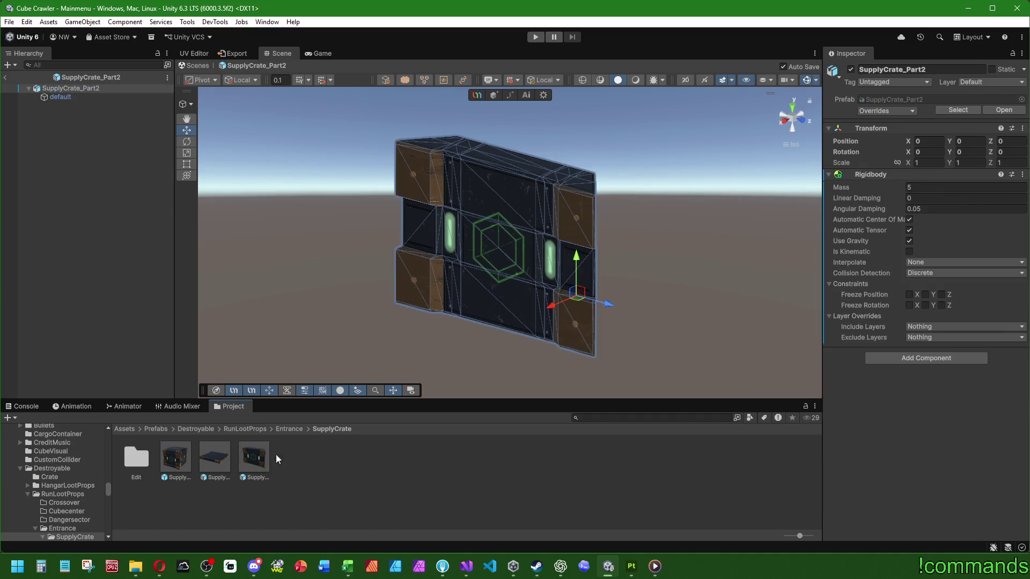
right_click(857, 166)
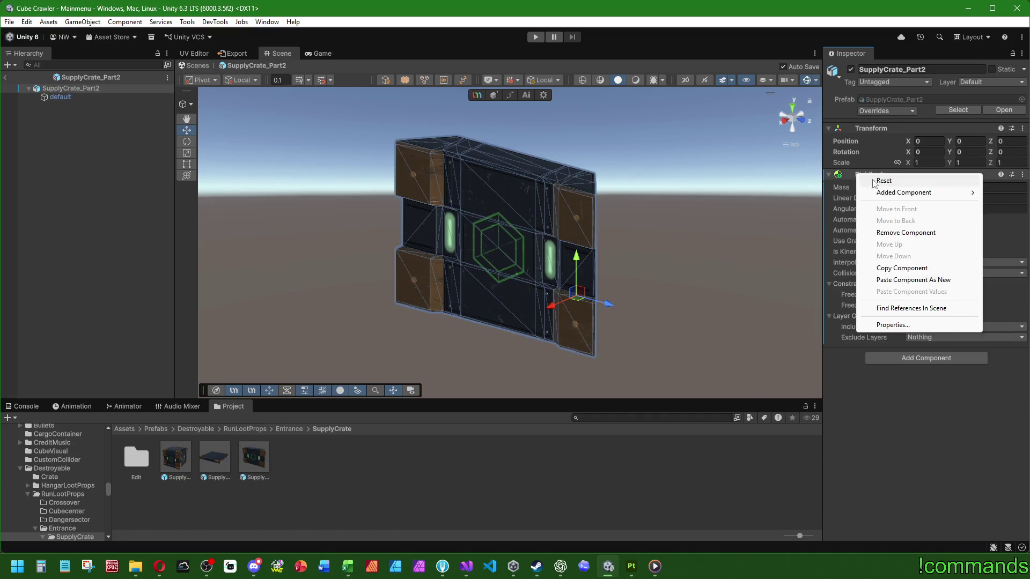
click(918, 291)
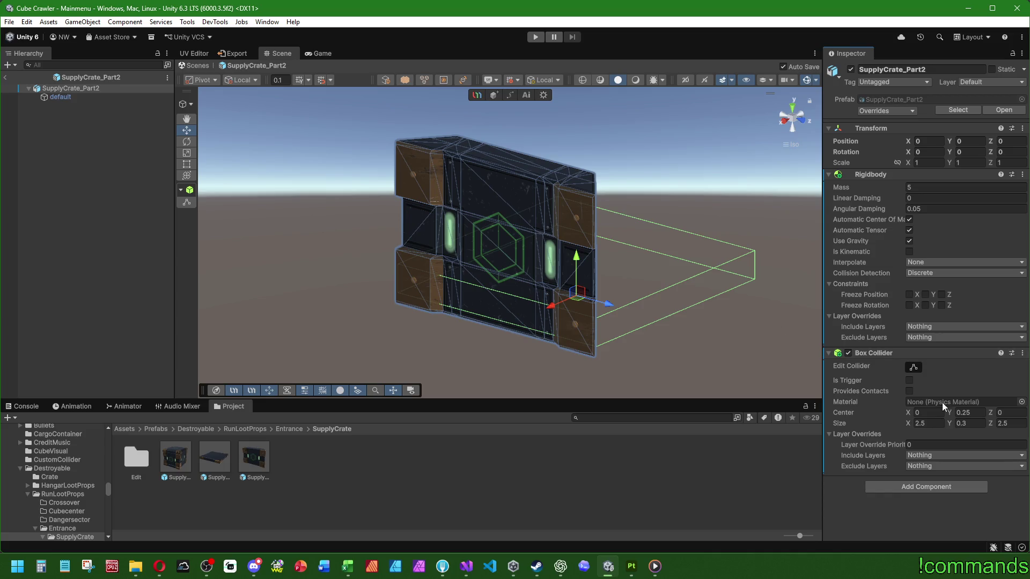
Rough in the collider's size and center values, settling the X size at 0.3
drag(649, 263, 499, 264)
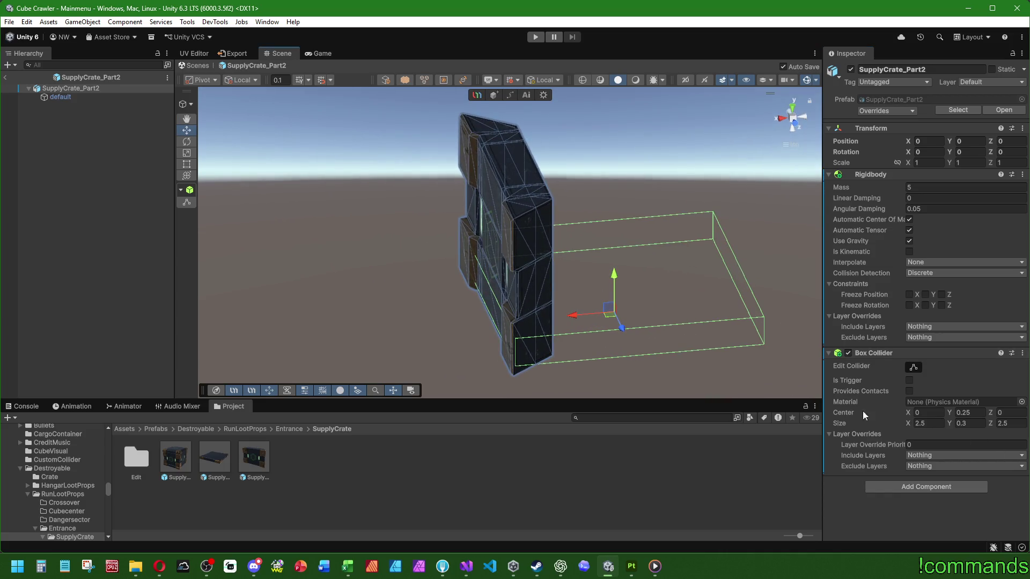
click(966, 424)
key(ctrl+a)
text(2.5)
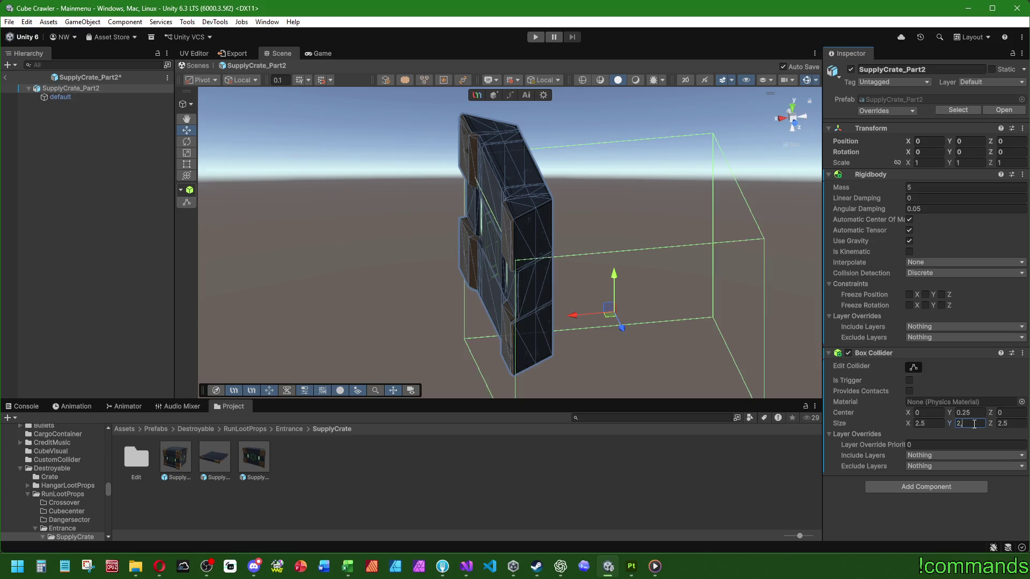
click(962, 412)
text(0)
click(1006, 424)
text(2,5)
click(921, 424)
text(0.4)
key(BackSpace)
text(3)
click(925, 413)
text(0.20)
click(920, 424)
text(0.3)
click(575, 285)
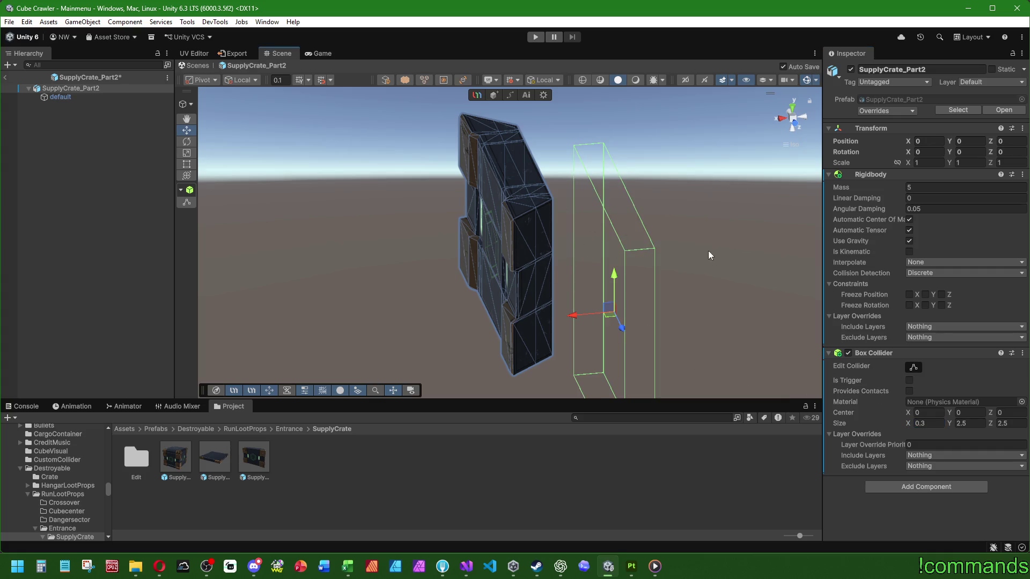
scroll(604, 282, down, 2)
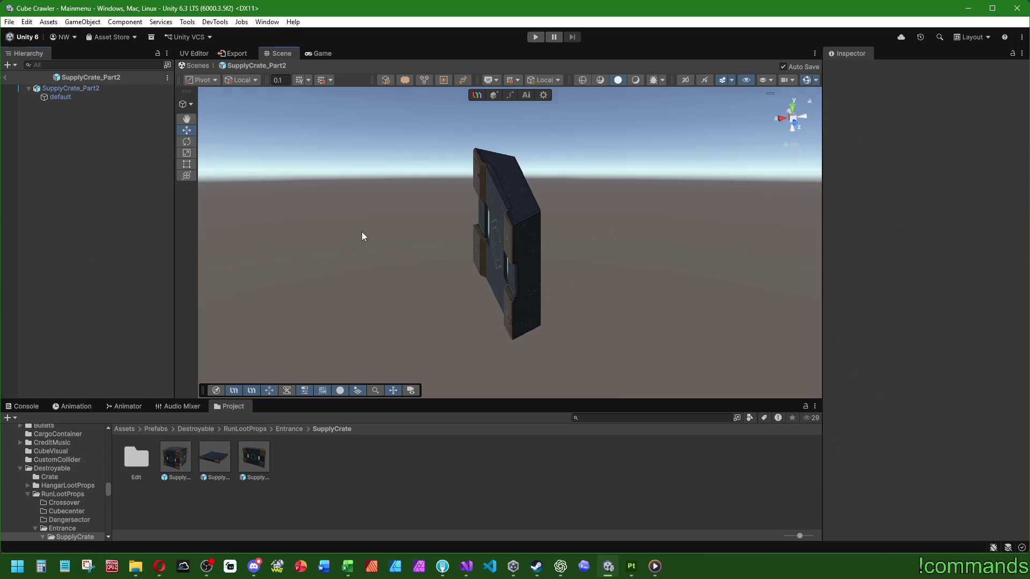
From a straight-on side view, set the collider's center height to 0.85 and height to 1.7
drag(362, 231, 482, 231)
click(78, 88)
drag(314, 242, 563, 242)
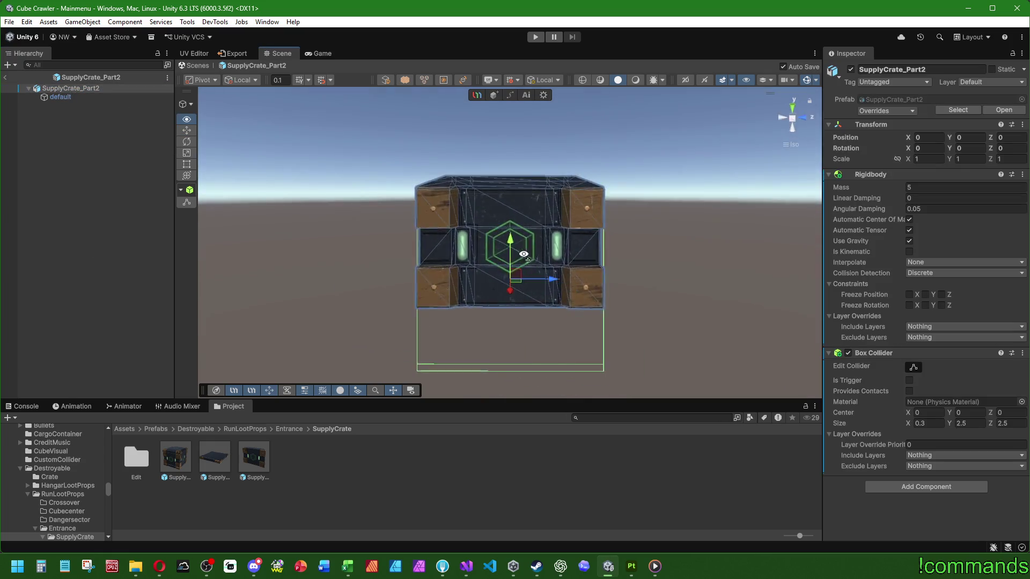
click(779, 117)
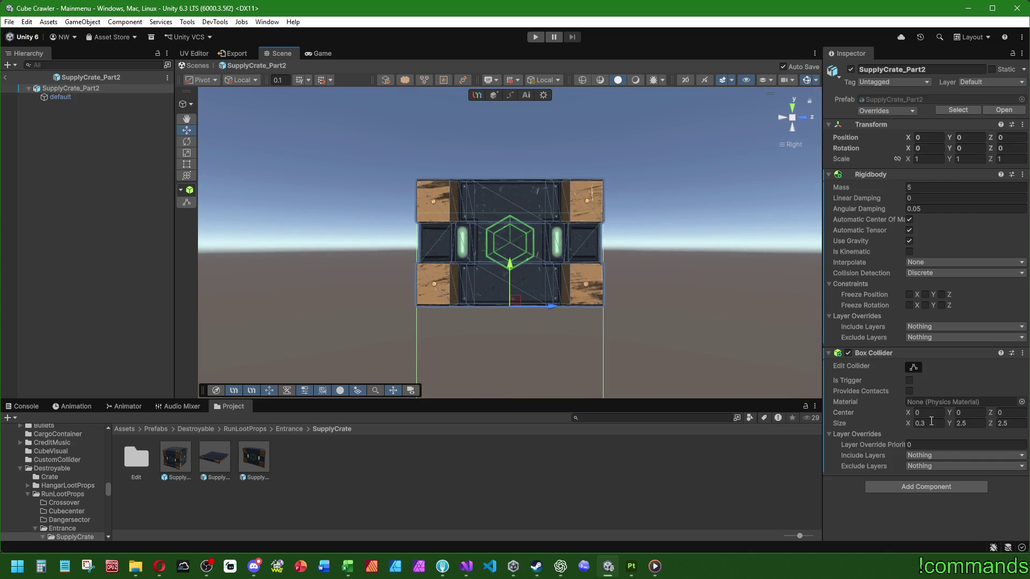
middle_click(515, 242)
drag(950, 413, 965, 413)
double_click(965, 414)
text(-0.1)
key(BackSpace)
text(2)
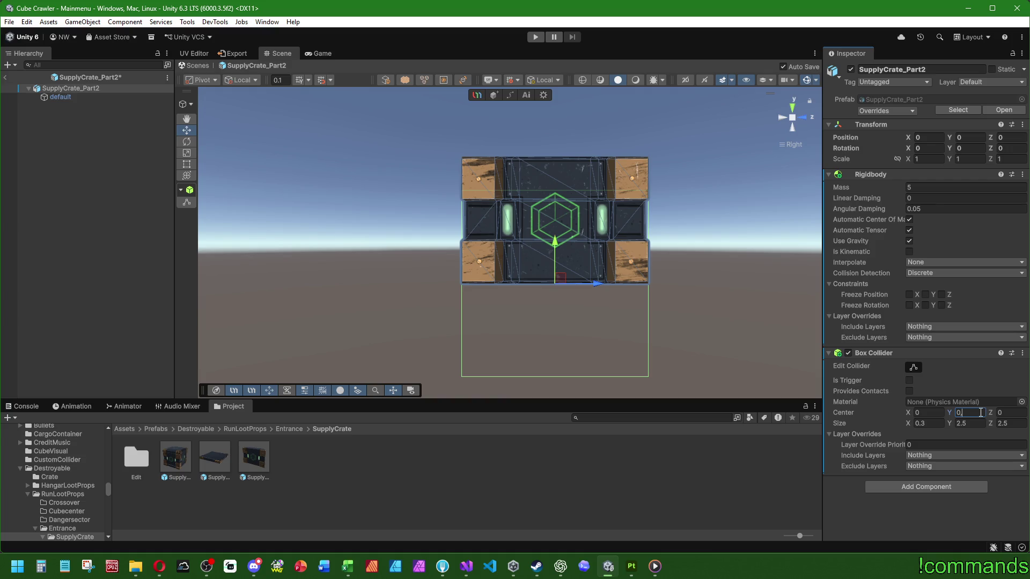
text(0.81)
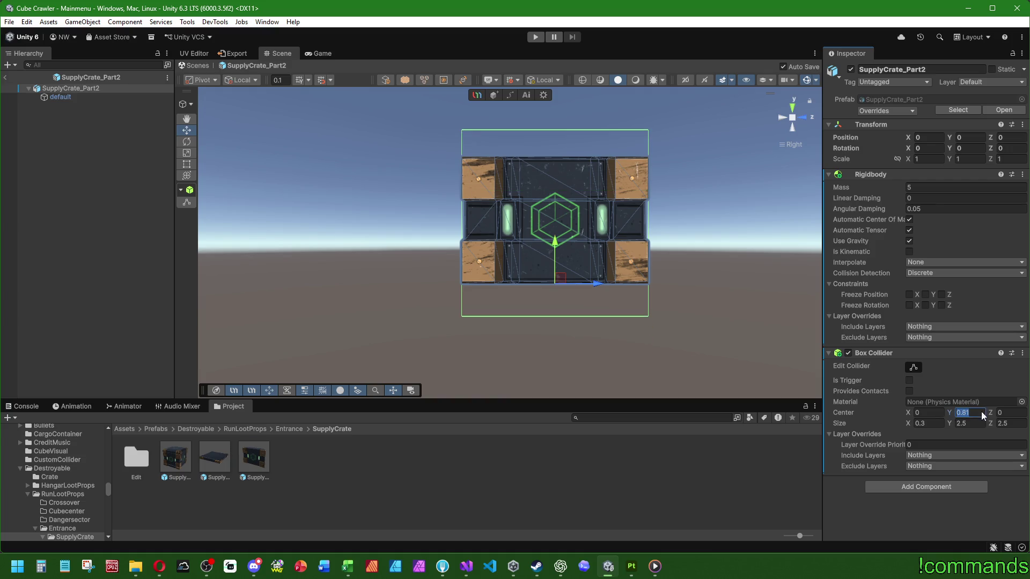
key(BackSpace)
key(BackSpace)
text(1)
click(973, 425)
text(2)
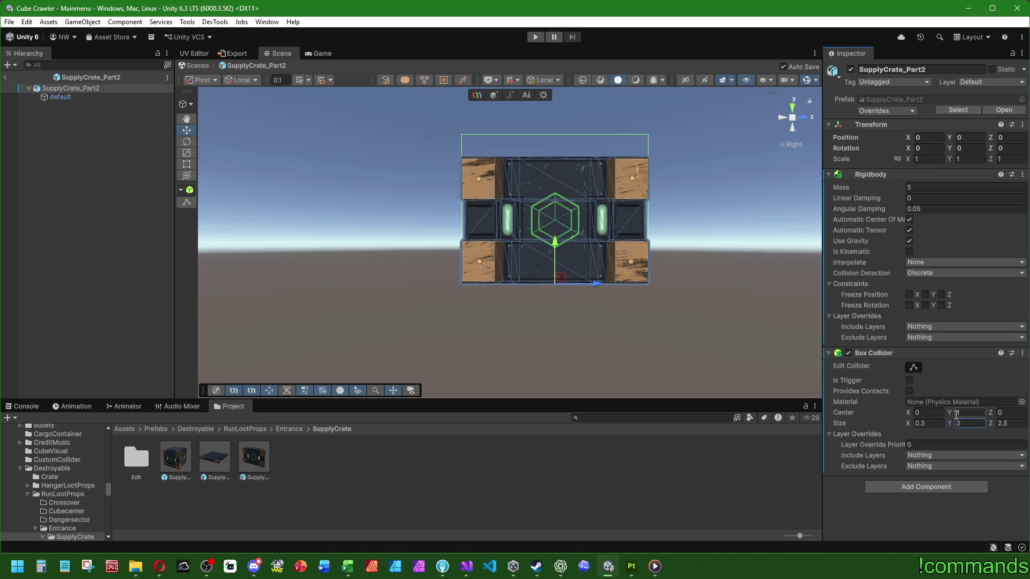
drag(951, 413, 946, 415)
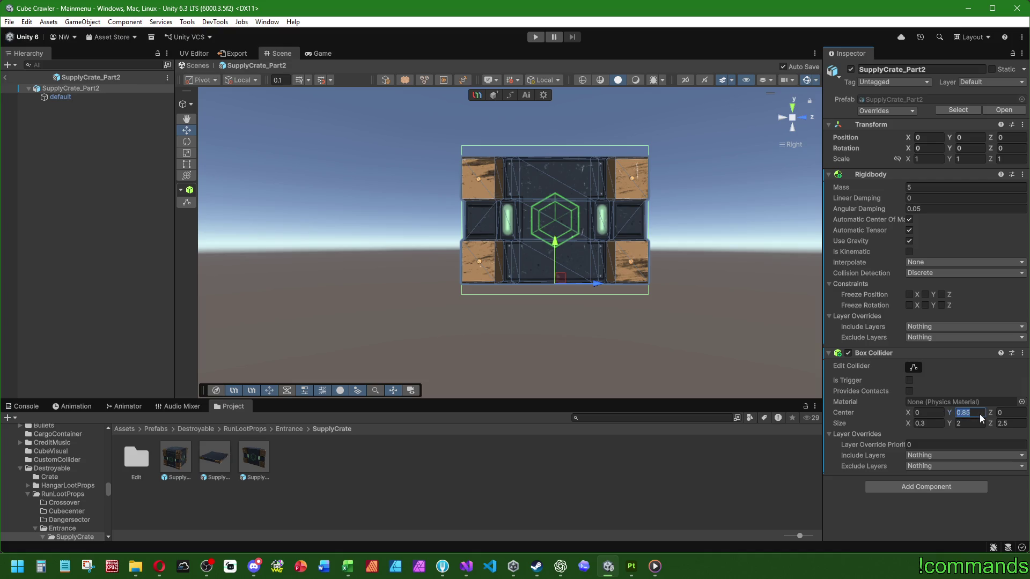
click(972, 423)
click(974, 413)
text(0.9)
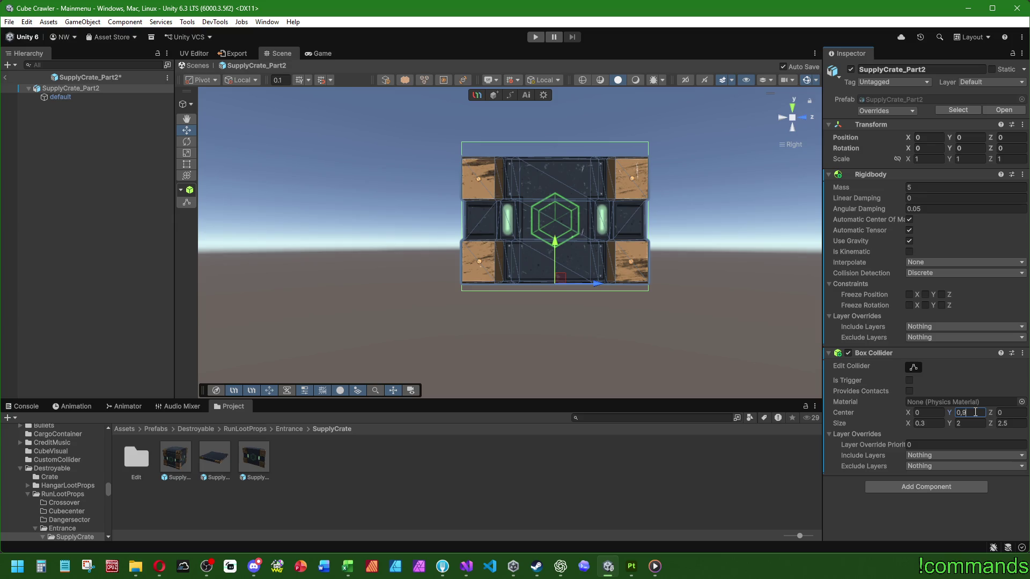
text(5)
click(972, 424)
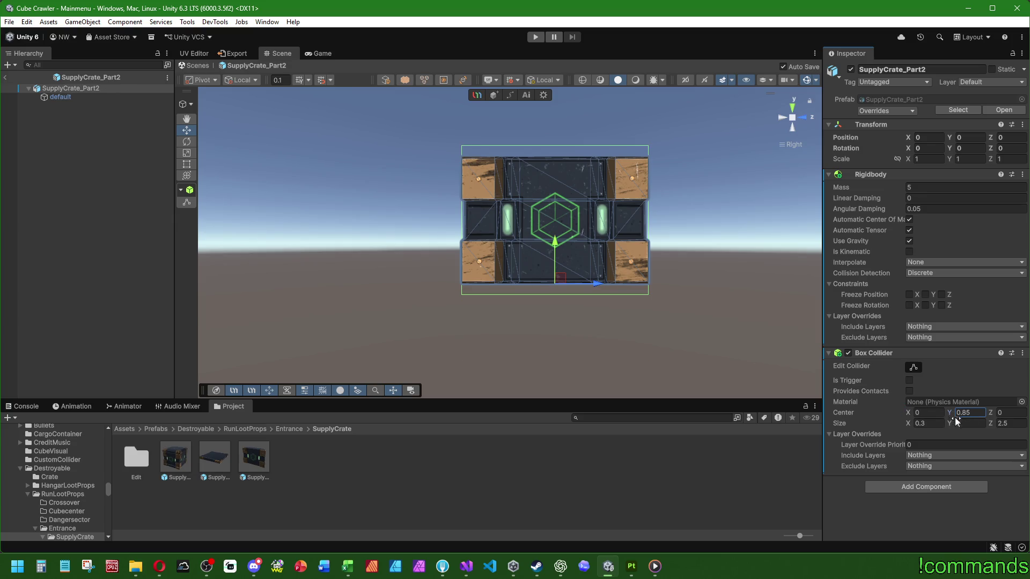
text(0)
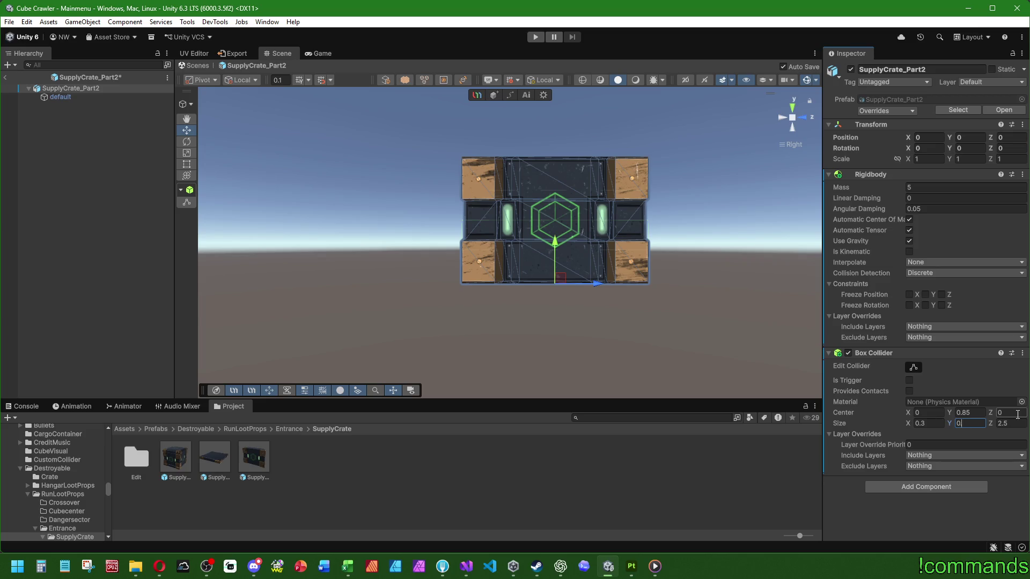
text(7)
key(Return)
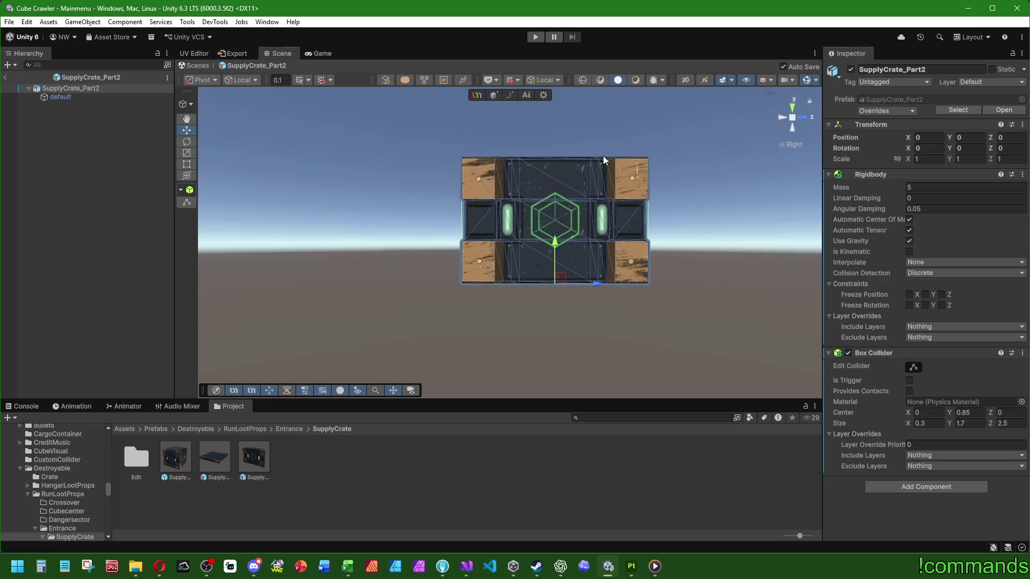
From a top view, set center X to 1 and narrow the depth to 2, then leave the panel prefab
drag(603, 160, 810, 168)
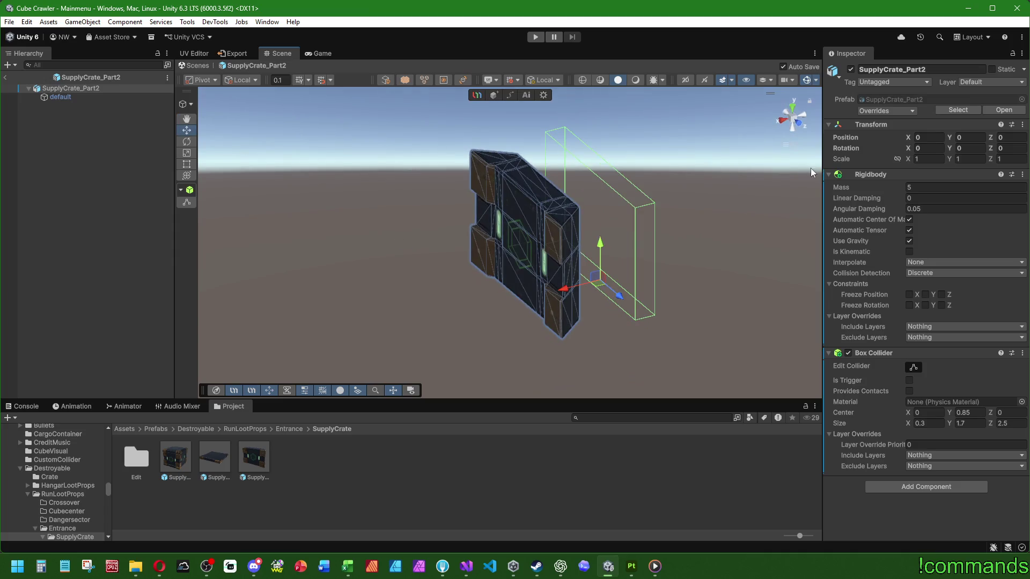
click(793, 110)
scroll(733, 268, up, 2)
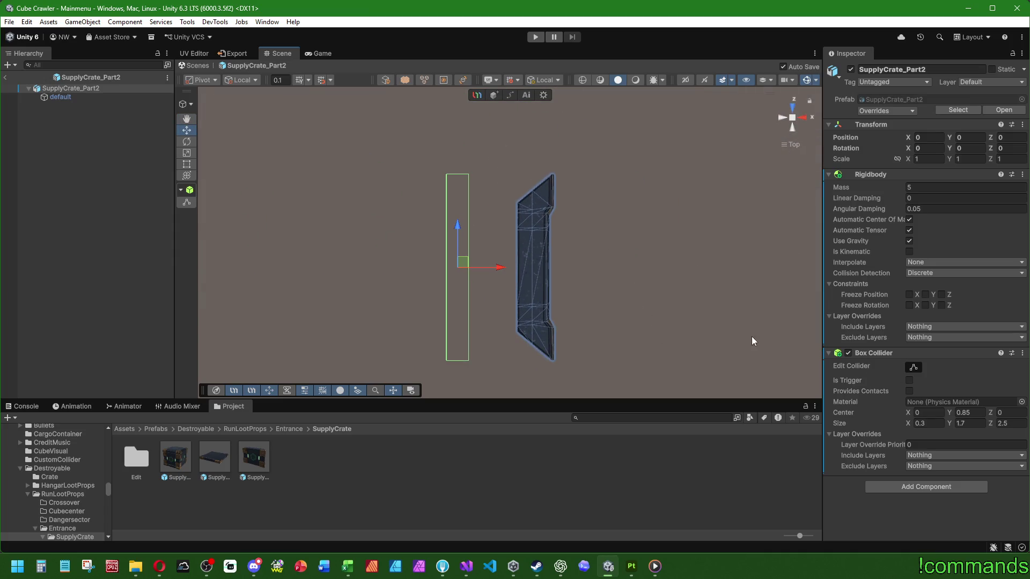
key(Tab)
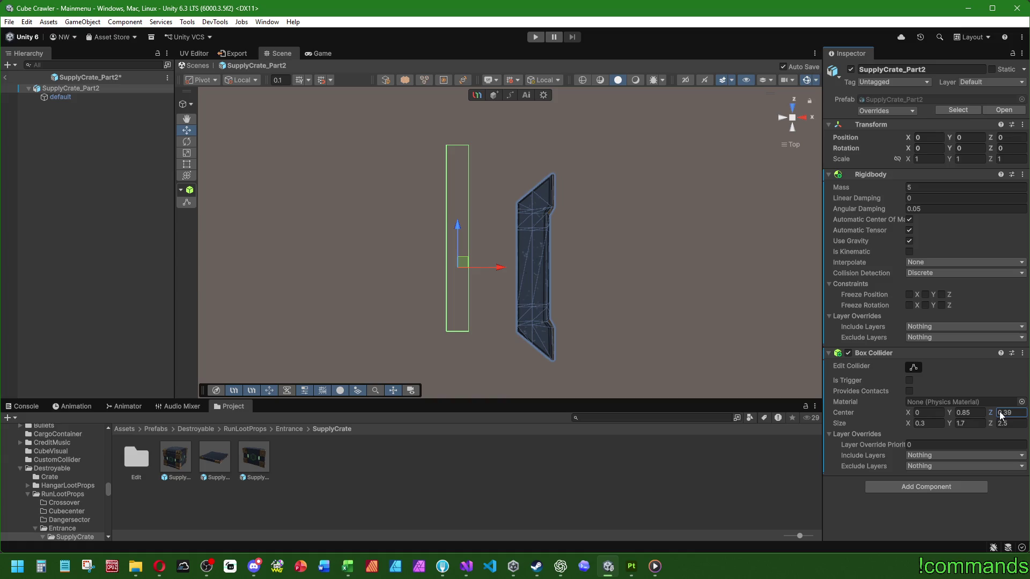
drag(908, 412, 930, 415)
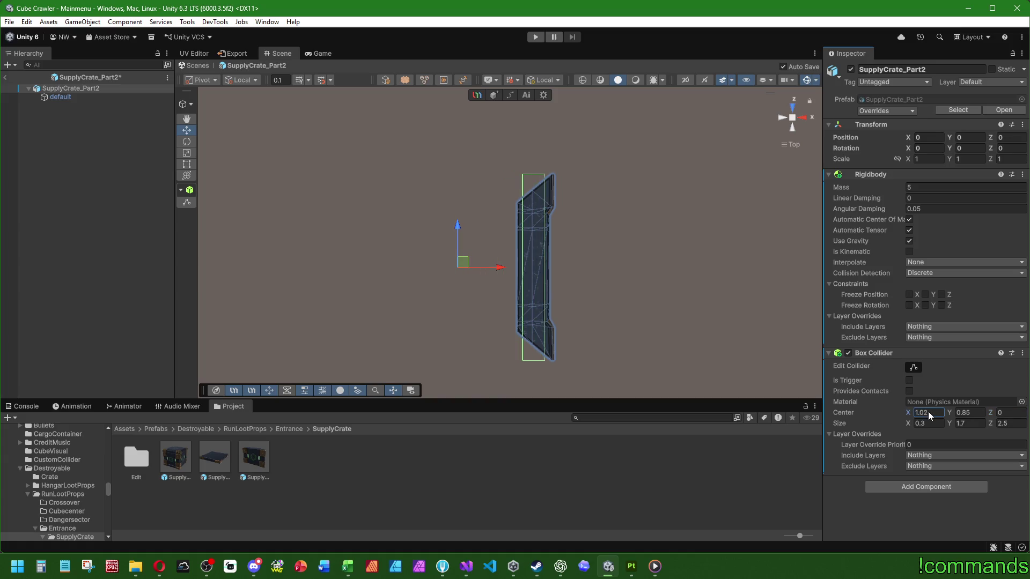
text(1)
key(Return)
mouse_move(665, 292)
mouse_down()
mouse_move(498, 119)
mouse_move(285, 200)
mouse_move(427, 309)
mouse_up()
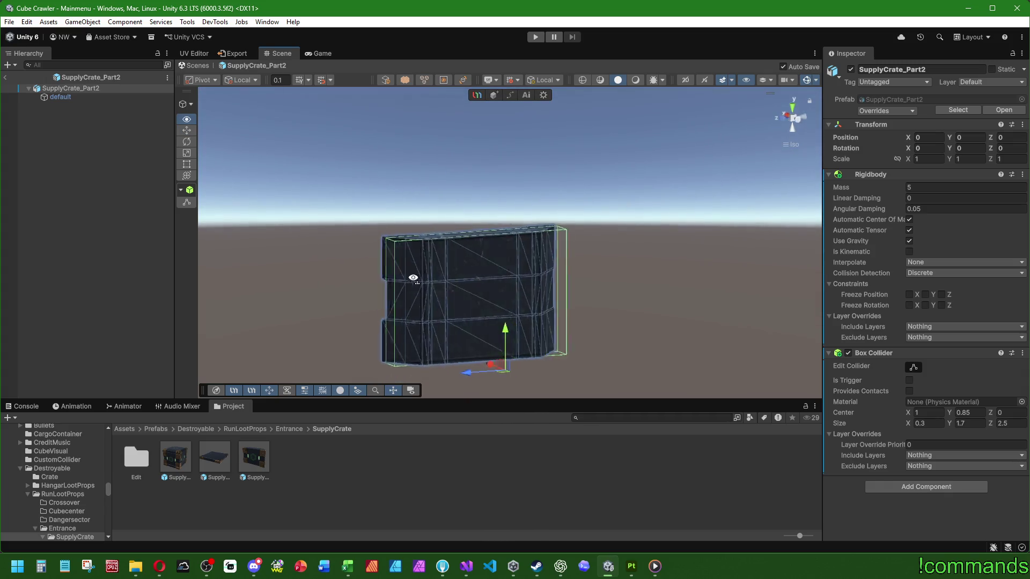
drag(992, 423, 1003, 424)
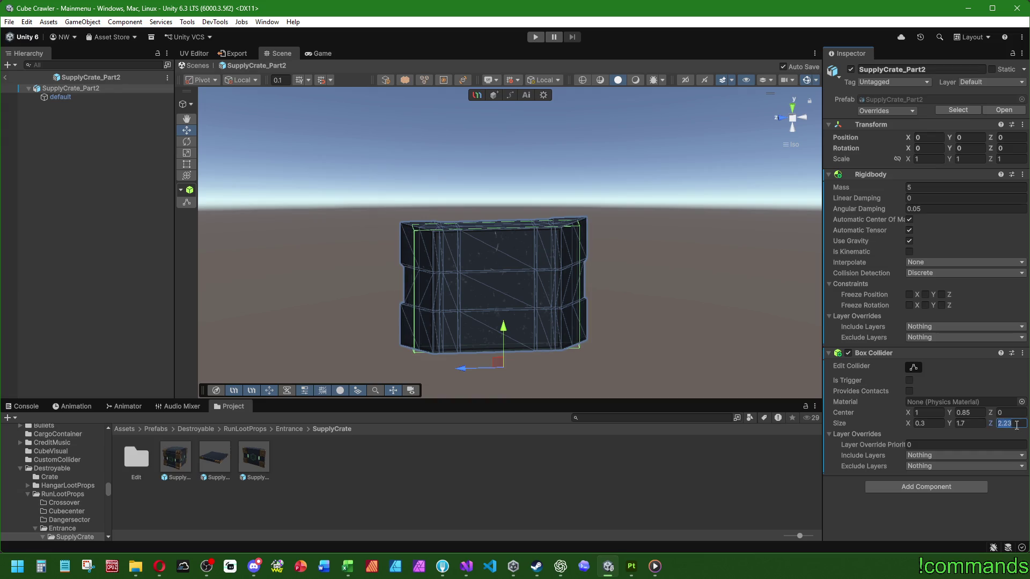
mouse_move(373, 315)
mouse_down()
mouse_move(582, 258)
mouse_move(555, 276)
mouse_up()
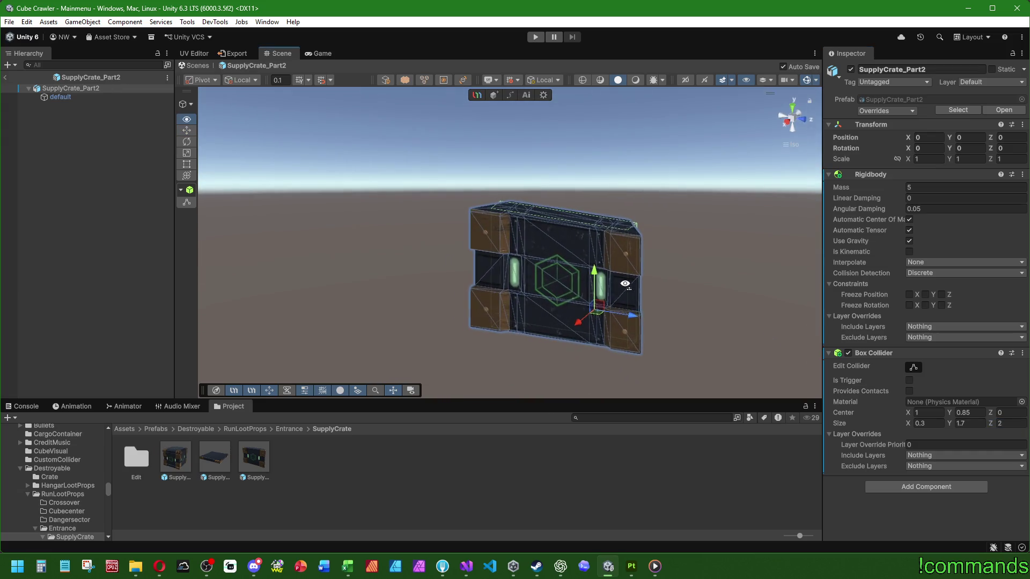
click(94, 211)
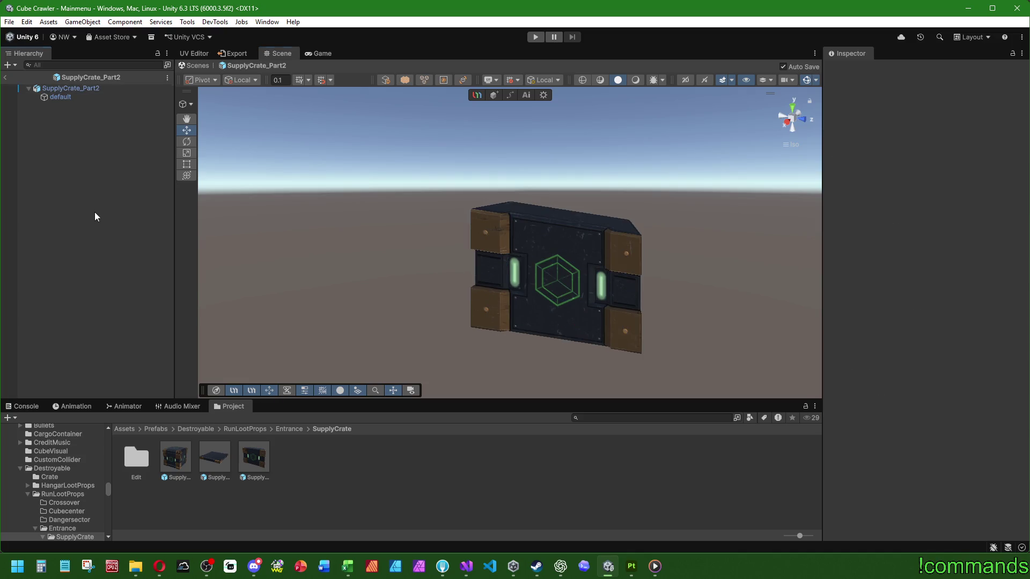
click(9, 77)
Inside SupplyCrate_Entrance_Final, confirm SupplyCrate_Part1 (1) matches Part1's mass-5 Rigidbody and collider, then show Destroyable
click(181, 451)
double_click(181, 450)
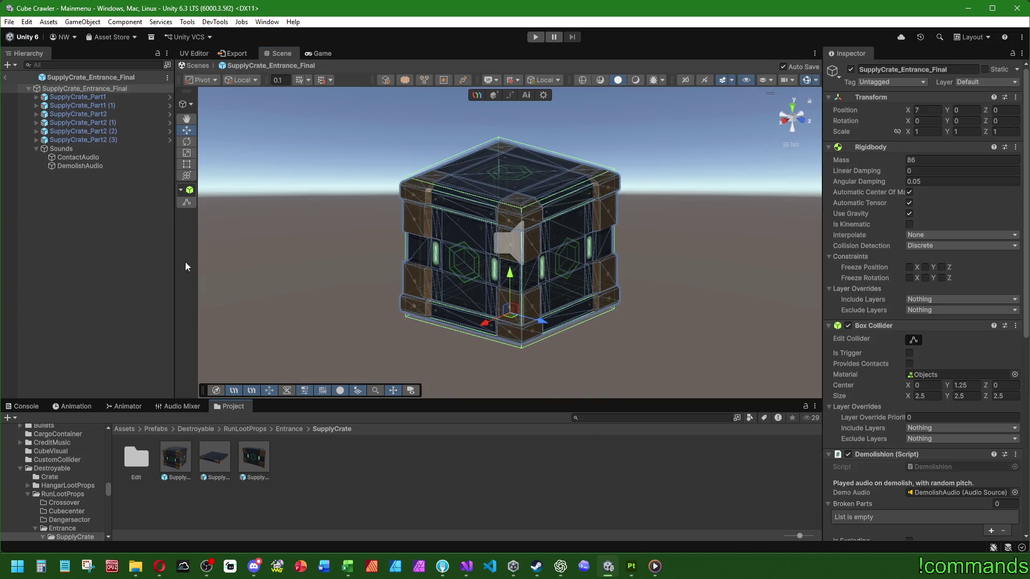
click(110, 97)
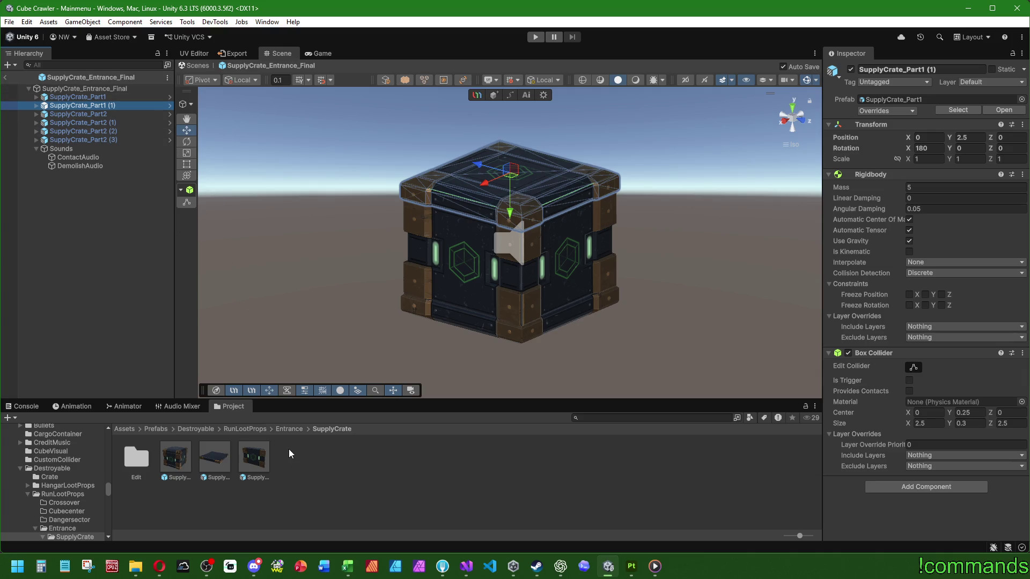
click(85, 299)
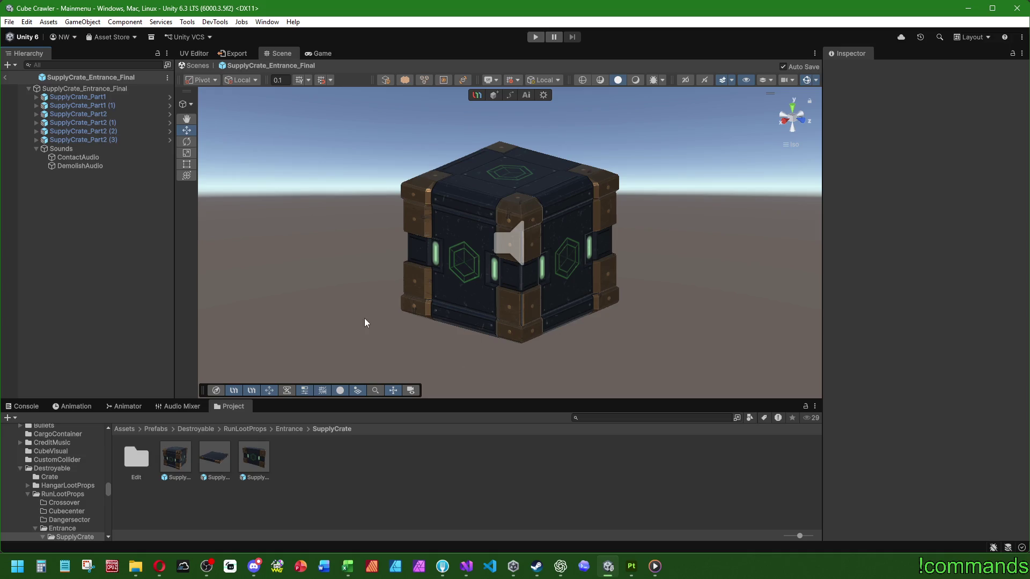
click(102, 96)
click(107, 103)
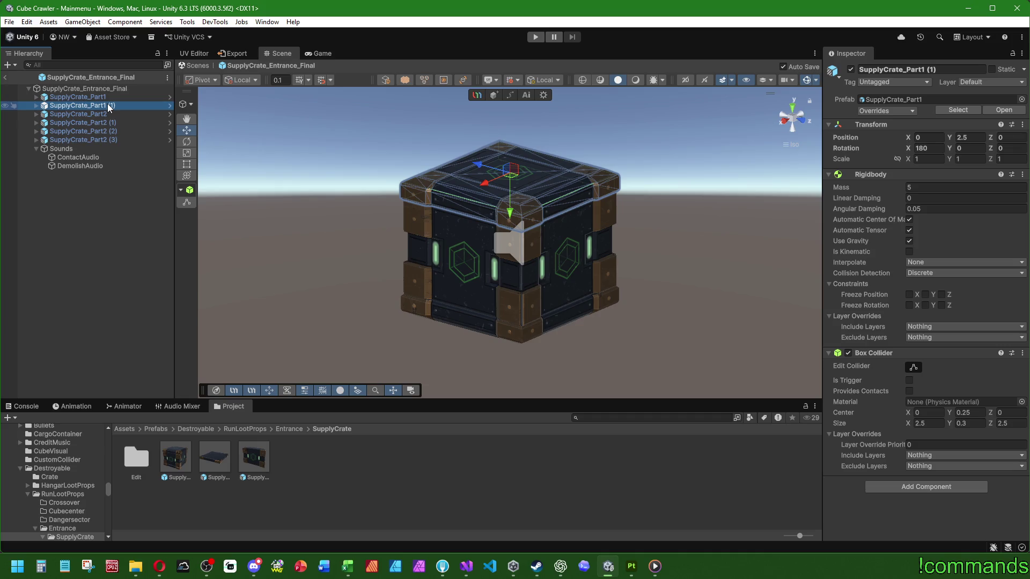
click(107, 105)
click(195, 429)
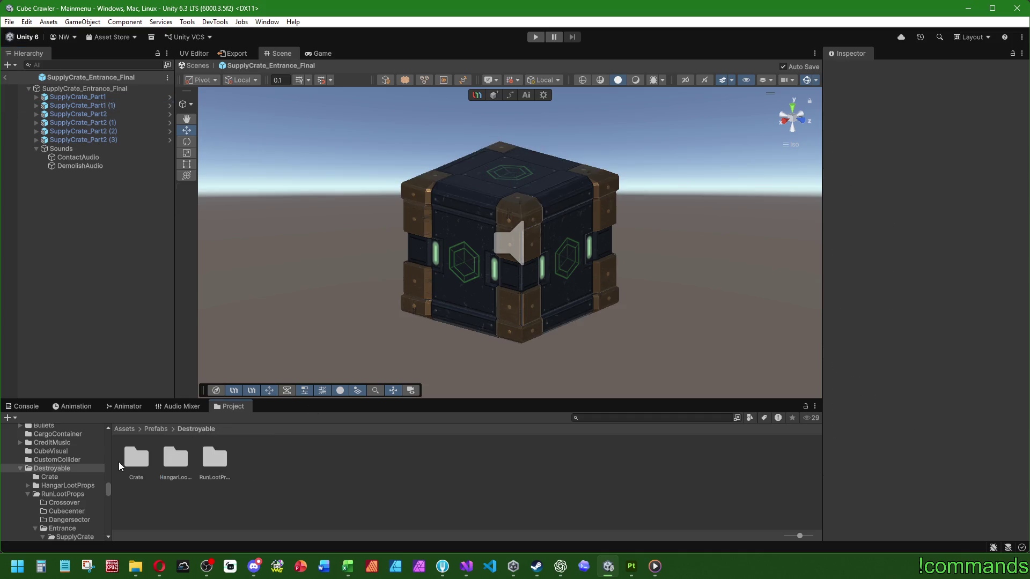
double_click(119, 462)
click(221, 453)
click(176, 455)
click(221, 452)
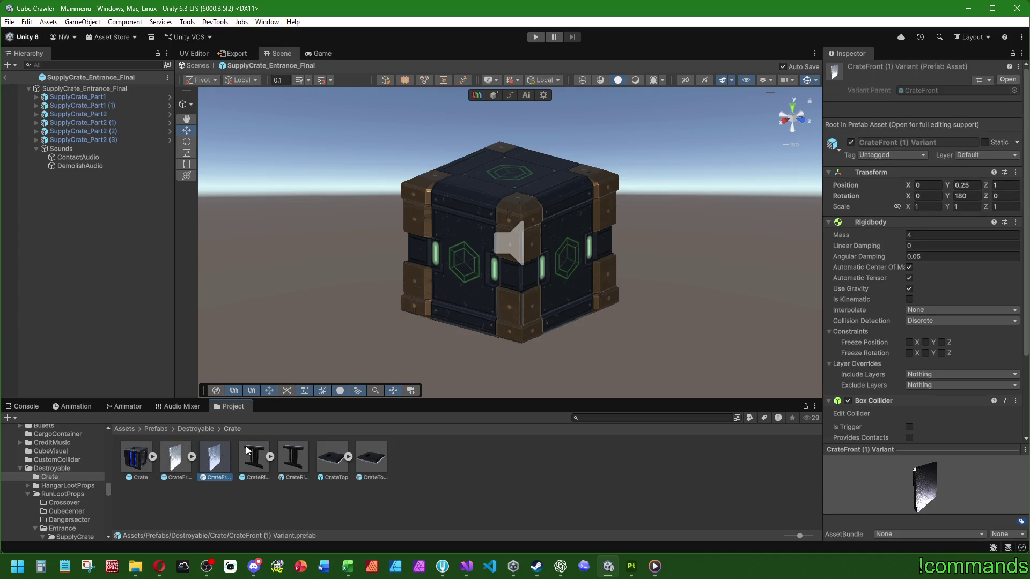
click(176, 457)
click(213, 457)
click(177, 458)
click(214, 457)
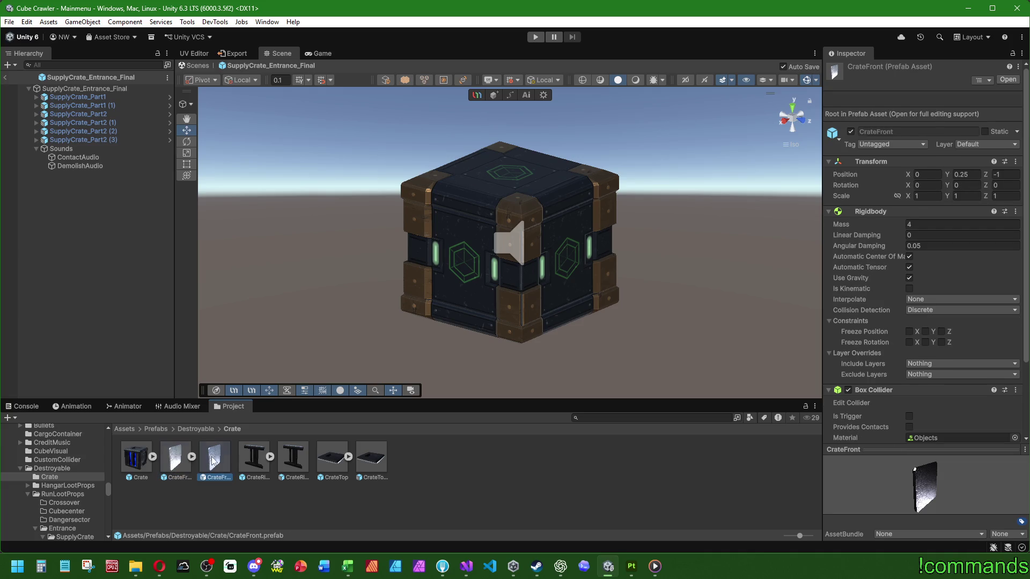
click(188, 429)
double_click(207, 455)
double_click(243, 458)
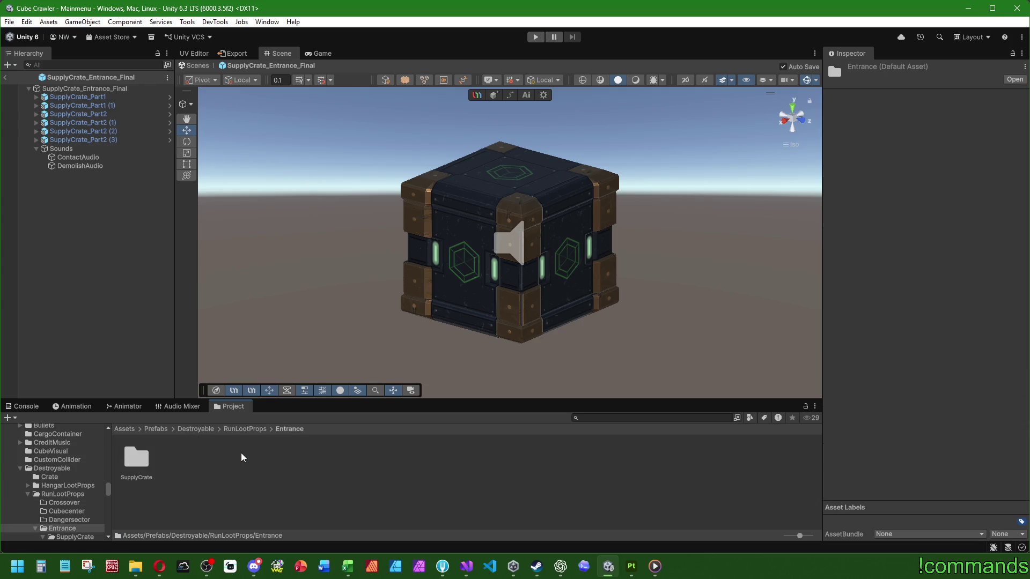
double_click(136, 457)
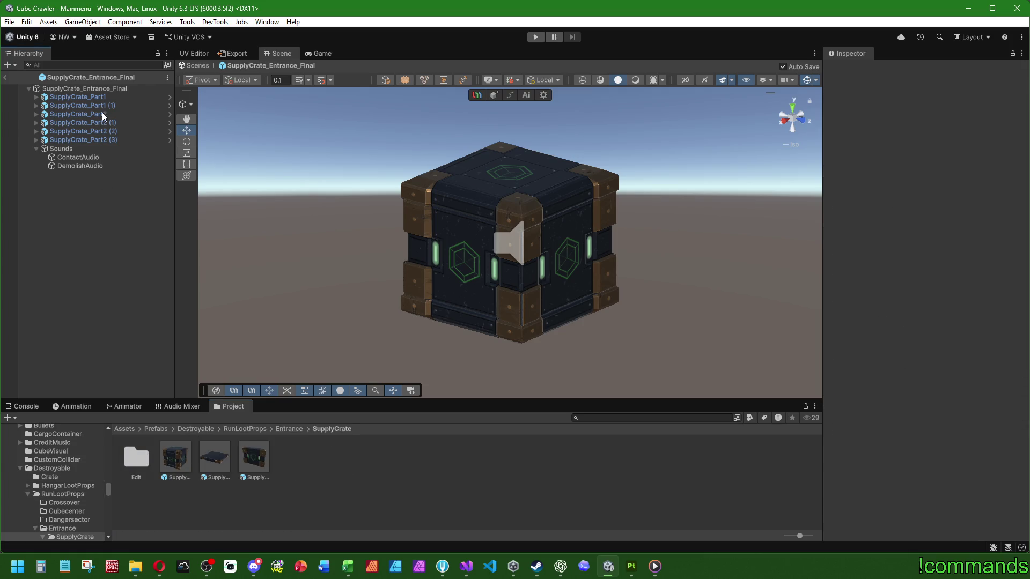
click(214, 458)
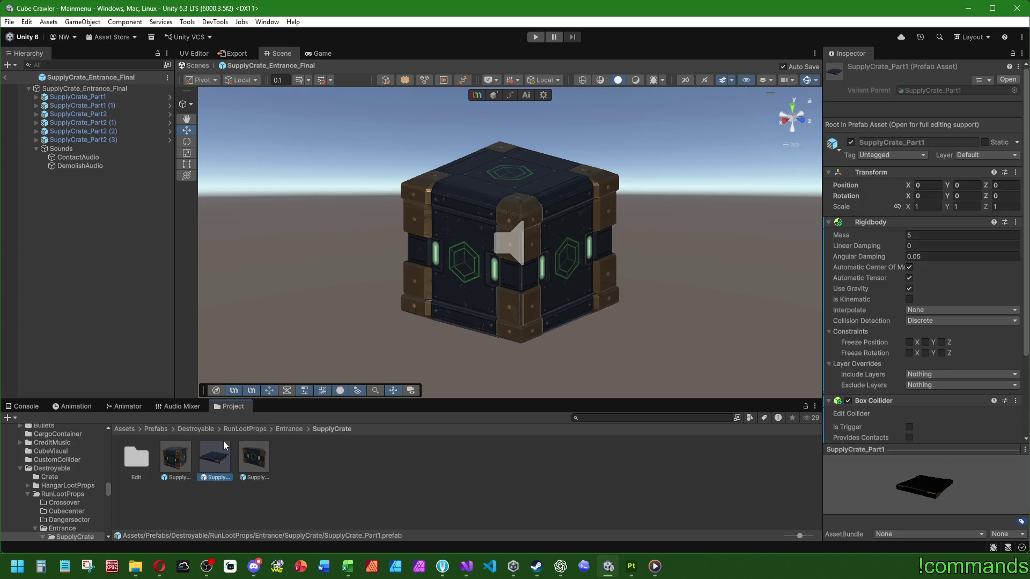
click(261, 458)
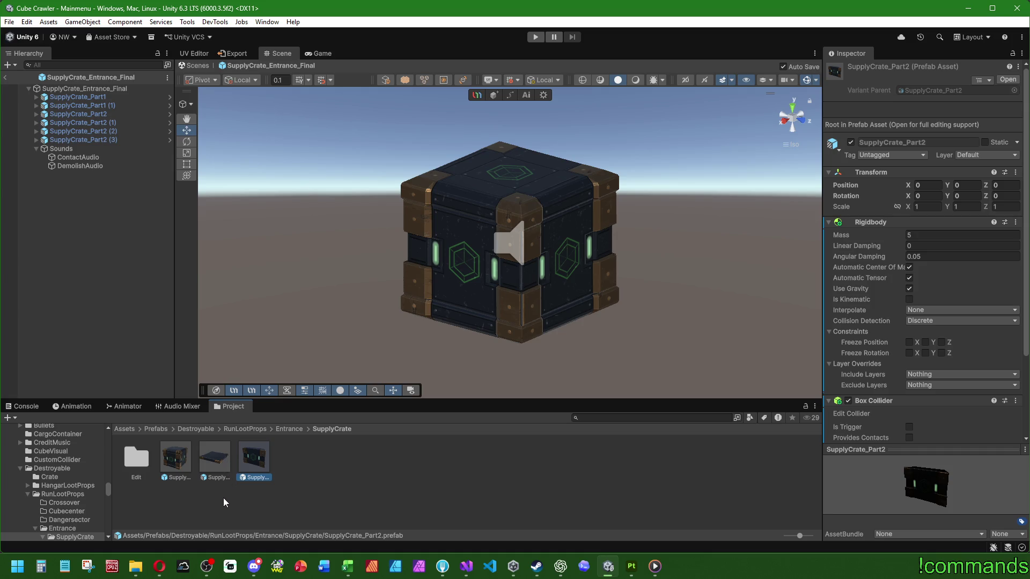
click(114, 89)
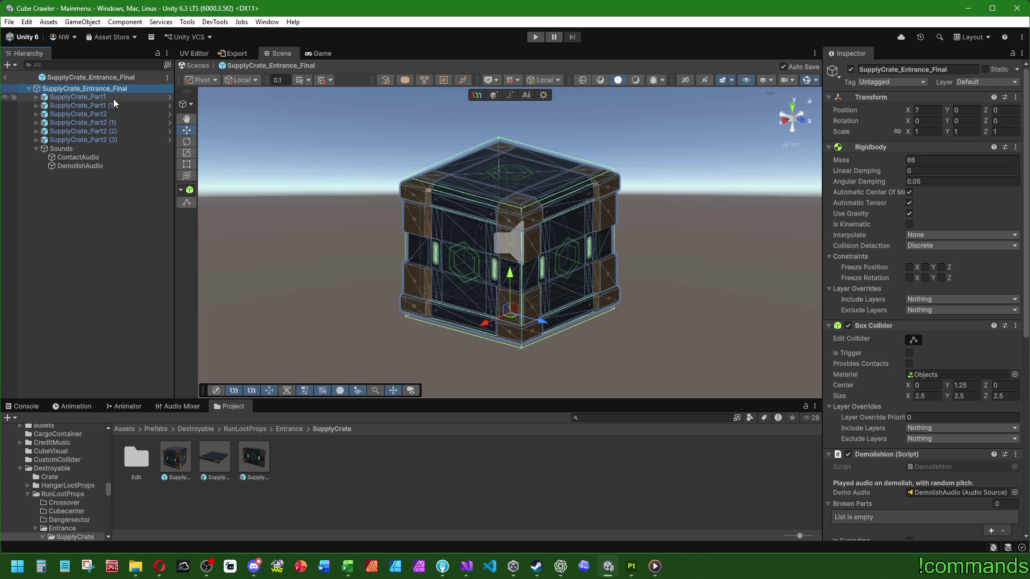
click(113, 97)
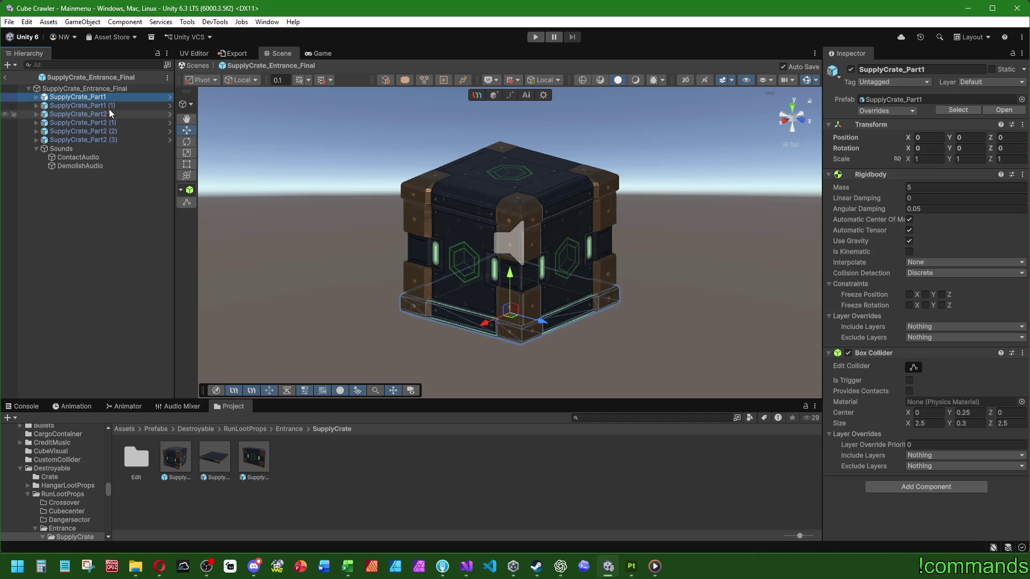
click(111, 105)
click(106, 96)
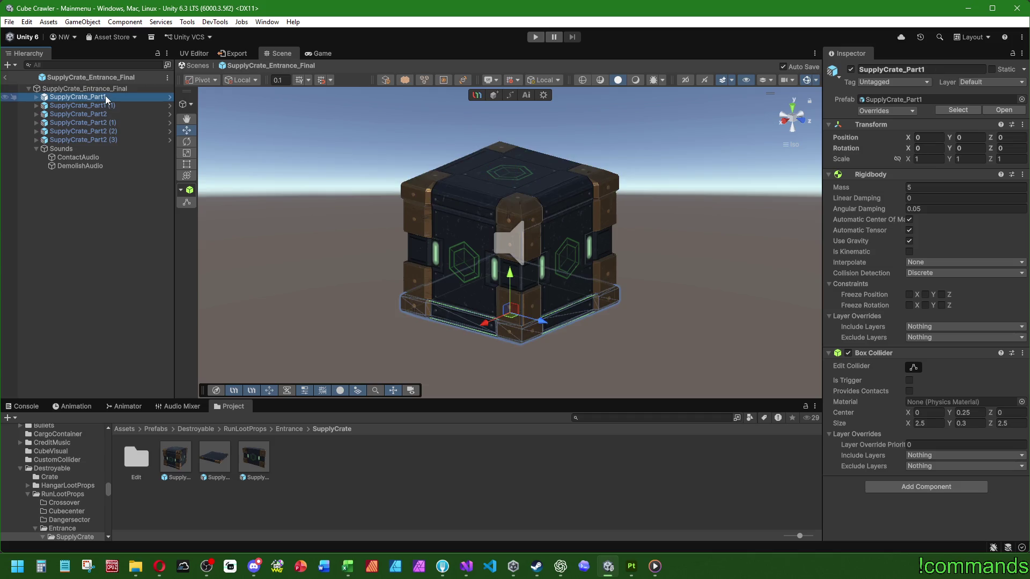
right_click(172, 453)
Compare the top lid and bottom SupplyCrate_Part1 pieces' positions and rotations in the scene
right_click(217, 460)
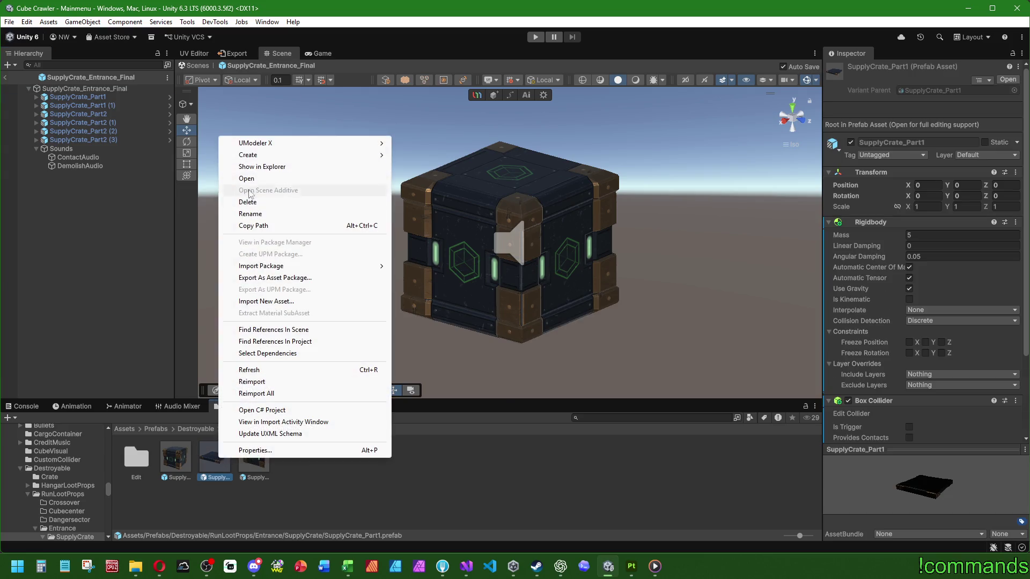
mouse_move(249, 155)
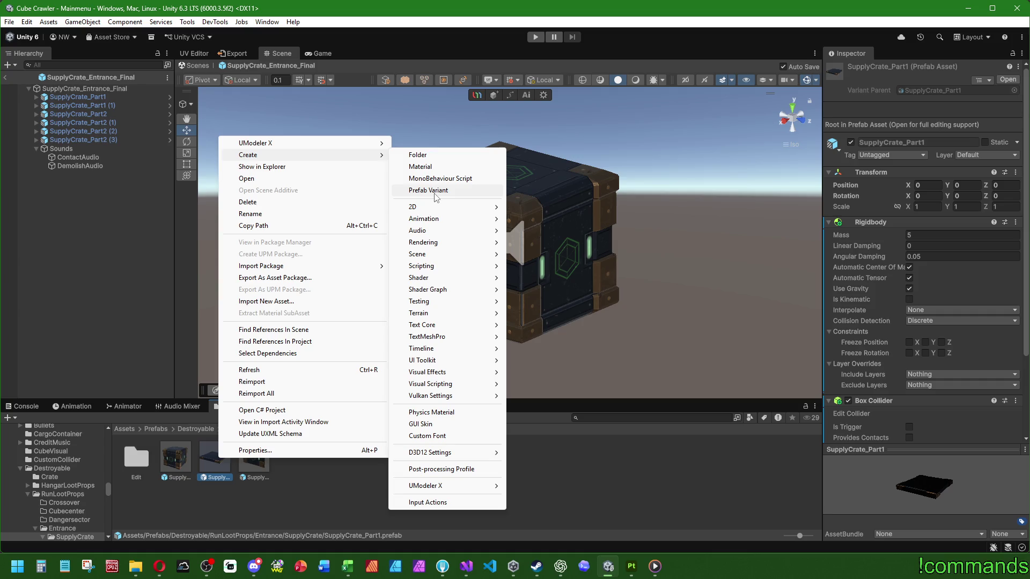
click(508, 461)
click(78, 96)
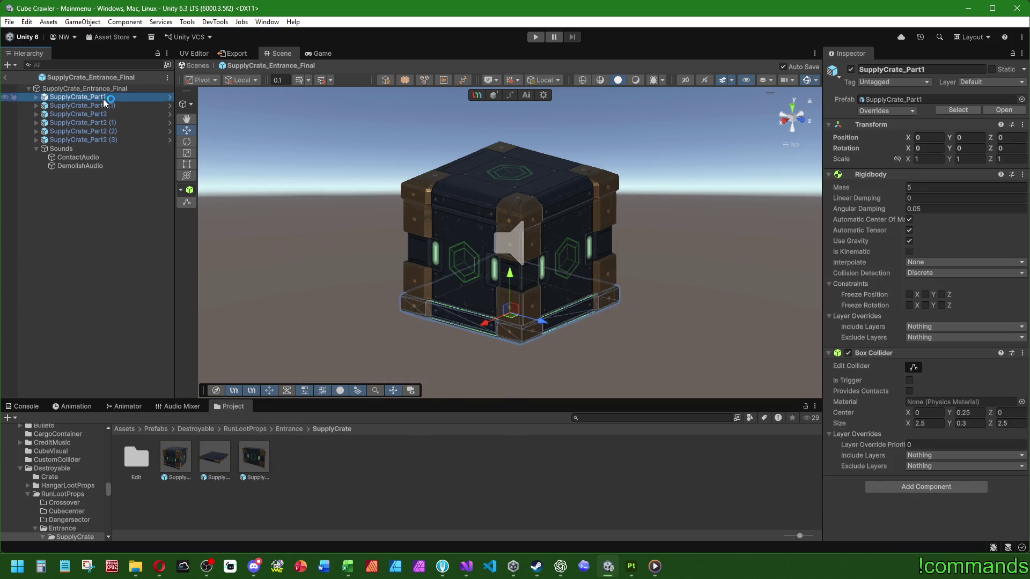
click(101, 106)
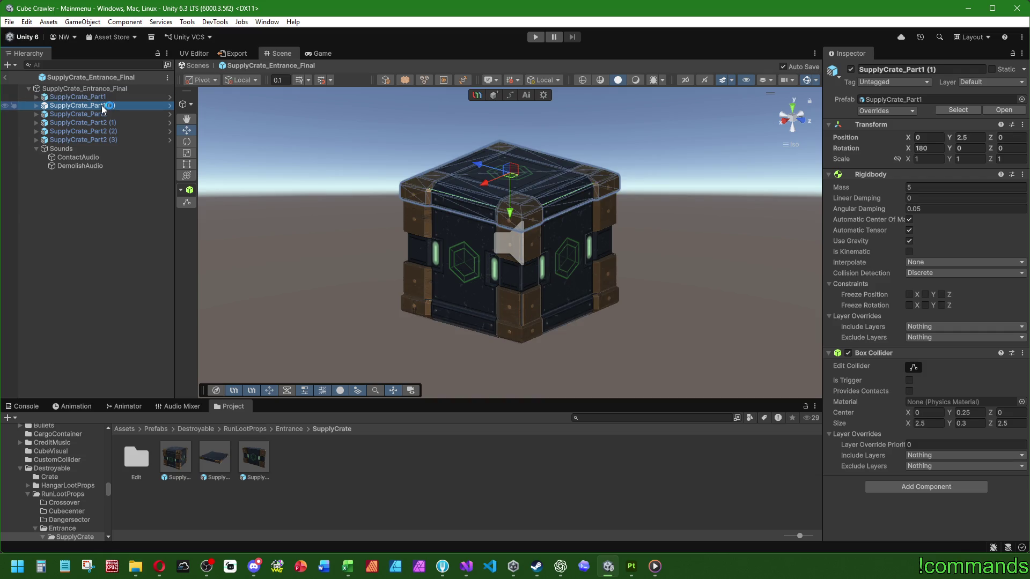
click(98, 99)
click(96, 105)
Create a SupplyCrate_Part1 Variant flipped 180° on X and place an instance in SupplyCrate_Entrance_Final
right_click(216, 463)
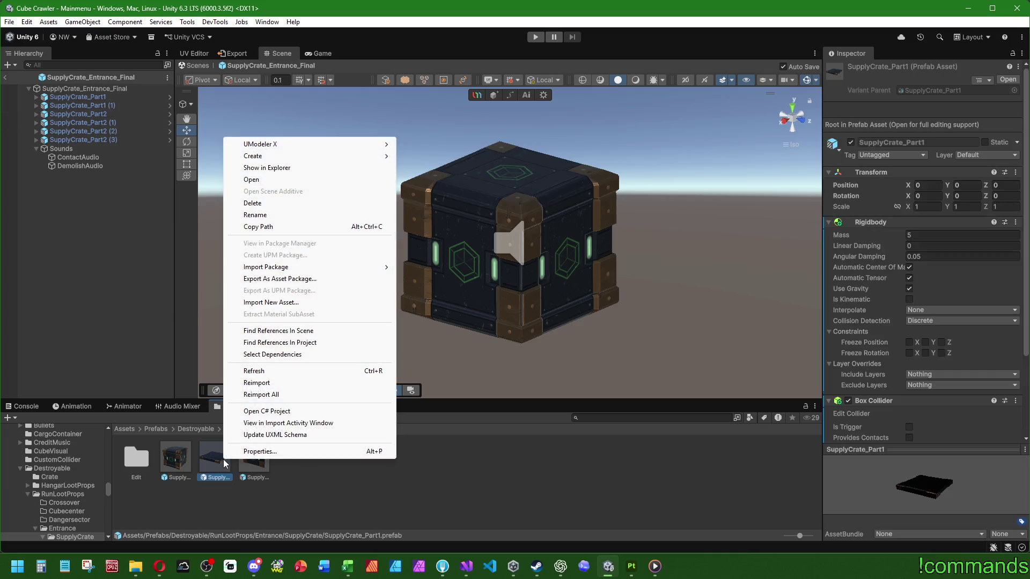
mouse_move(254, 156)
click(451, 194)
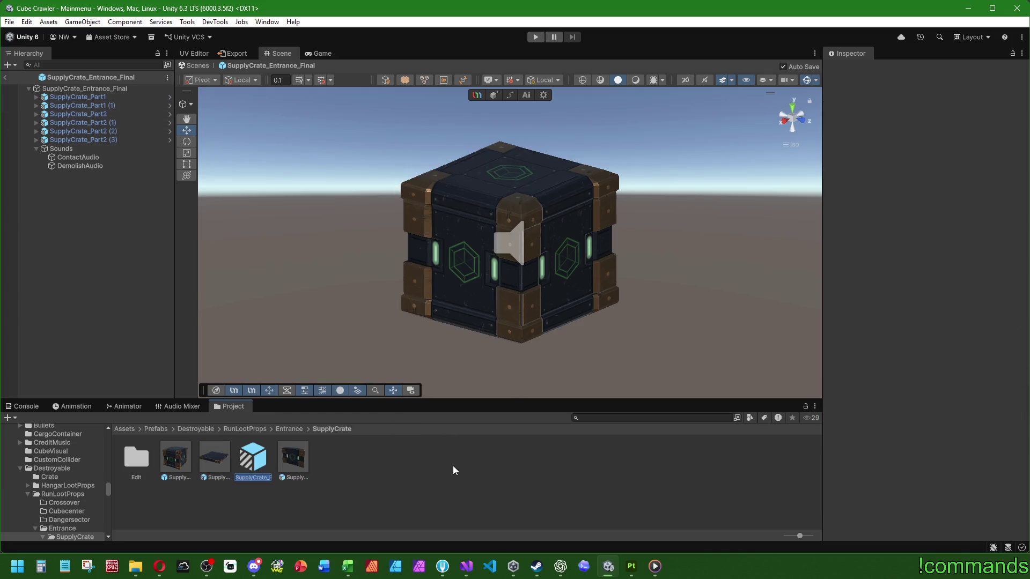
key(Return)
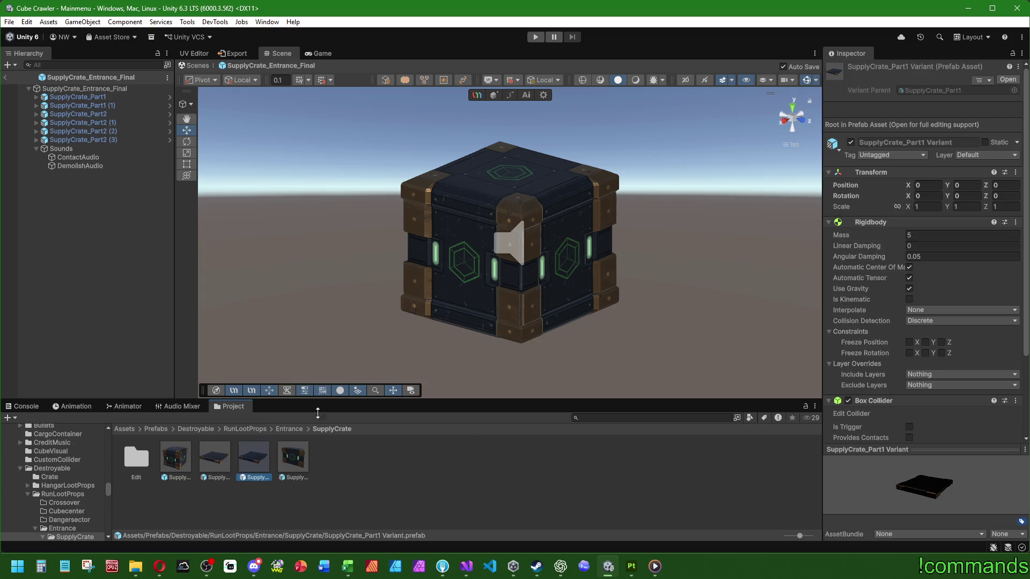
click(83, 105)
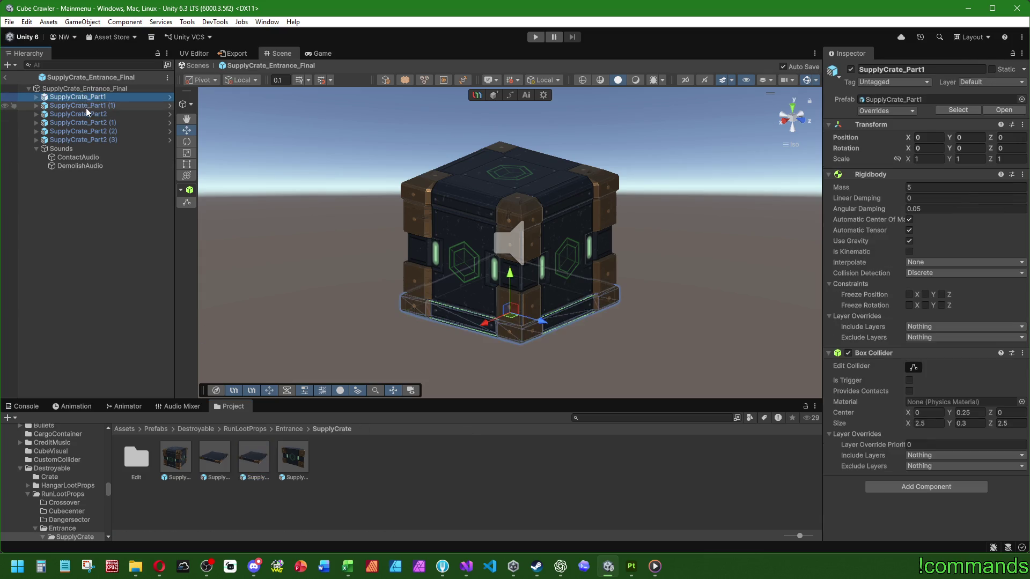
click(250, 458)
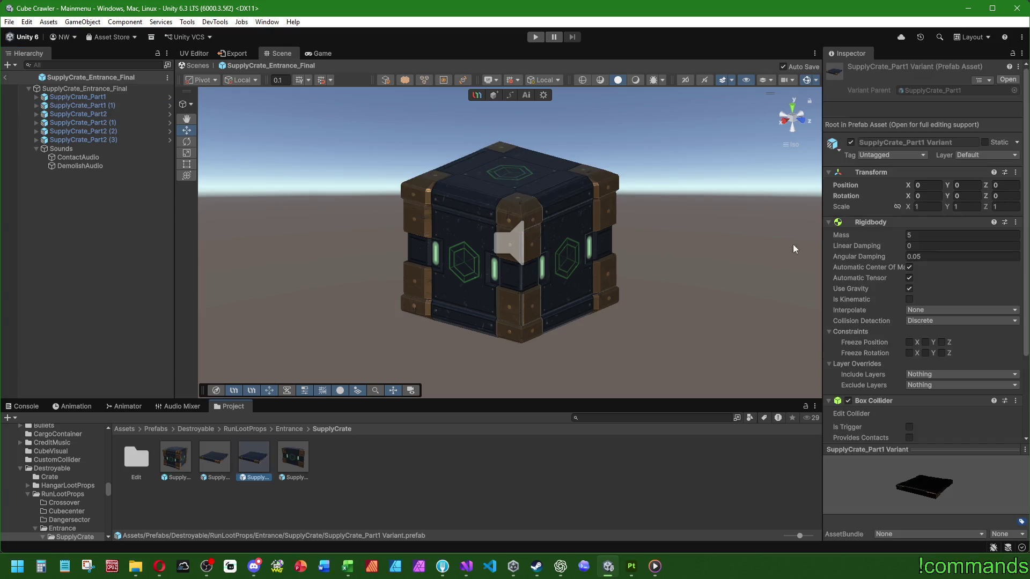
click(959, 186)
text(2.5)
click(922, 195)
text(180)
drag(246, 457, 99, 223)
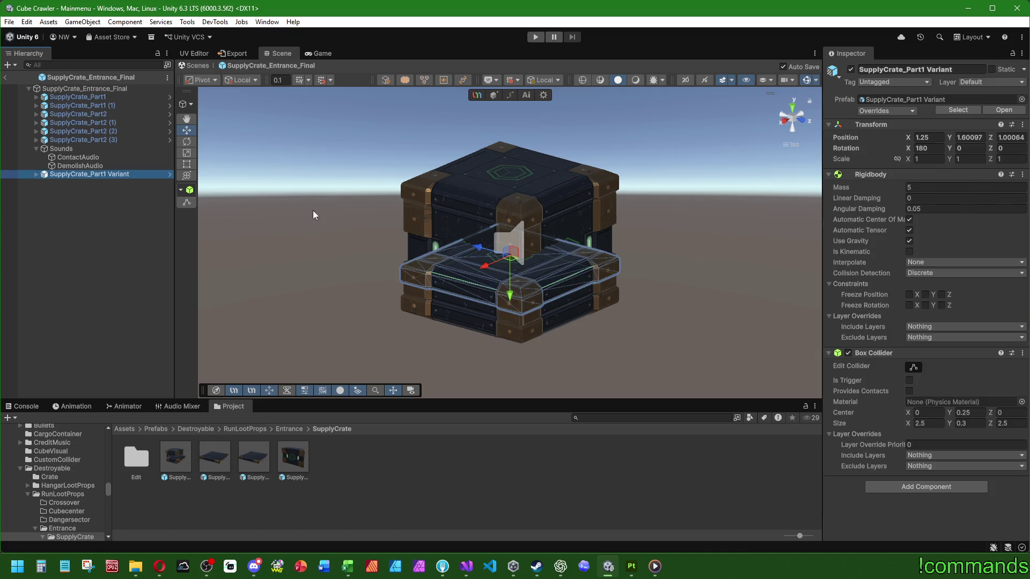
Reset the variant instance's transform, then give it Rotation X 180 and Position Y 2.5
right_click(866, 125)
click(889, 133)
click(922, 149)
text(180)
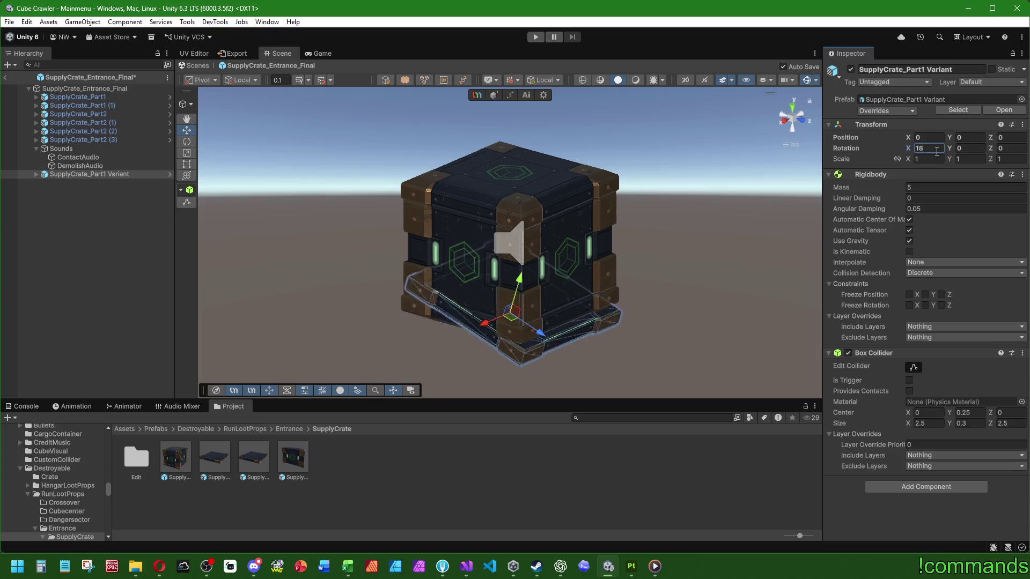
key(Return)
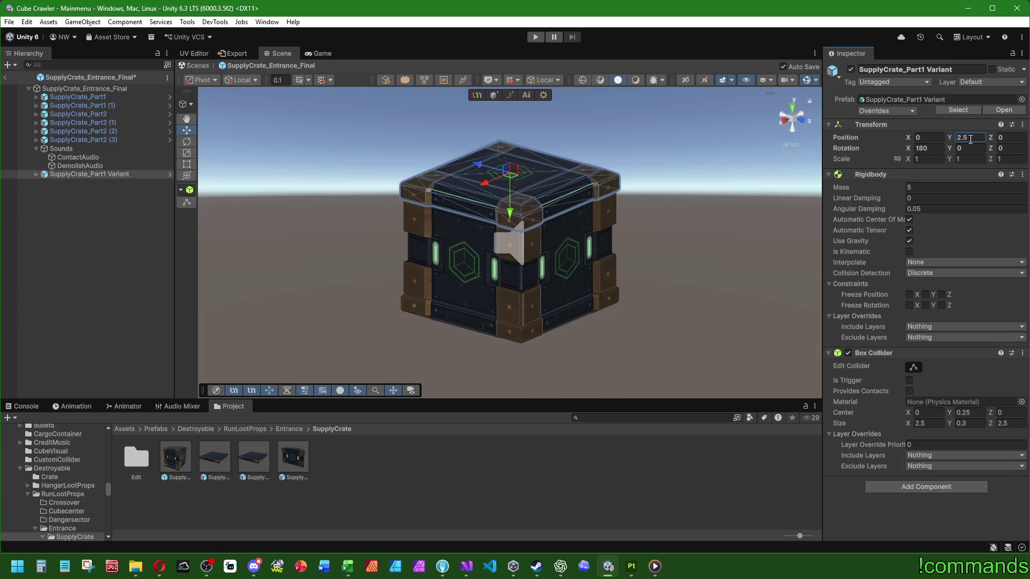
Delete the temporary SupplyCrate_Part1 Variant copy from the scene
click(89, 209)
click(90, 174)
key(Delete)
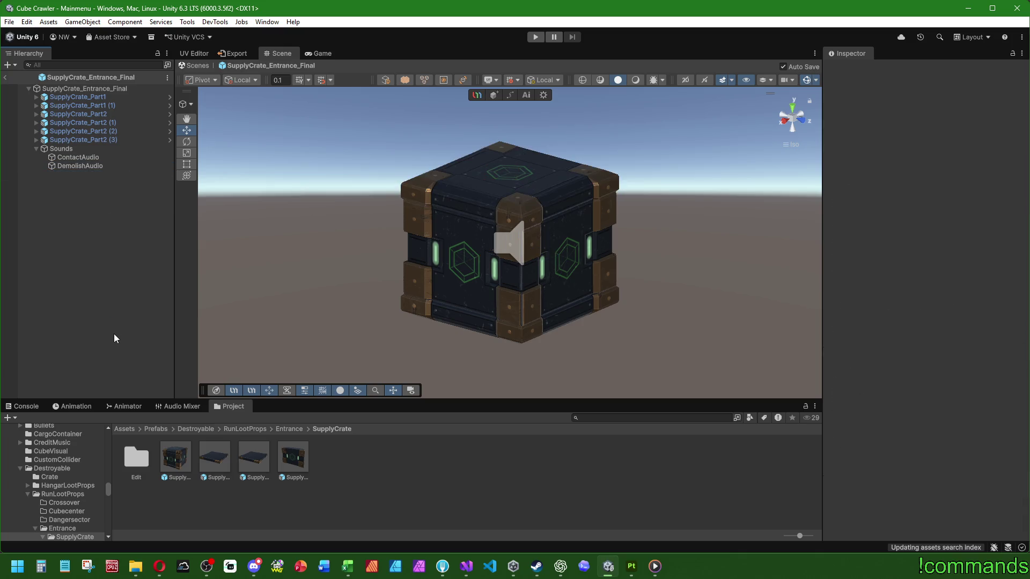
click(215, 460)
click(260, 457)
click(290, 458)
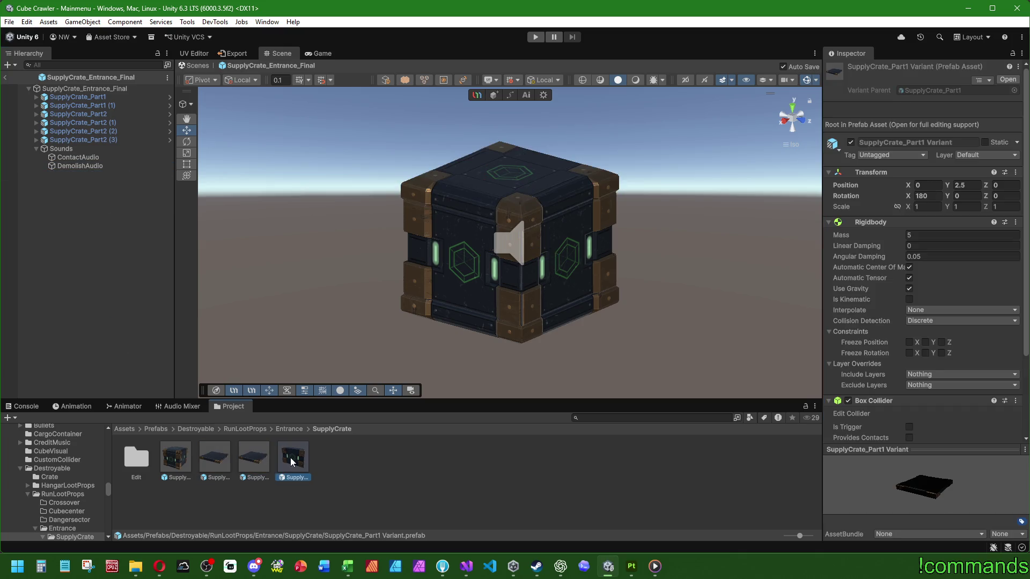
click(106, 114)
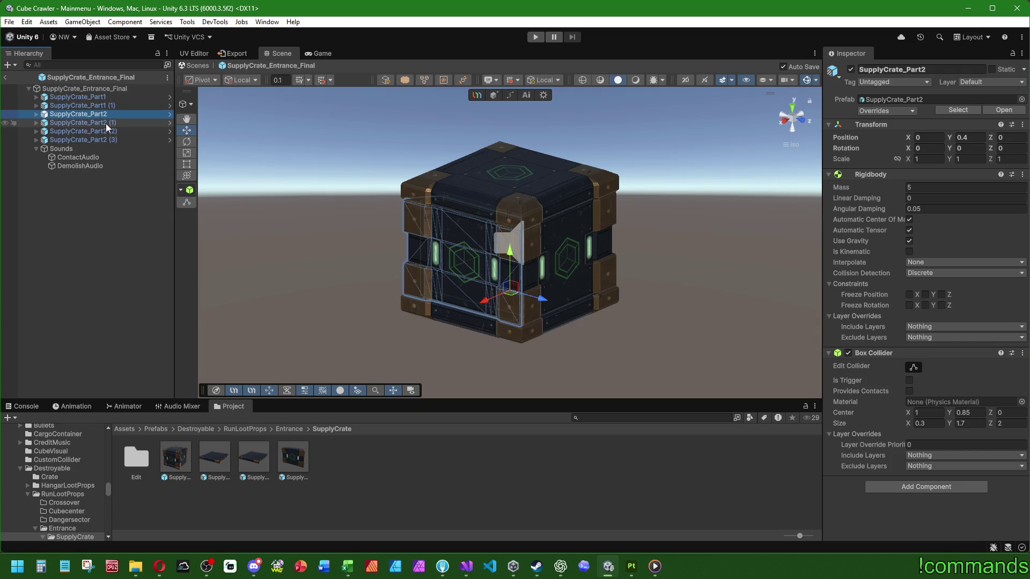
click(293, 459)
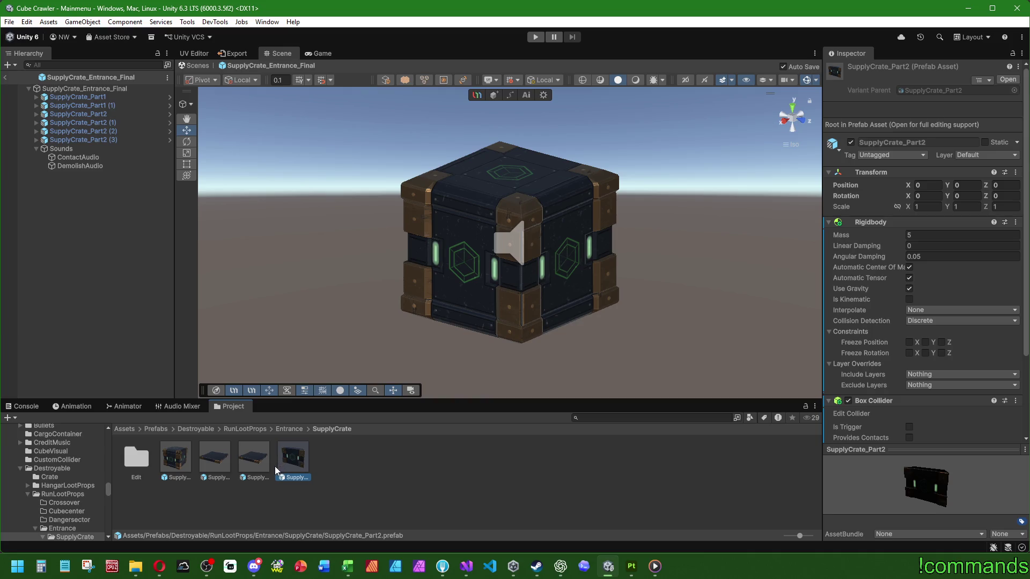
right_click(293, 464)
mouse_move(325, 152)
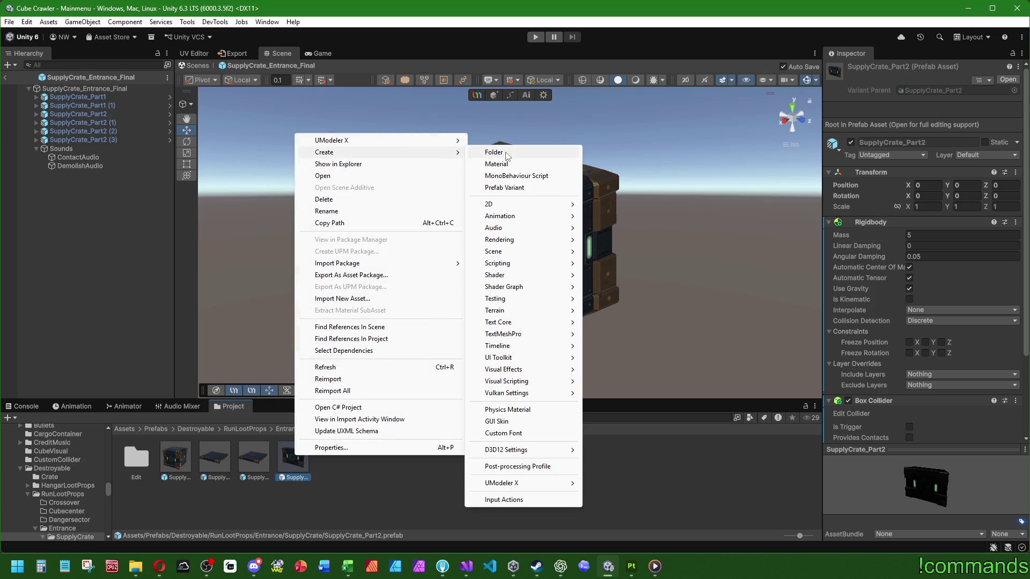
Create three prefab variants of SupplyCrate_Part2 (Variant, Variant 1, Variant 2)
click(505, 188)
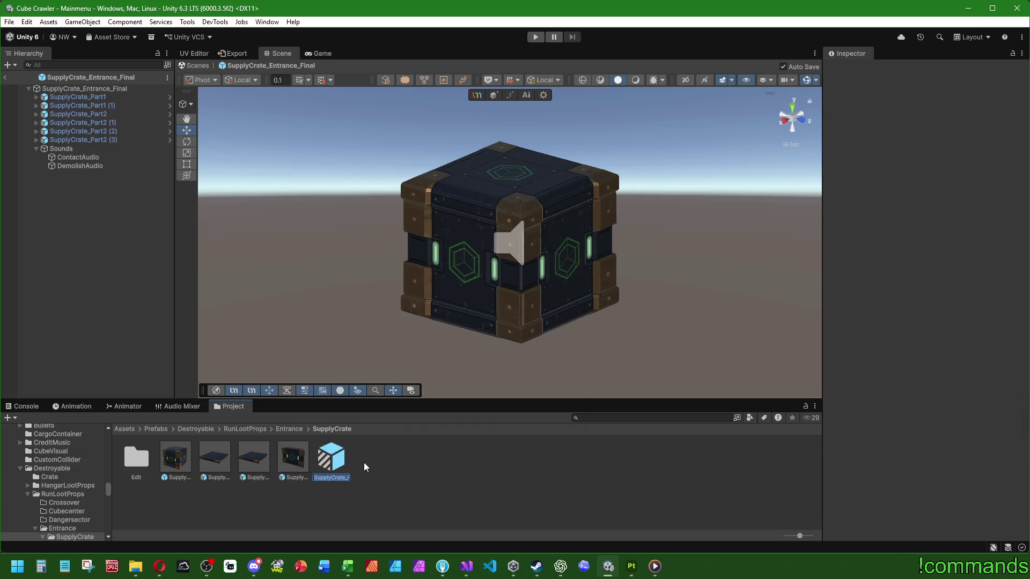
click(293, 458)
right_click(300, 458)
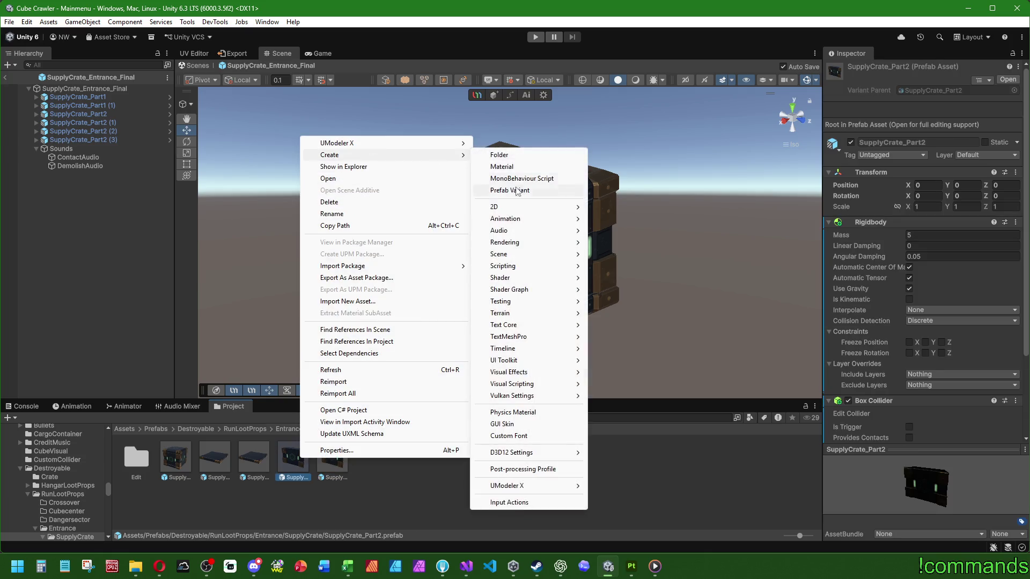
click(509, 190)
click(334, 462)
right_click(334, 462)
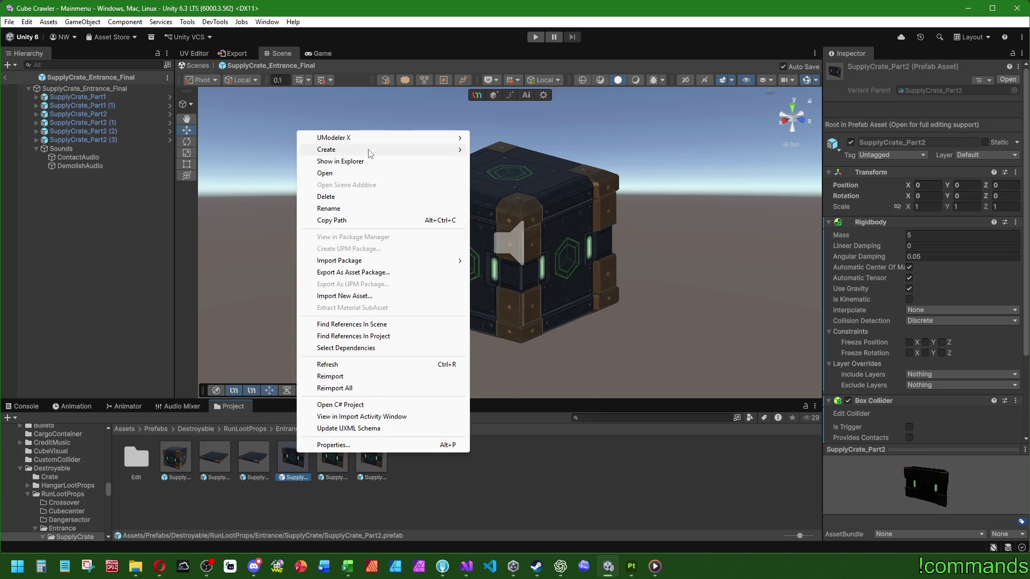
mouse_move(326, 151)
click(514, 188)
Give the Part2 variants different Y rotations matching the placed side pieces
click(77, 114)
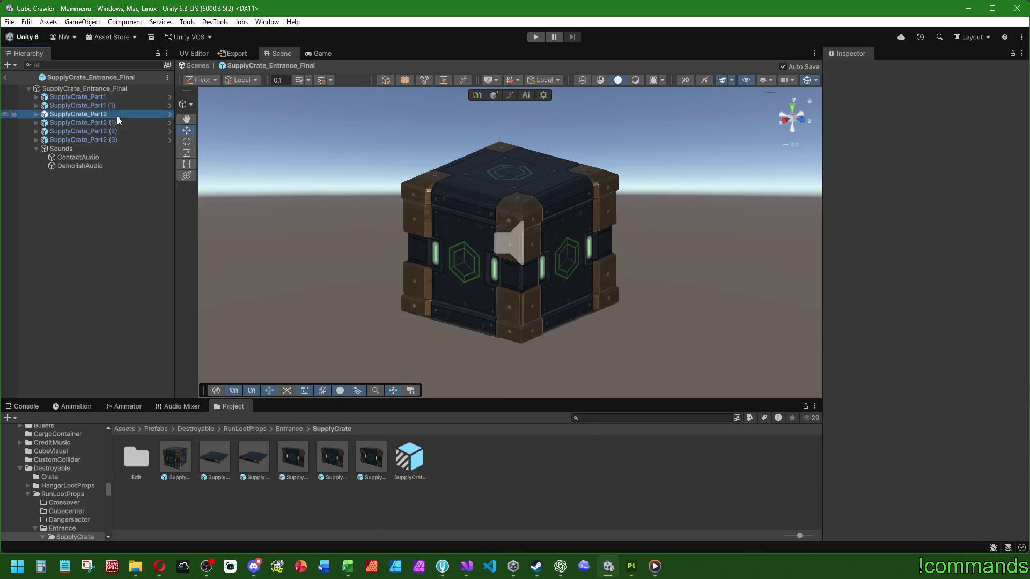
click(333, 459)
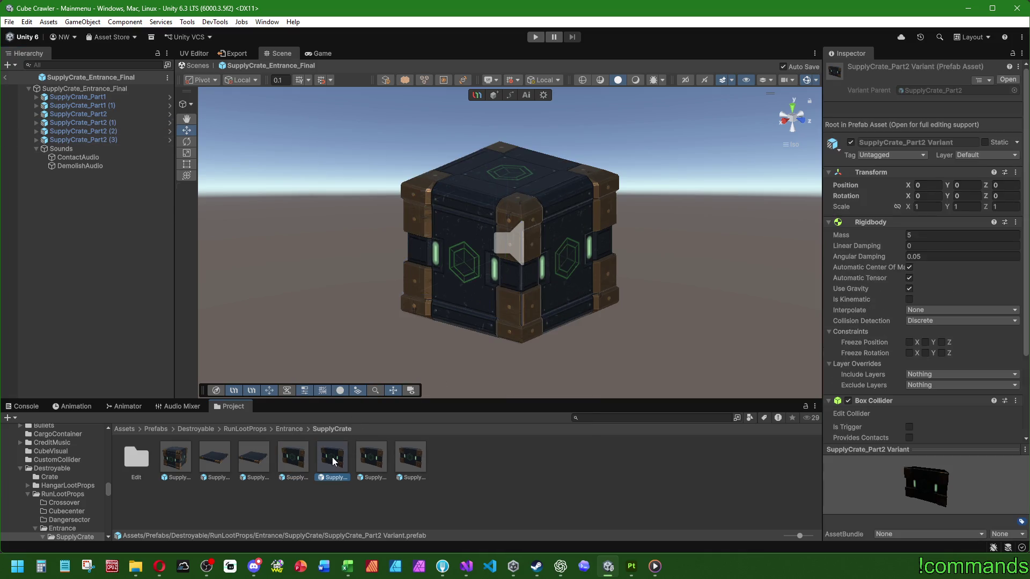
click(961, 195)
text(90)
click(372, 460)
click(961, 196)
text(180)
key(Return)
click(410, 458)
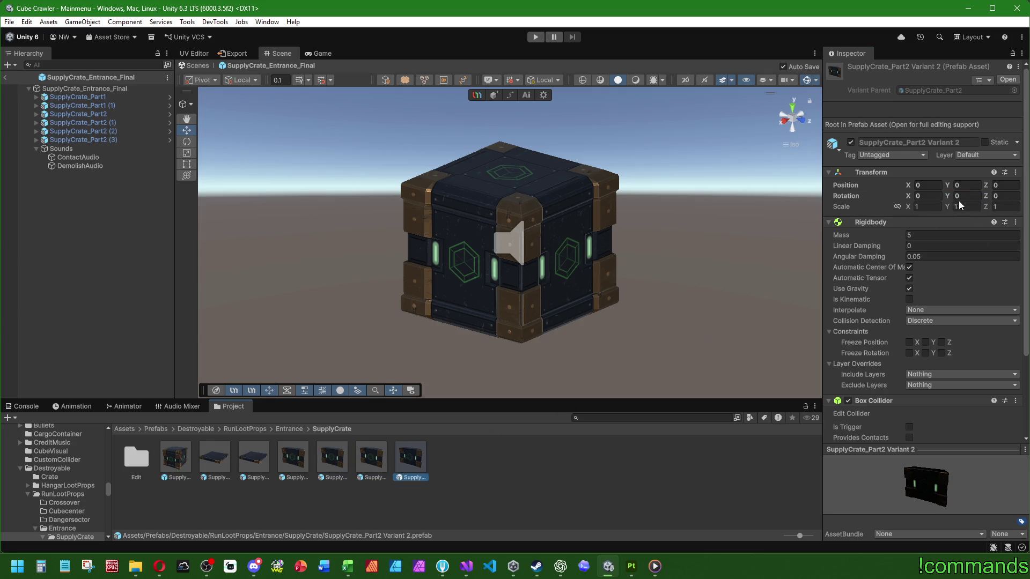
click(104, 140)
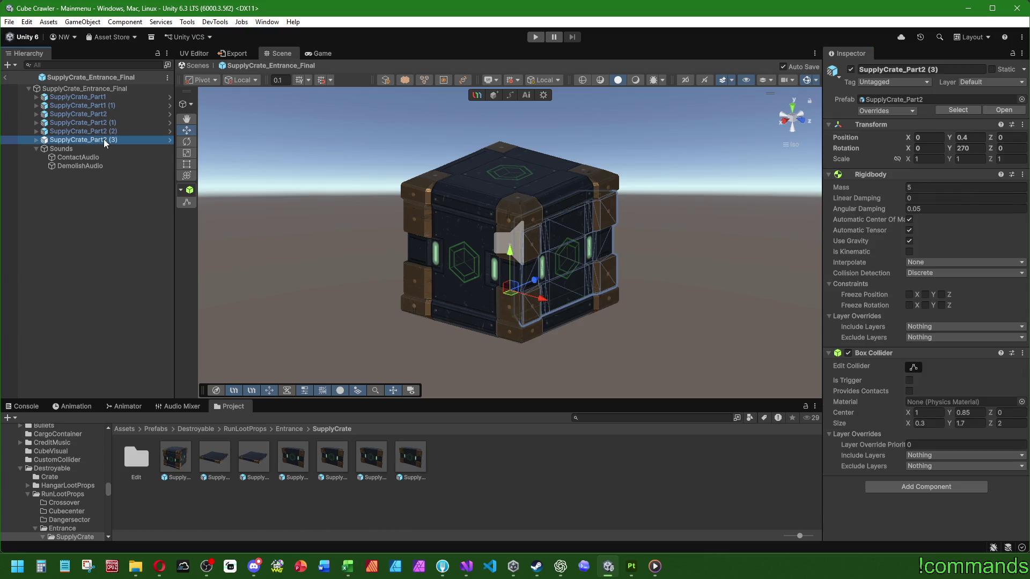
click(511, 481)
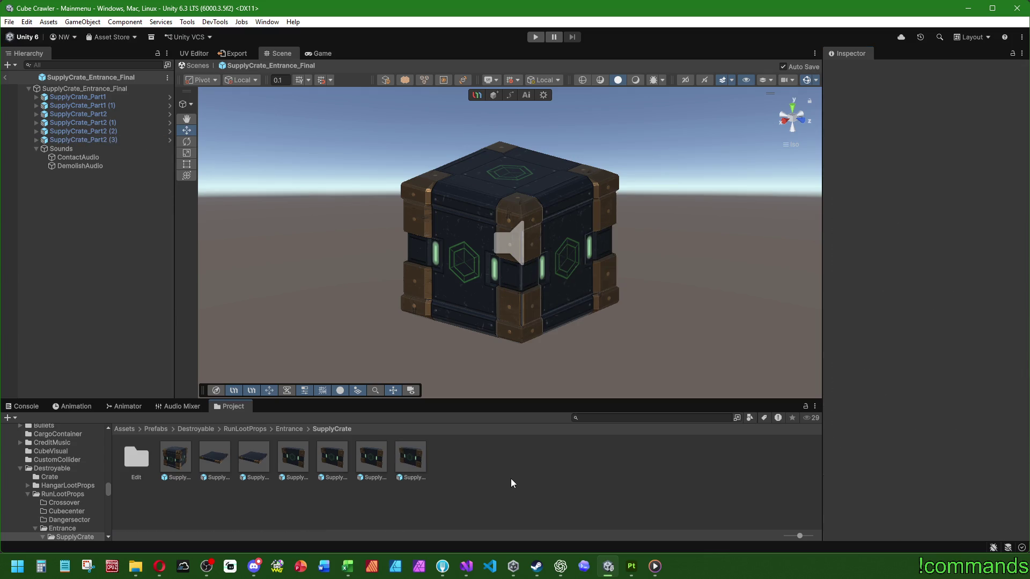
click(107, 98)
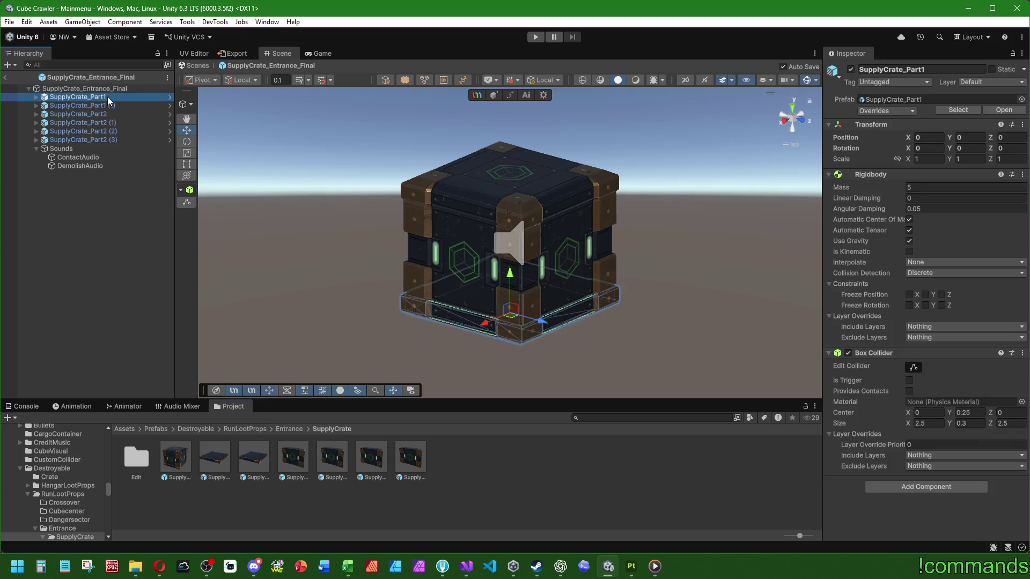
click(412, 457)
click(371, 458)
click(332, 457)
click(293, 458)
click(255, 457)
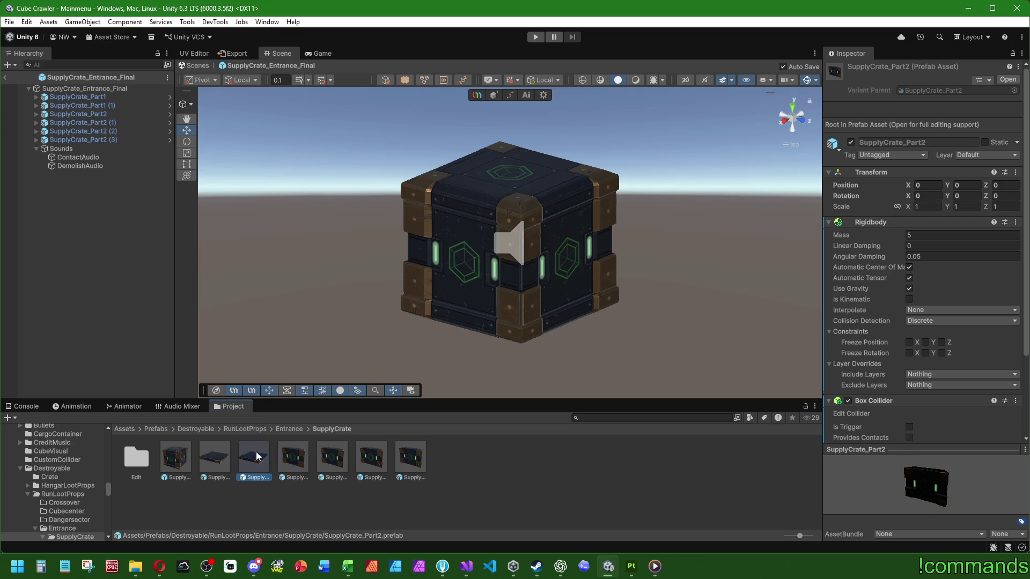
click(223, 458)
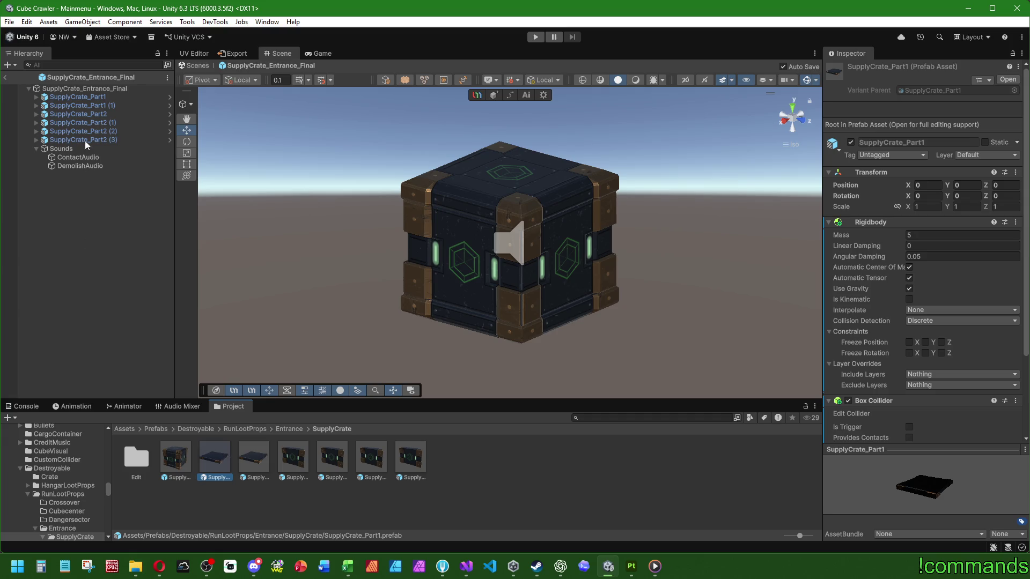
click(84, 98)
click(874, 109)
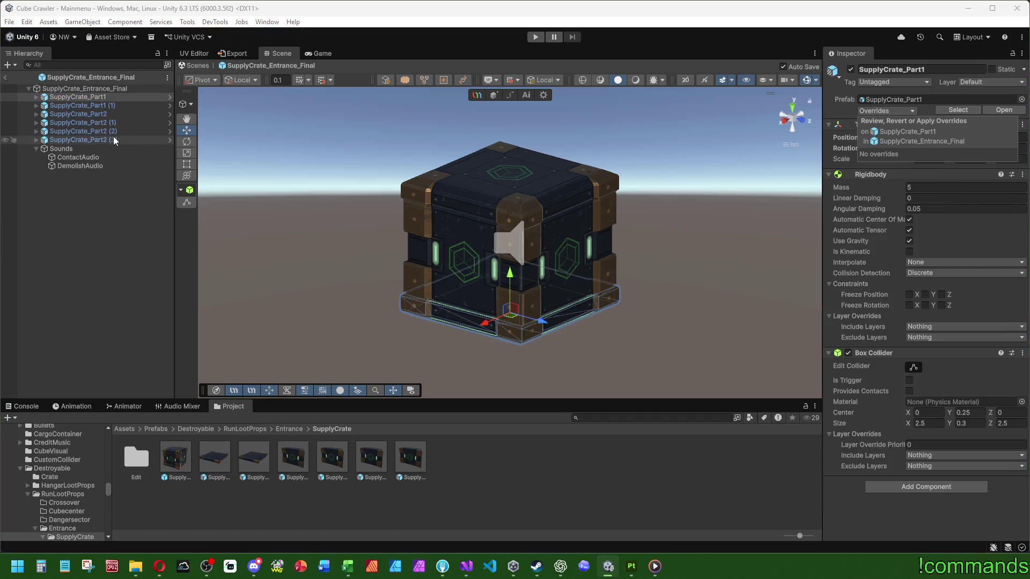
click(78, 114)
click(882, 111)
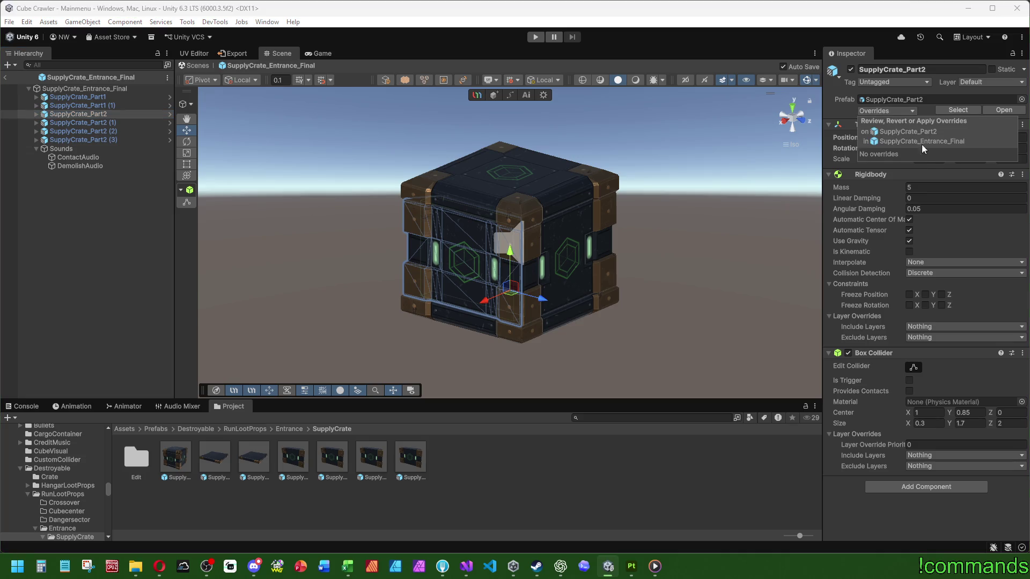
click(91, 272)
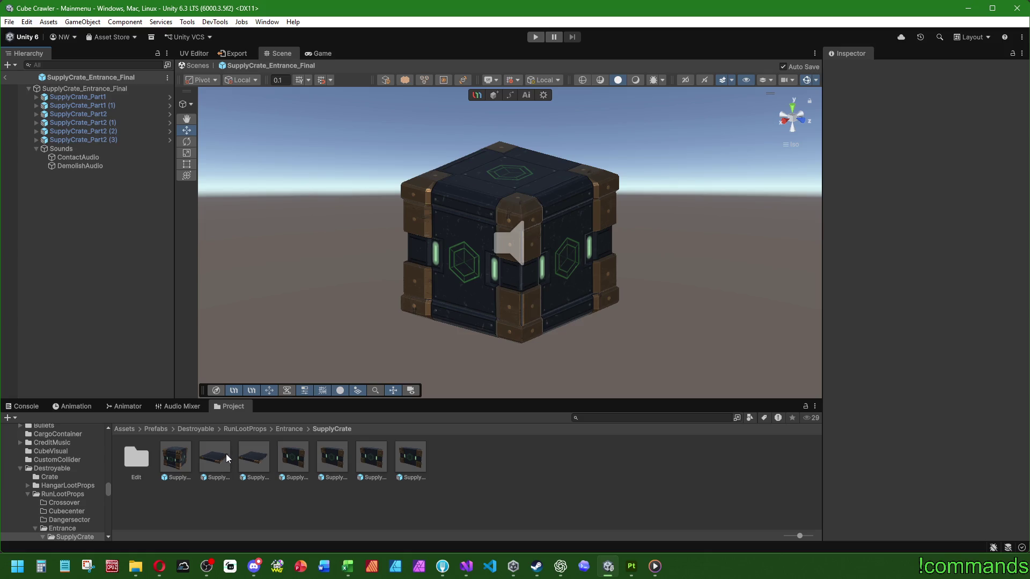
Create a DemoParts folder inside SupplyCrate and move the six fragment prefabs into it
right_click(512, 458)
mouse_move(563, 154)
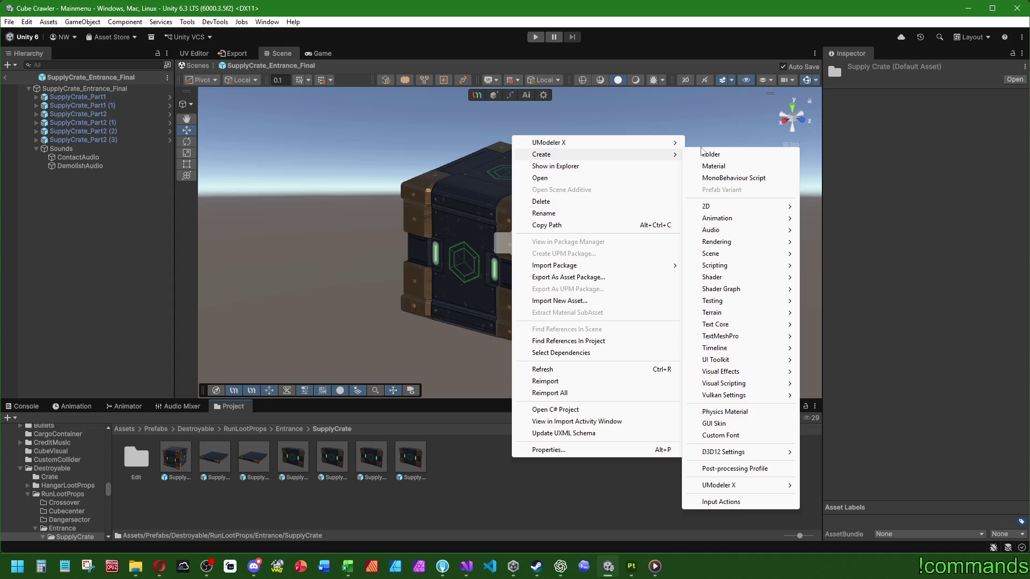
click(712, 154)
text(DemoParts)
key(Return)
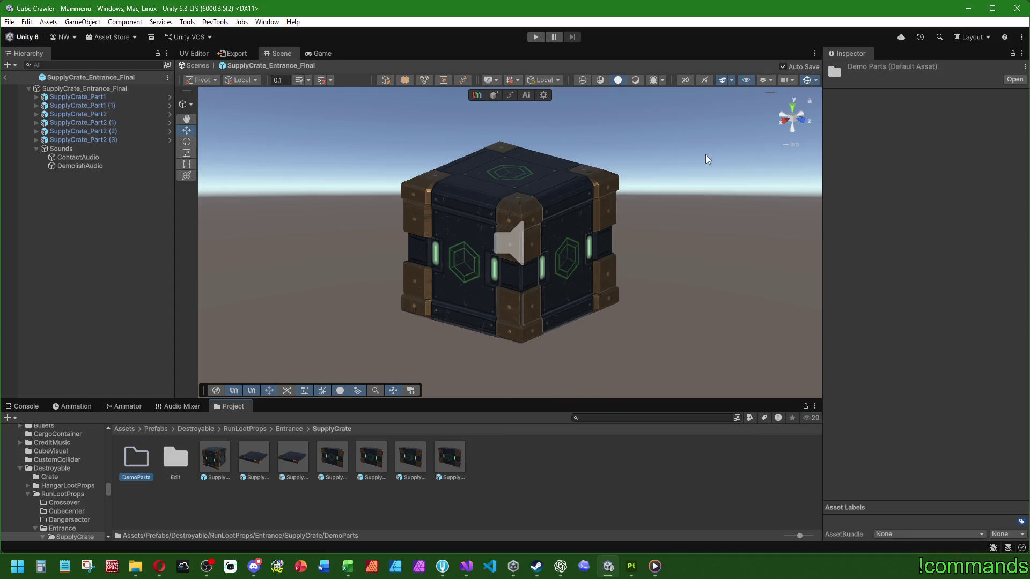
mouse_move(474, 482)
mouse_down()
mouse_move(206, 451)
mouse_move(136, 465)
mouse_up()
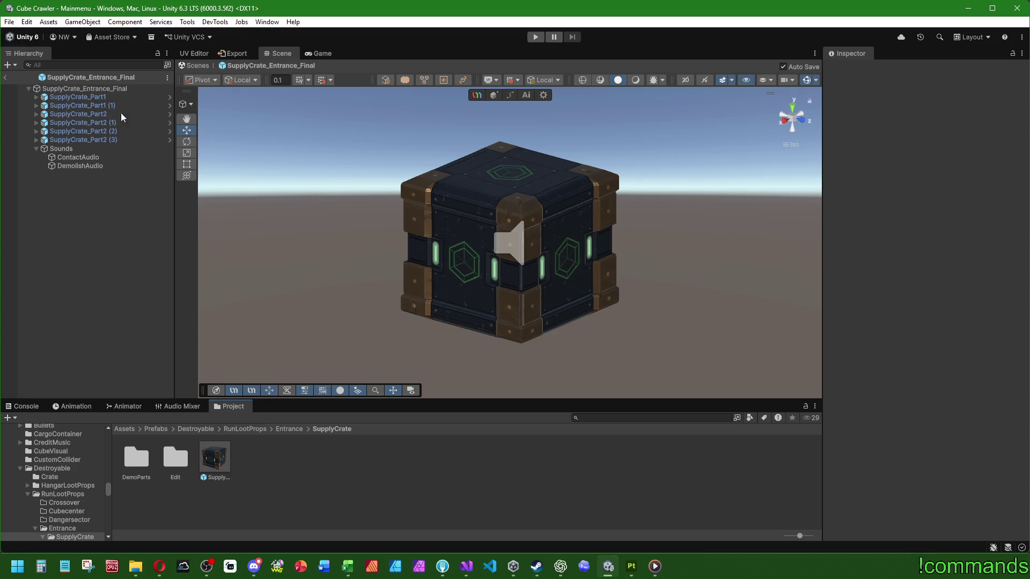
Delete the six fragment pieces from SupplyCrate_Entrance_Final, leaving only Sounds
click(89, 141)
shift+click(93, 97)
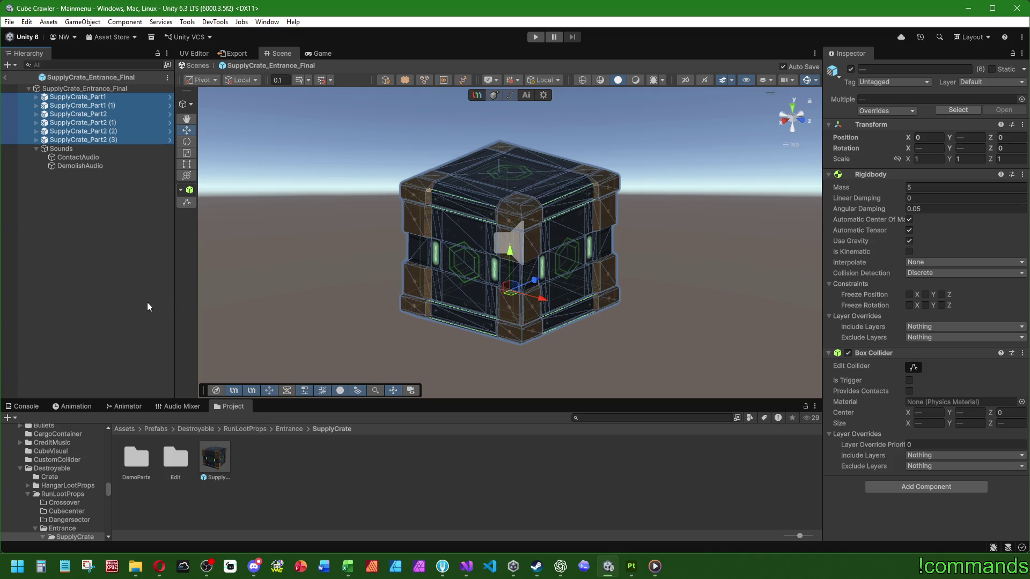
key(Delete)
Create prefab variants of SupplyCrate_Part1 and SupplyCrate_Part2 in the DemoParts folder
double_click(135, 458)
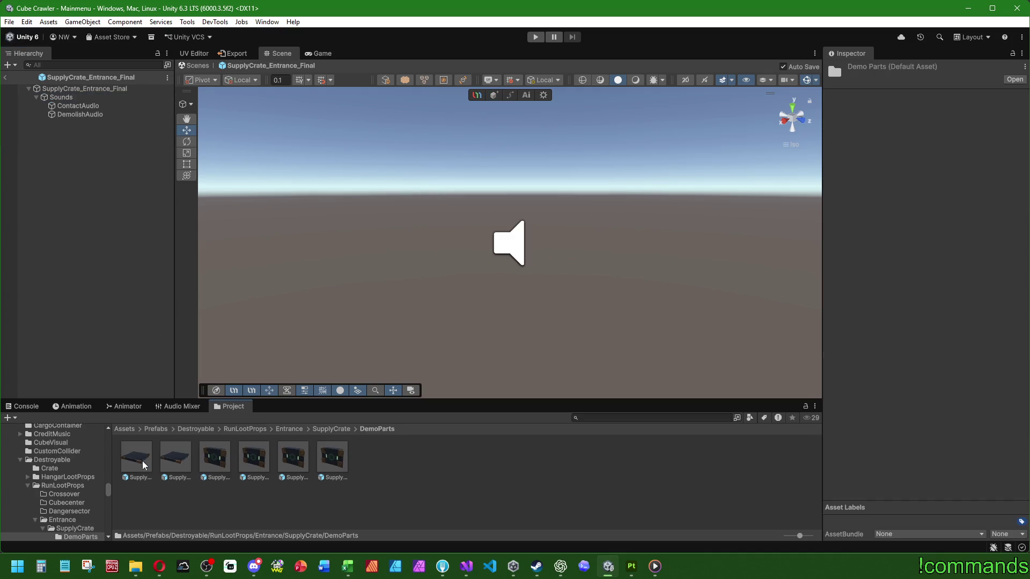
click(142, 461)
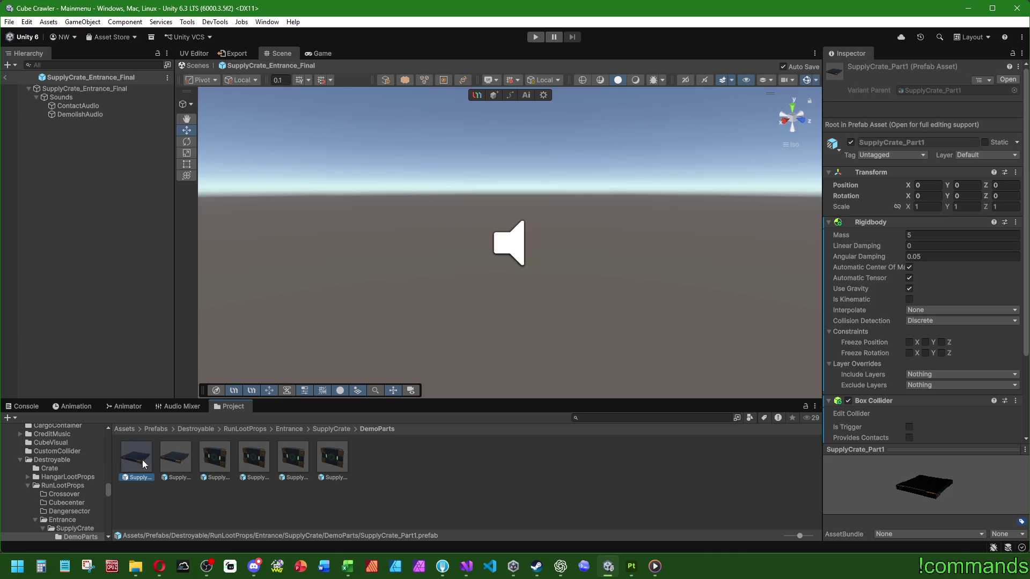
ctrl+click(213, 459)
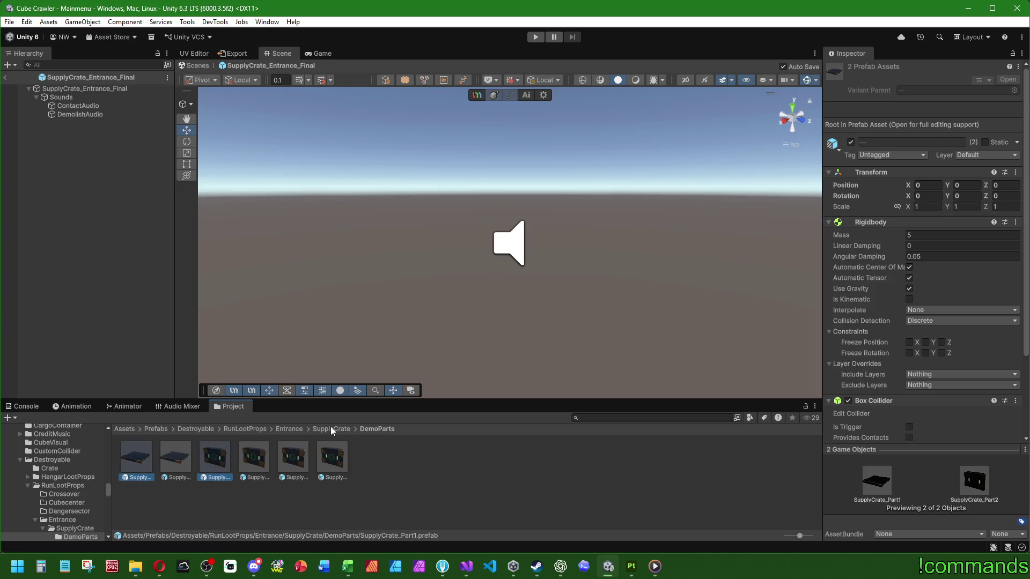
right_click(137, 457)
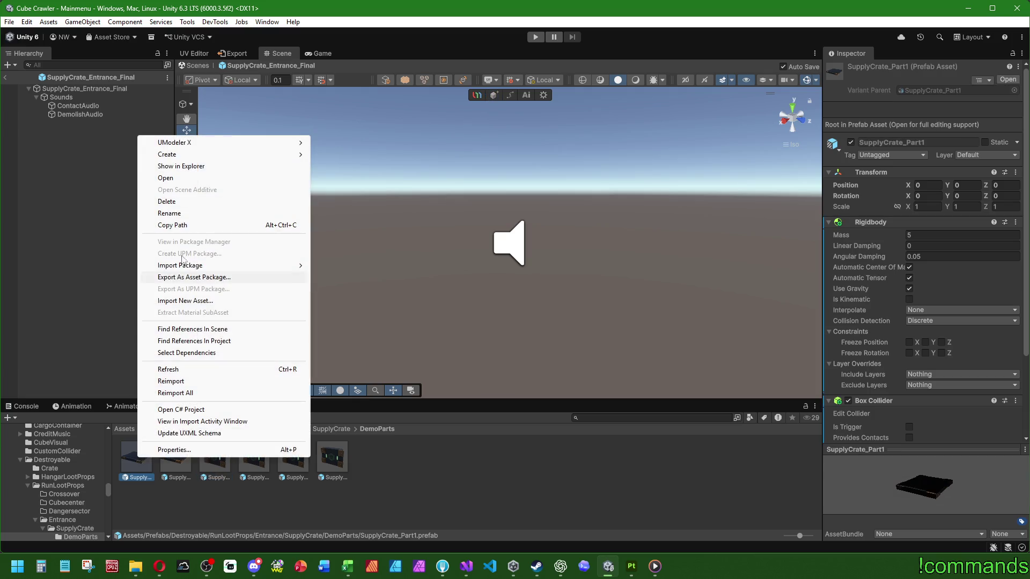
click(358, 190)
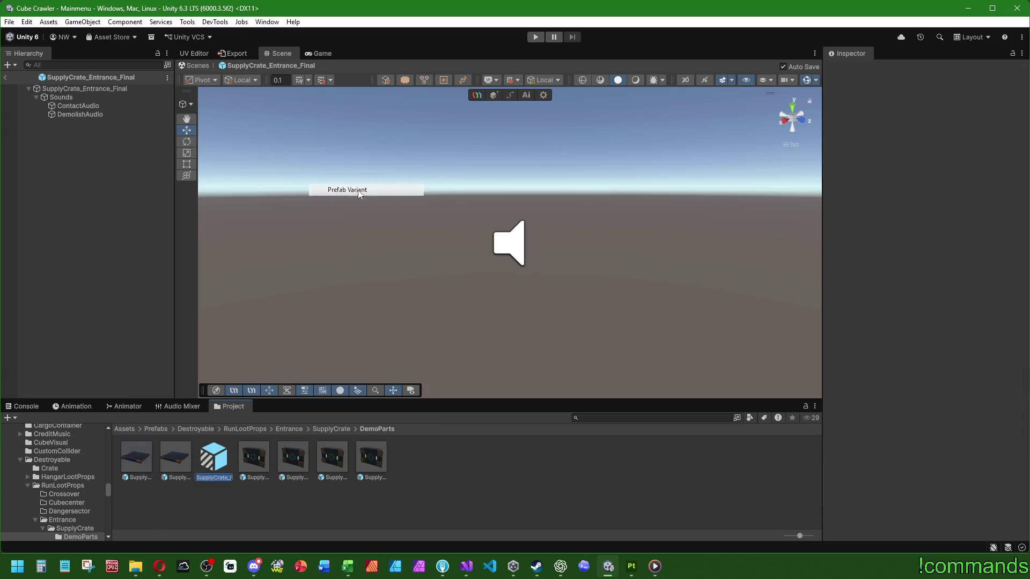
right_click(253, 459)
mouse_move(280, 158)
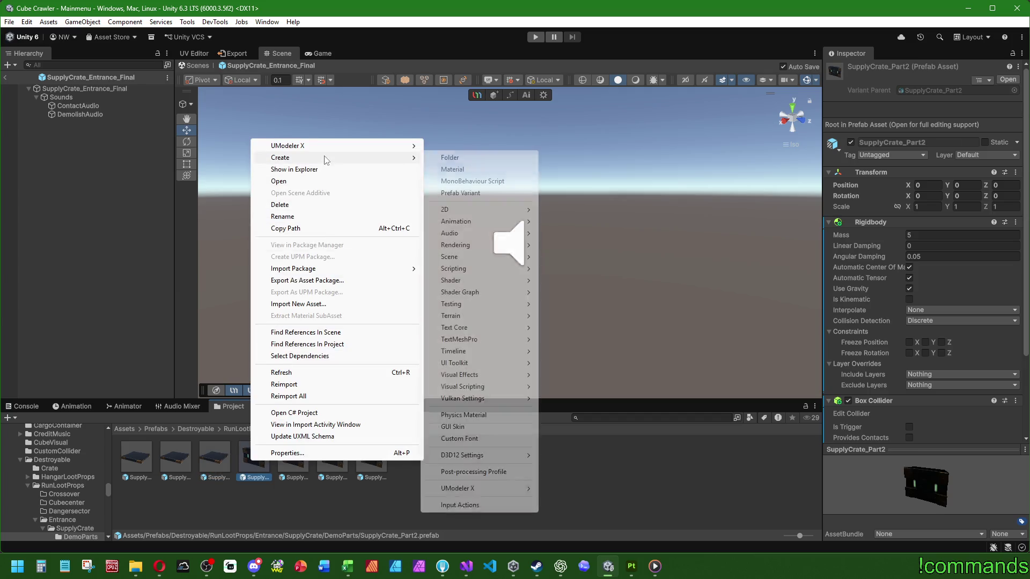
click(467, 192)
Move both new variants into the SupplyCrate folder
click(215, 458)
ctrl+click(410, 459)
drag(421, 465, 64, 541)
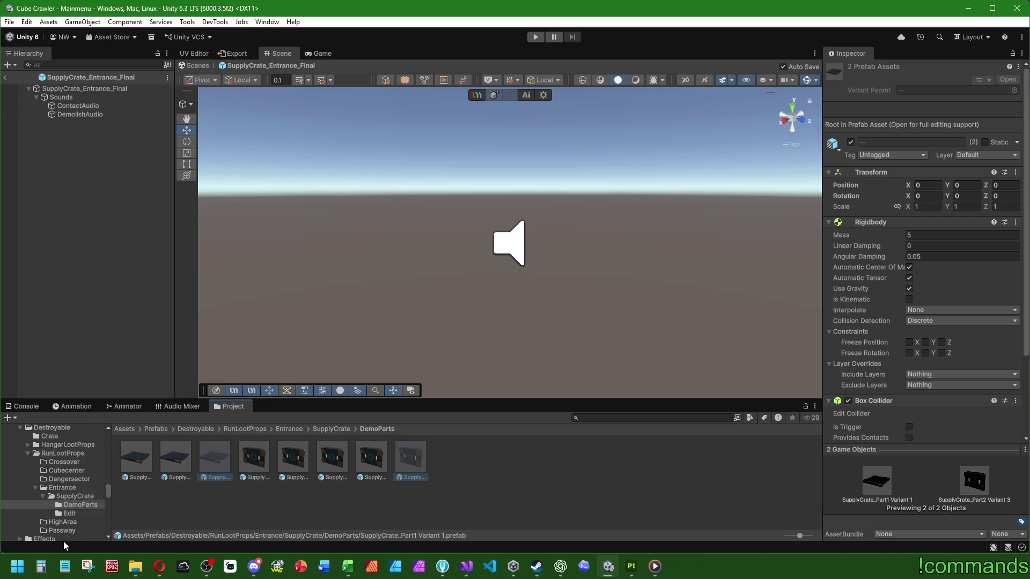
click(76, 498)
right_click(359, 469)
key(Escape)
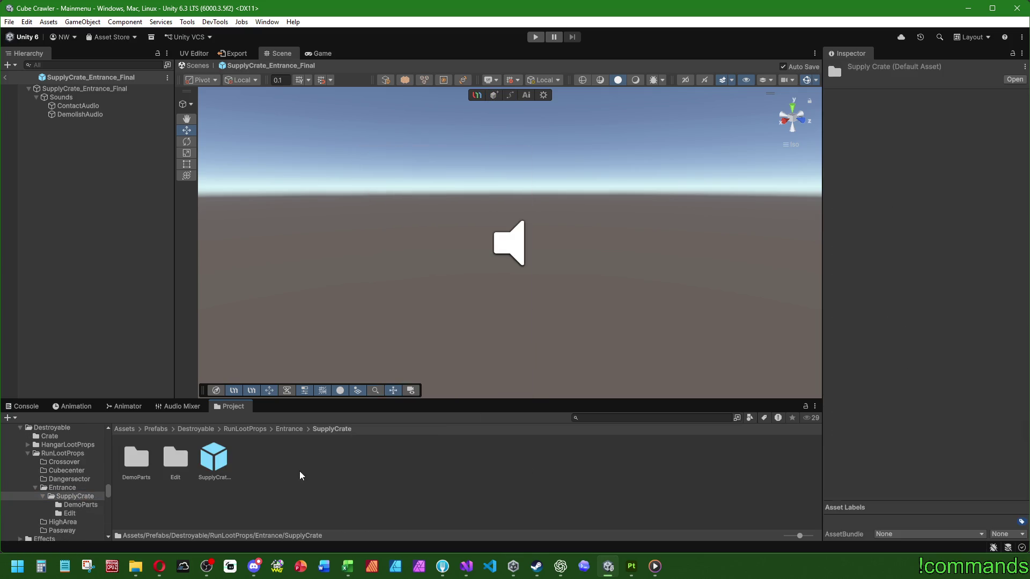
Rename the variants to SupplyCrate_Part1_Base and SupplyCrate_Part2_Base
click(265, 465)
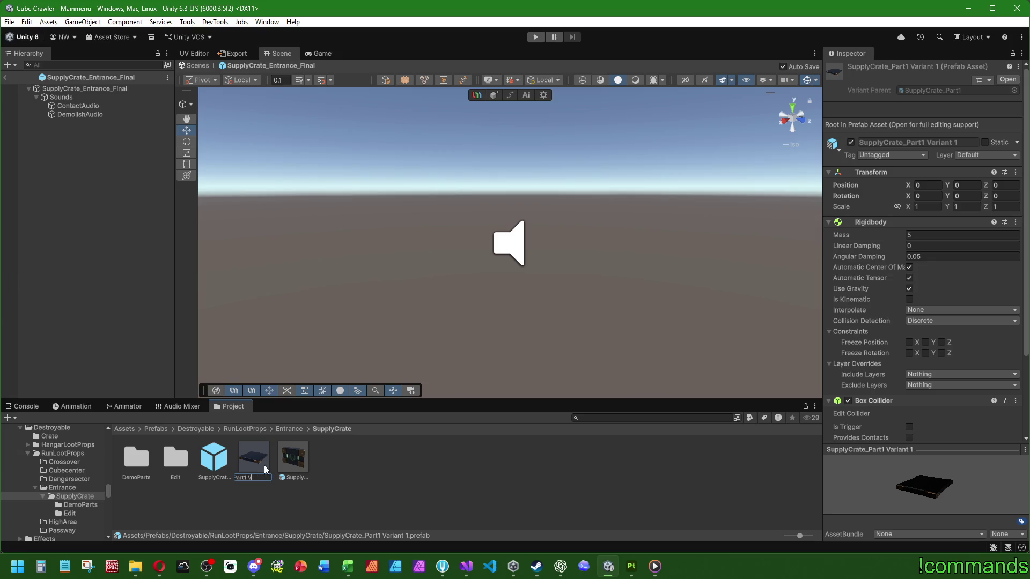
text(Base)
key(Return)
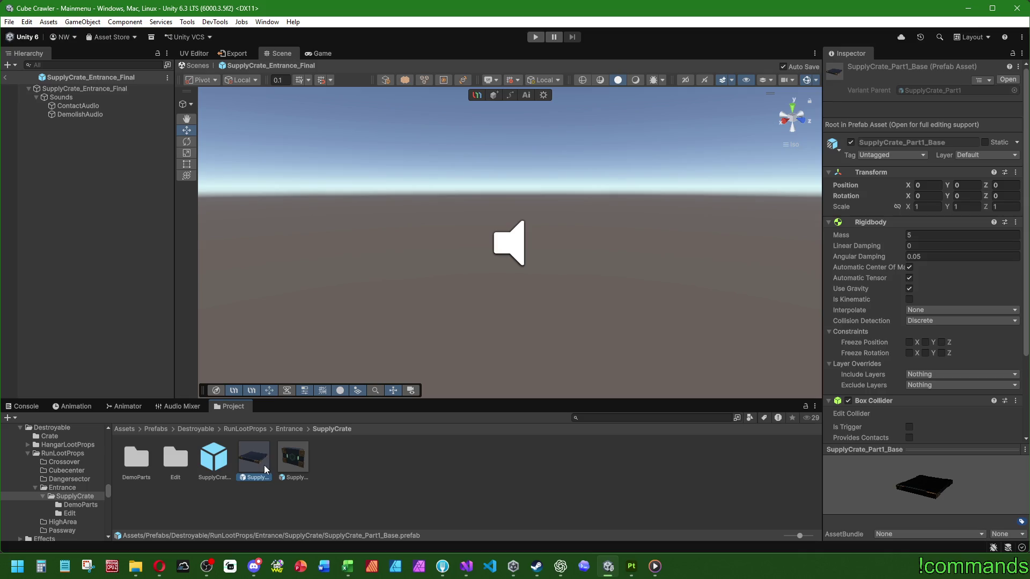
click(292, 459)
key(F2)
key(BackSpace)
key(BackSpace)
key(BackSpace)
key(BackSpace)
key(BackSpace)
text(_BAse)
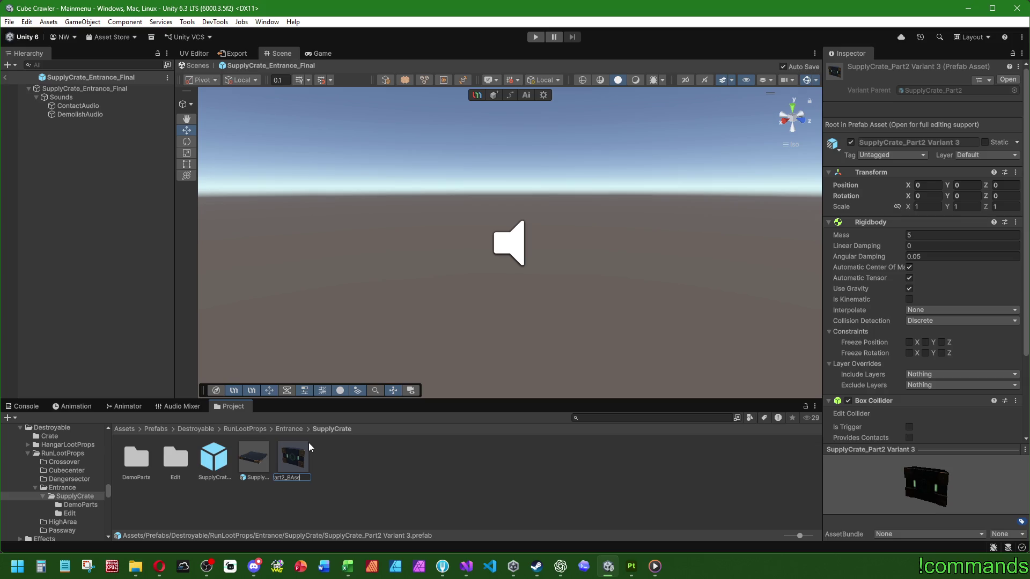
key(Return)
Remove the Rigidbody and Box Collider from SupplyCrate_Part1_Base
click(329, 483)
click(254, 460)
right_click(888, 236)
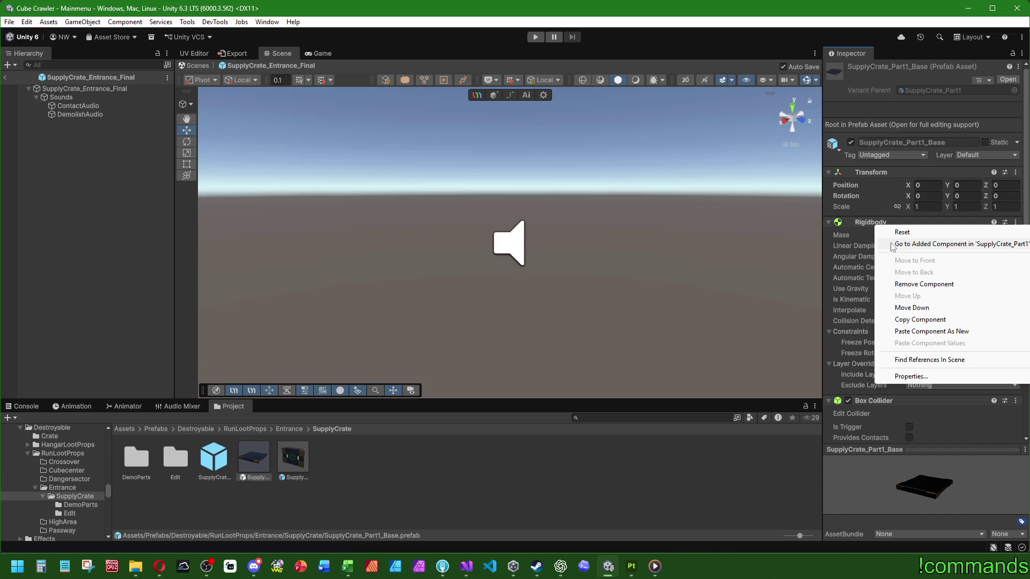
click(909, 283)
right_click(866, 234)
click(901, 283)
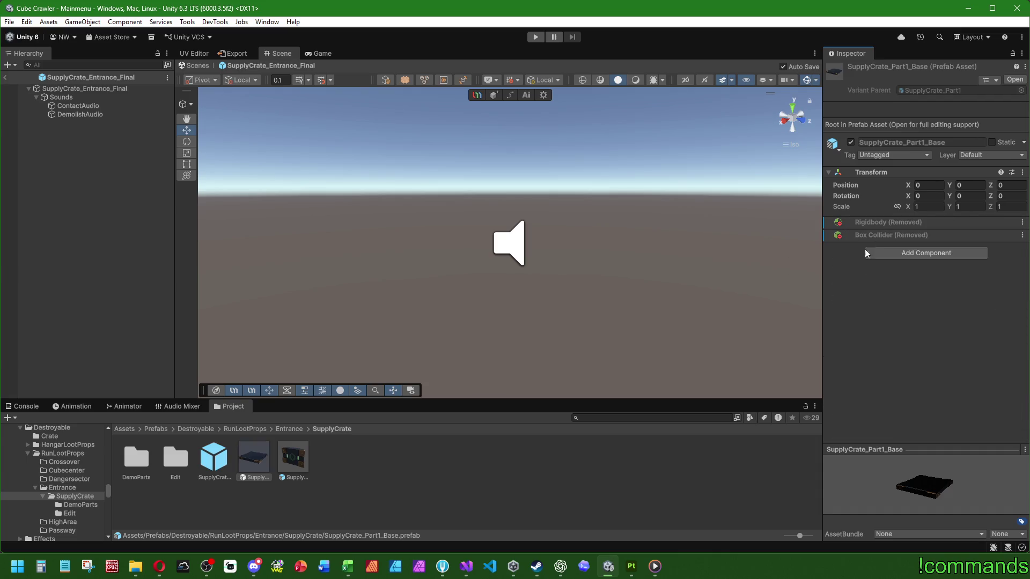
Remove the Rigidbody and Box Collider from SupplyCrate_Part2_Base
click(293, 460)
right_click(864, 224)
click(909, 283)
right_click(871, 235)
click(914, 297)
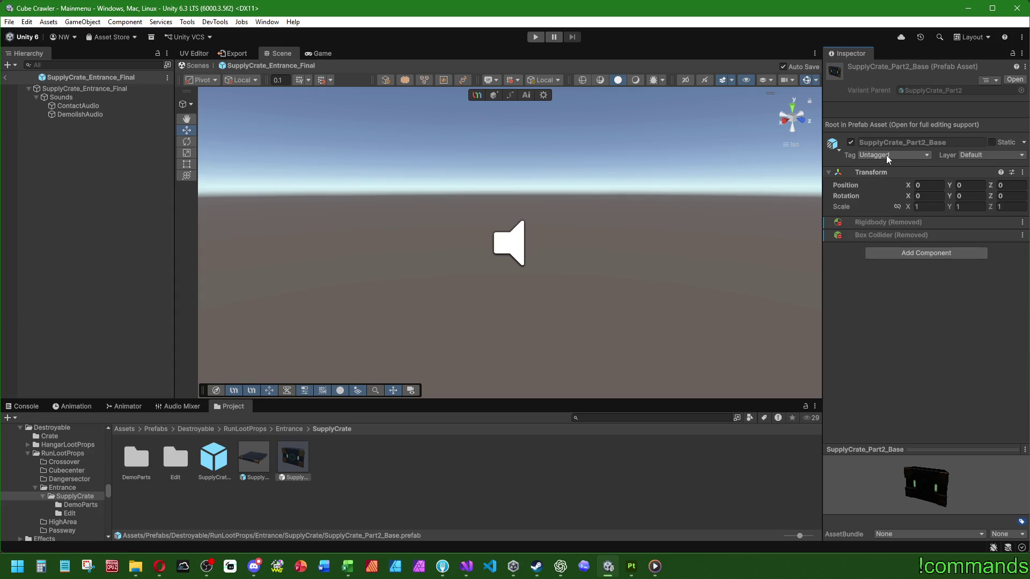
Check the original prefabs in DemoParts keep their components, then review Part1_Base's tag unchanged
click(136, 459)
double_click(136, 458)
click(140, 457)
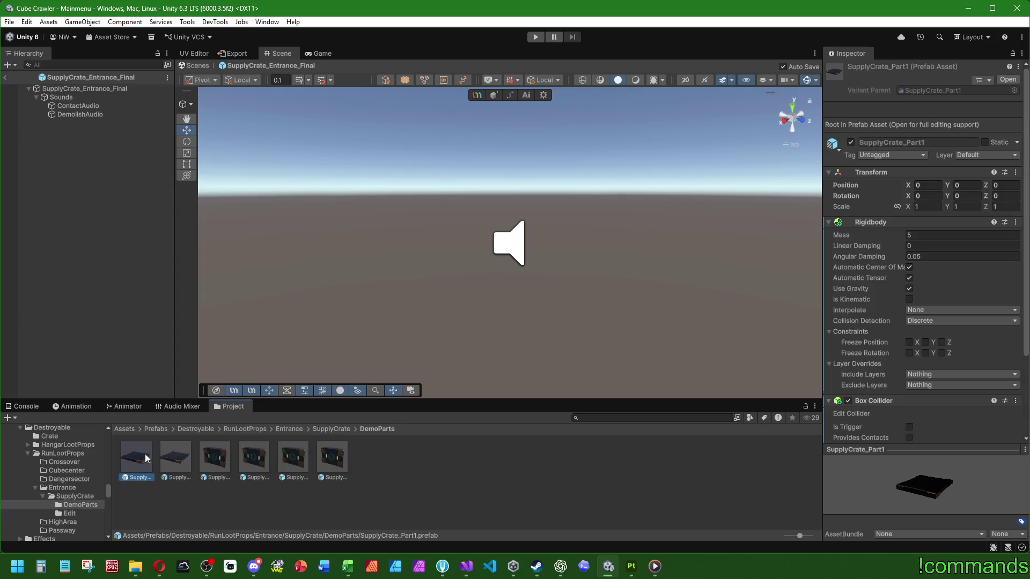
click(331, 428)
click(253, 459)
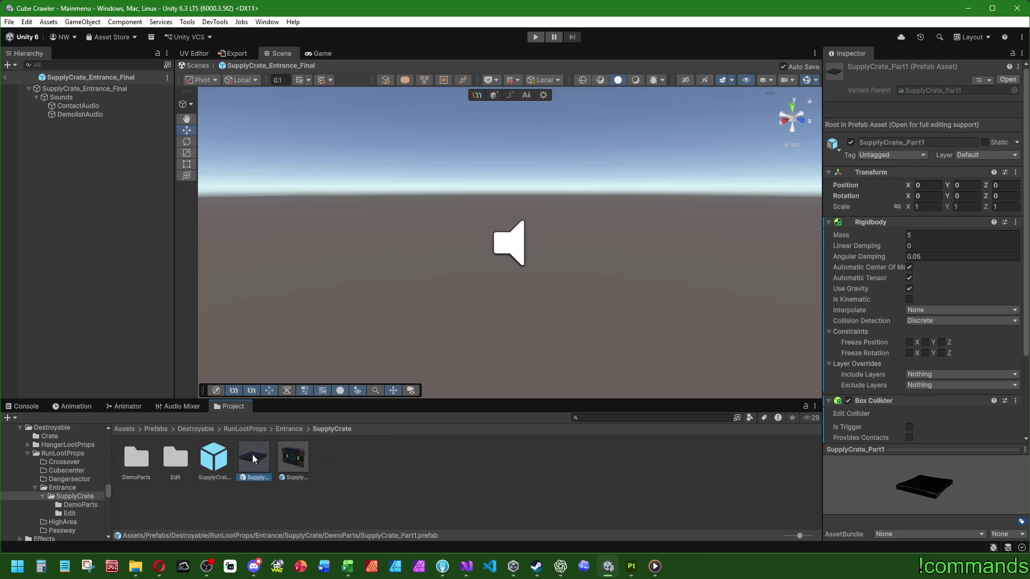
click(872, 155)
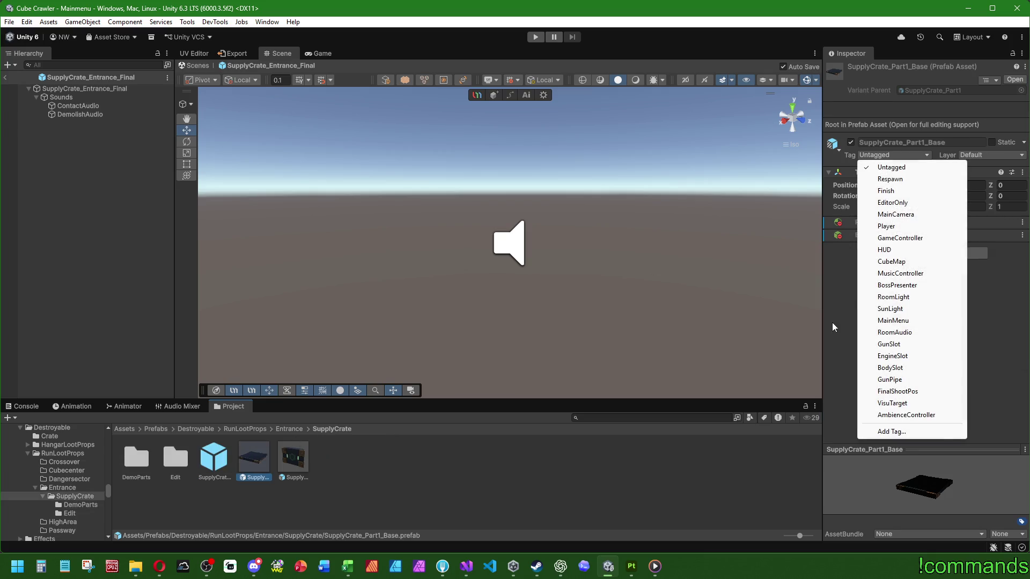
click(461, 499)
click(251, 462)
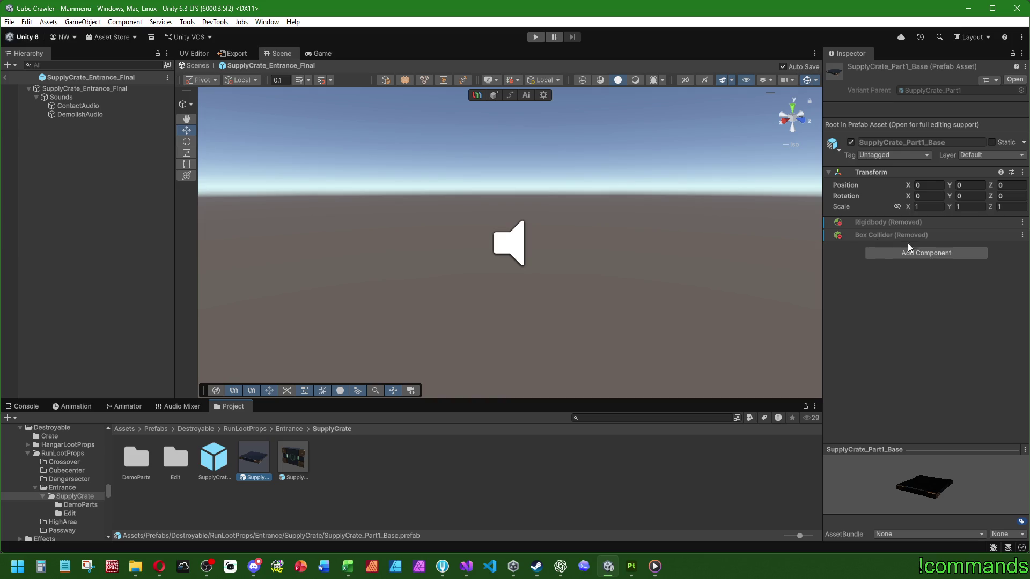
Delete the SupplyCrate_Part1_Base and SupplyCrate_Part2_Base prefabs
click(292, 458)
key(Delete)
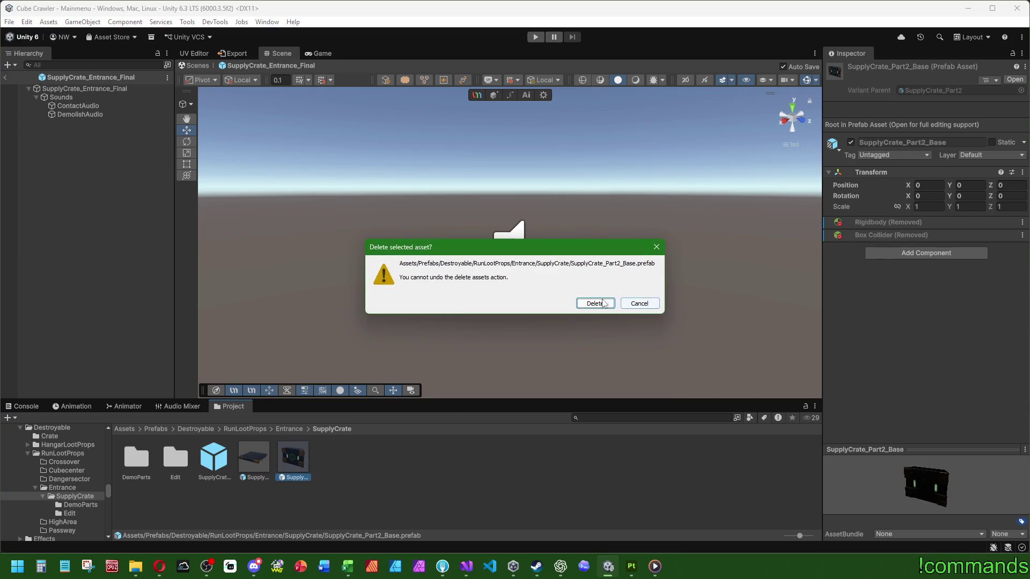
key(Return)
click(253, 459)
key(Delete)
Move the six demo part prefabs up into SupplyCrate and delete the emptied DemoParts folder
click(591, 307)
click(136, 458)
double_click(127, 466)
click(136, 458)
shift+click(340, 453)
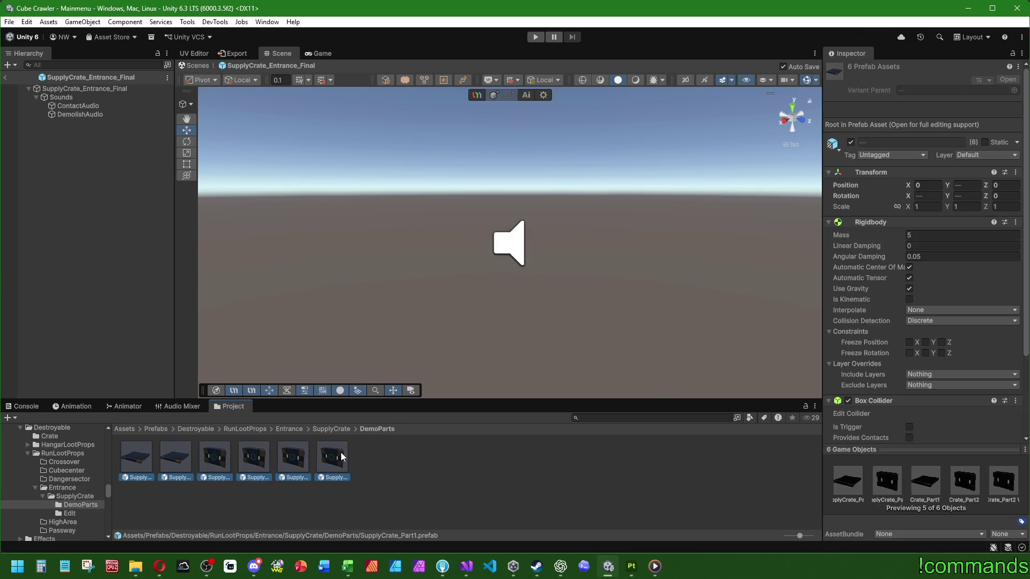
click(332, 429)
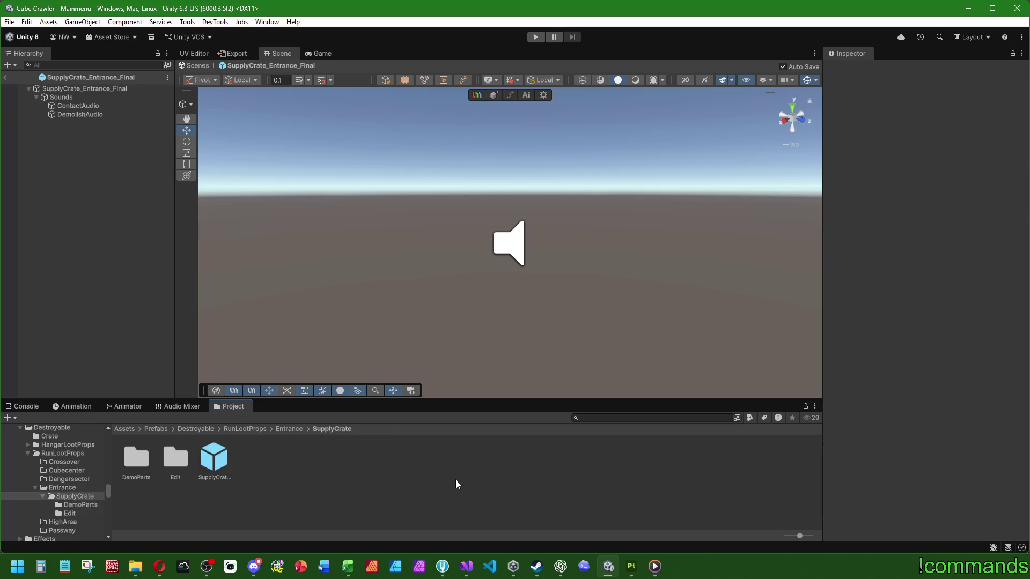
click(142, 464)
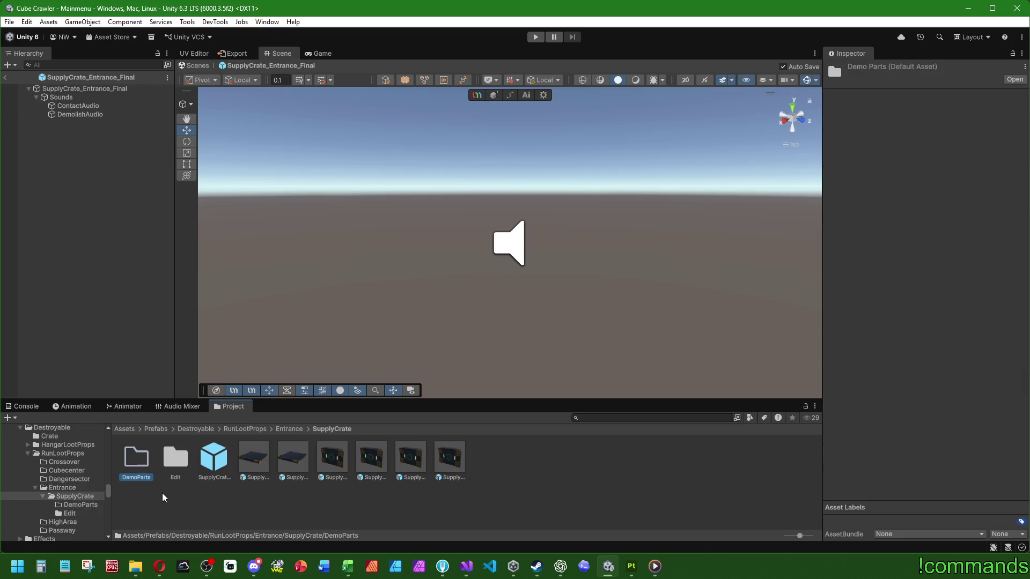
key(Delete)
click(501, 337)
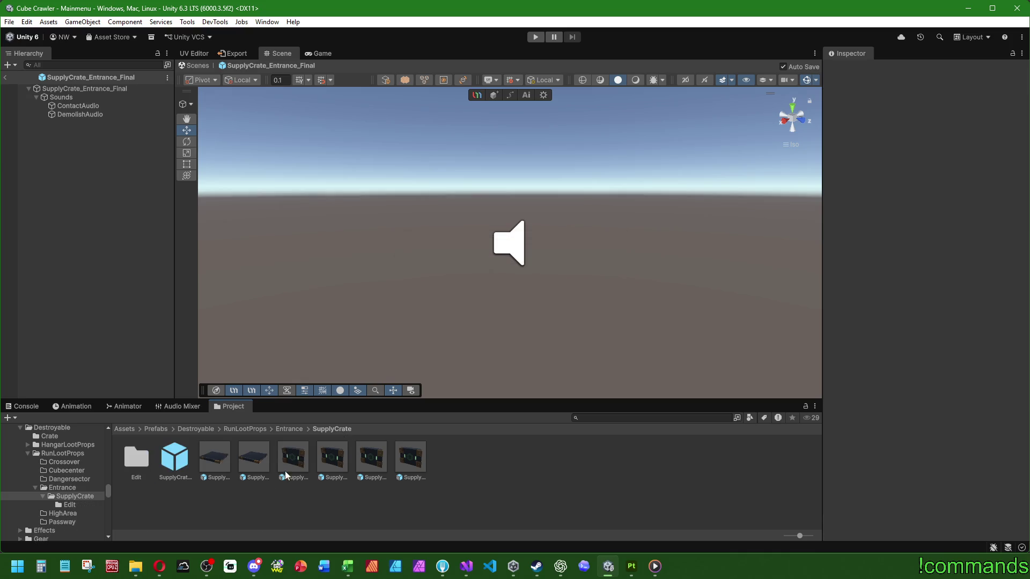
Place all six crate part prefabs inside SupplyCrate_Entrance_Final in the Hierarchy
click(221, 460)
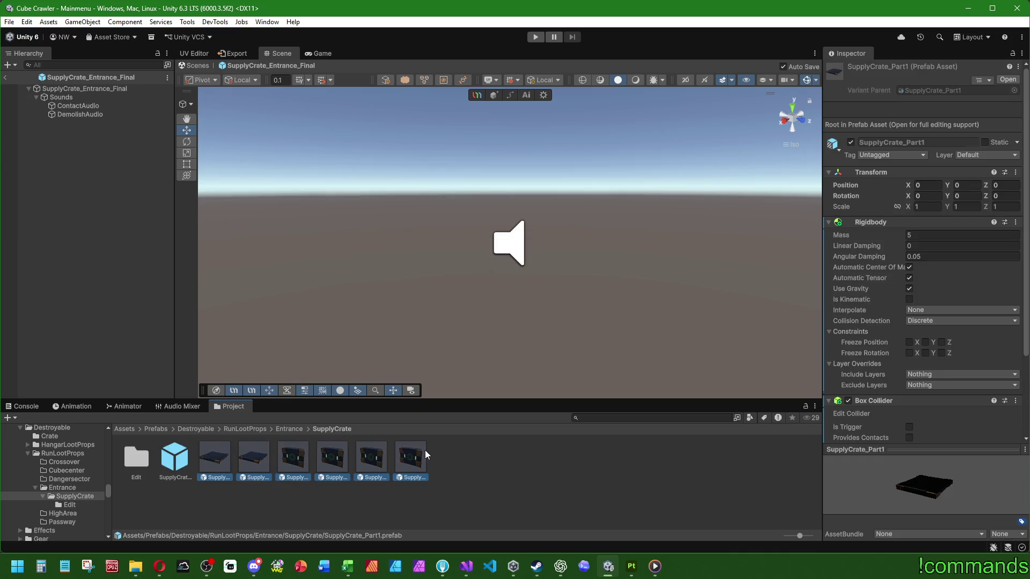
shift+click(412, 459)
drag(58, 87, 62, 89)
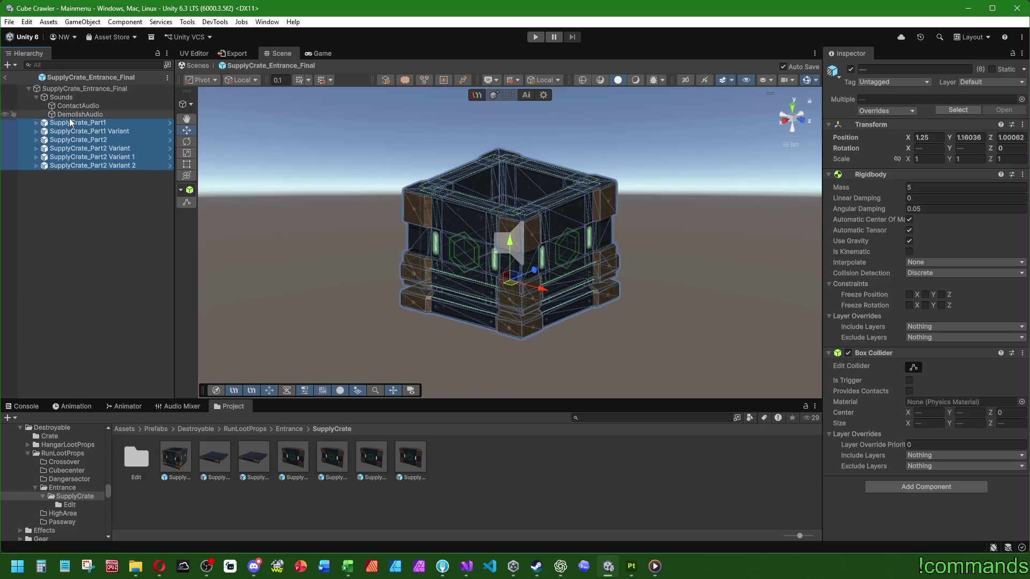
Move Sounds below the crate parts and reset SupplyCrate_Part1's transform to zero
click(62, 96)
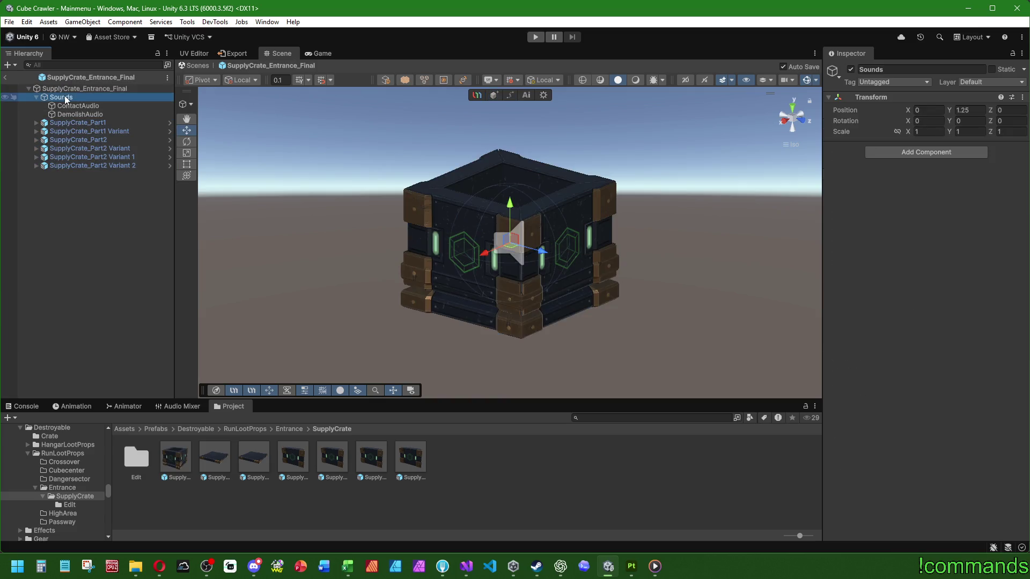
drag(61, 96, 64, 171)
click(74, 97)
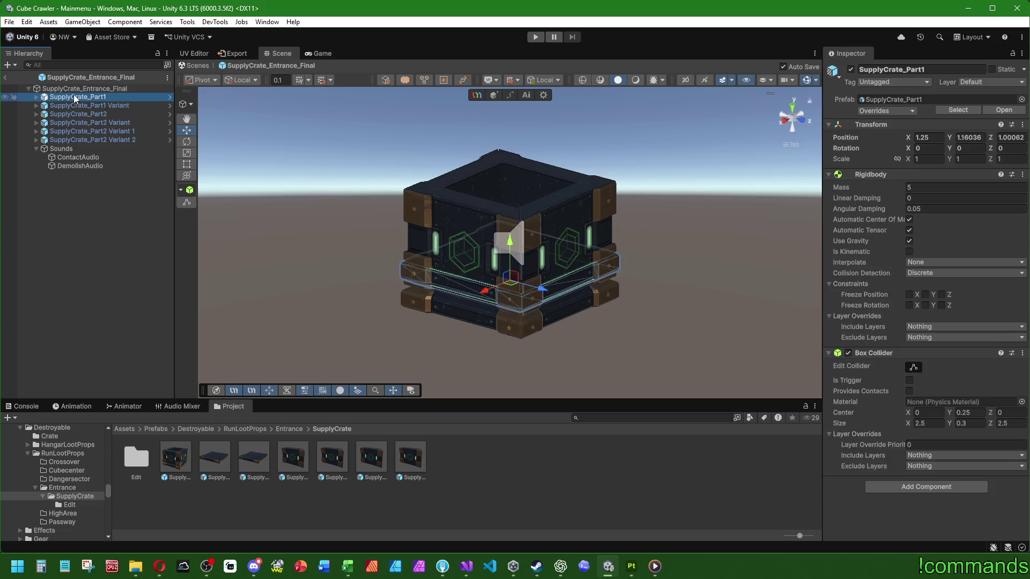
click(870, 122)
right_click(870, 124)
click(897, 126)
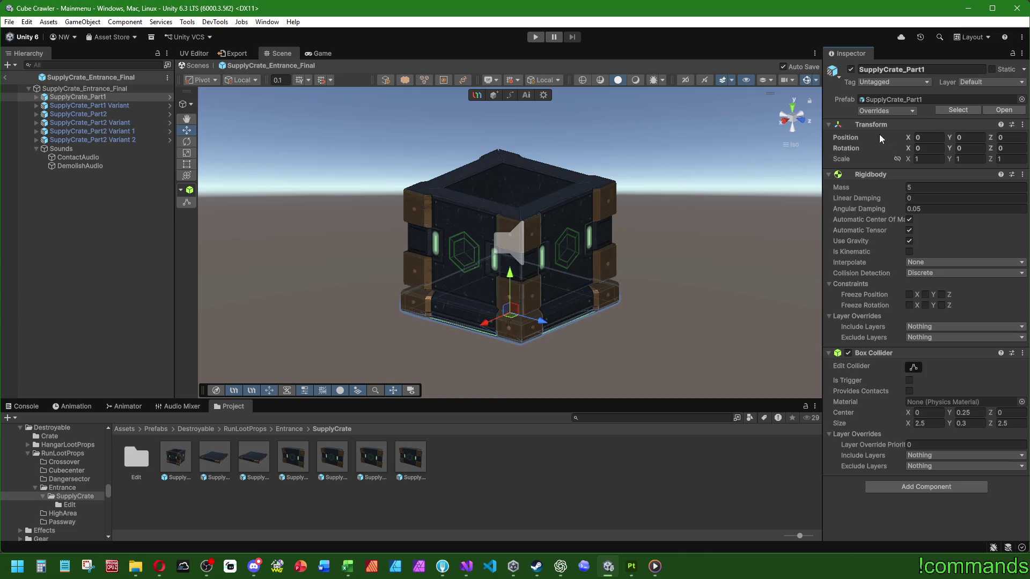
Reset SupplyCrate_Part1 Variant's transform, then set Rotation X 180 and Position Y 2.5
click(115, 106)
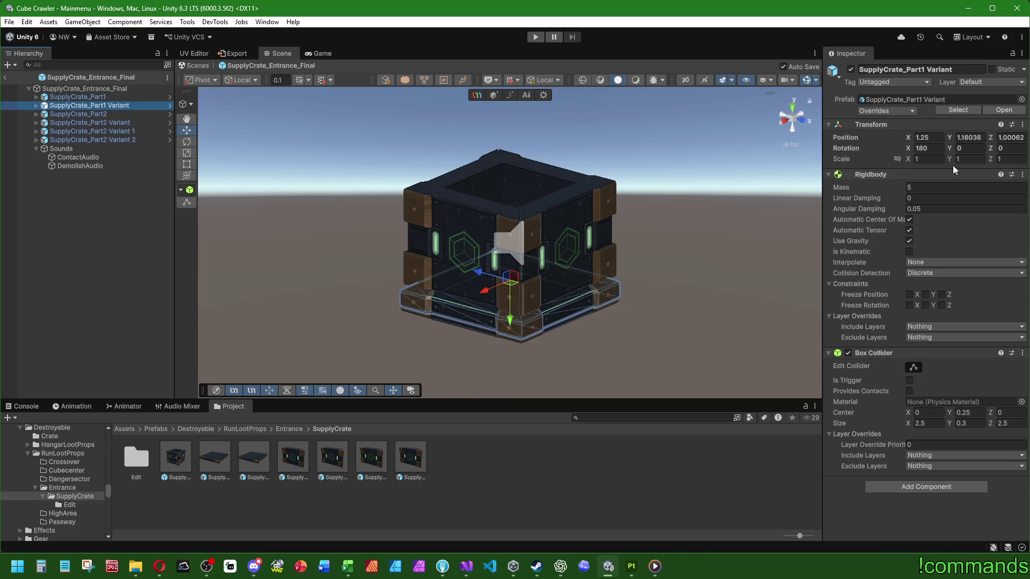
right_click(870, 124)
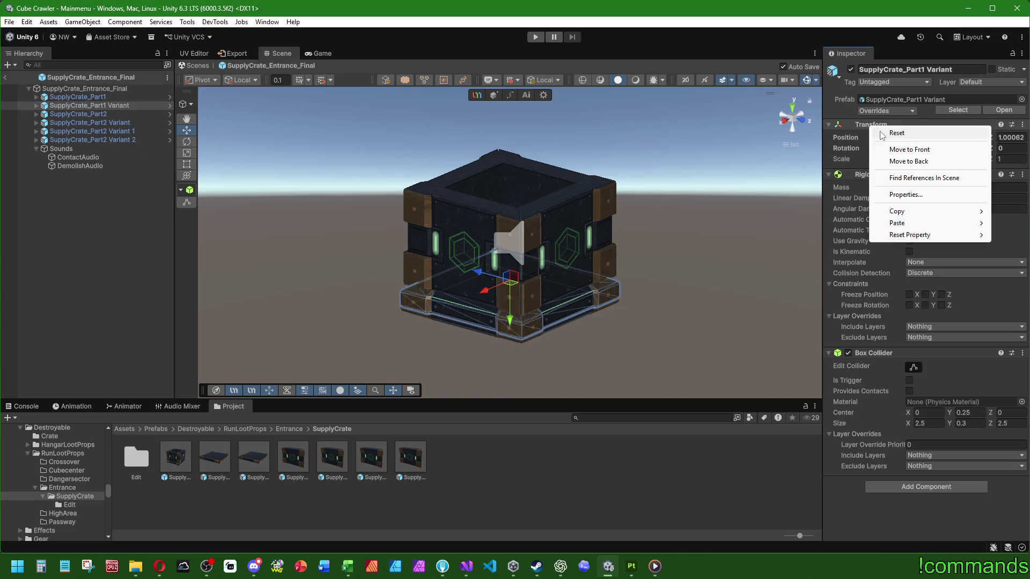
click(897, 131)
click(924, 148)
text(180)
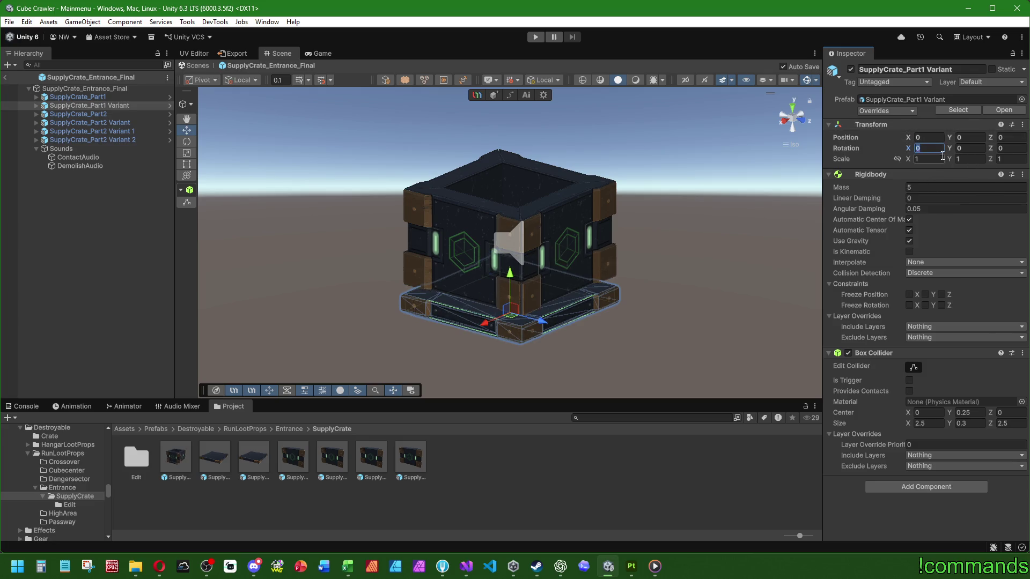
key(Return)
click(968, 138)
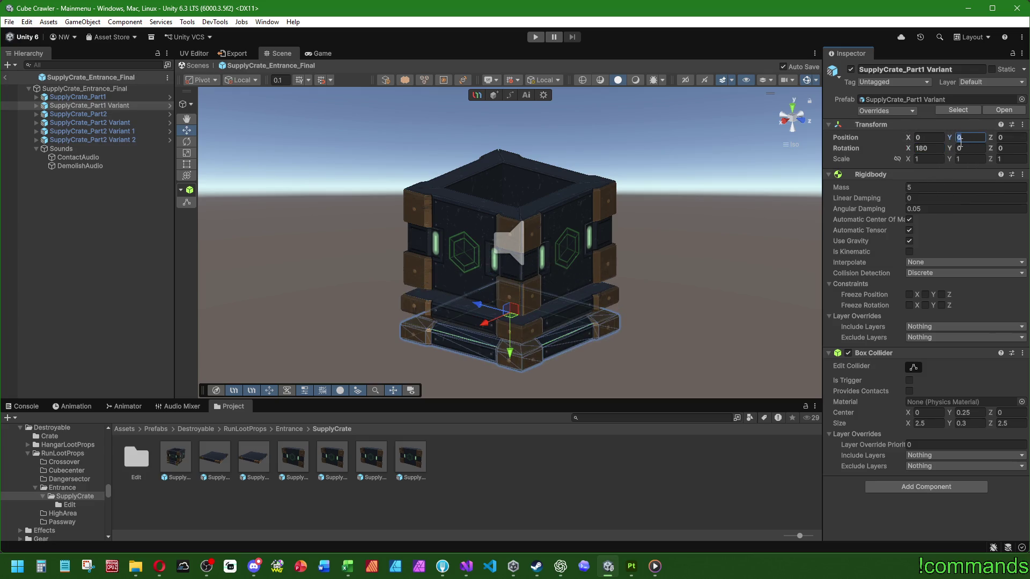
text(2.5)
key(Return)
click(254, 459)
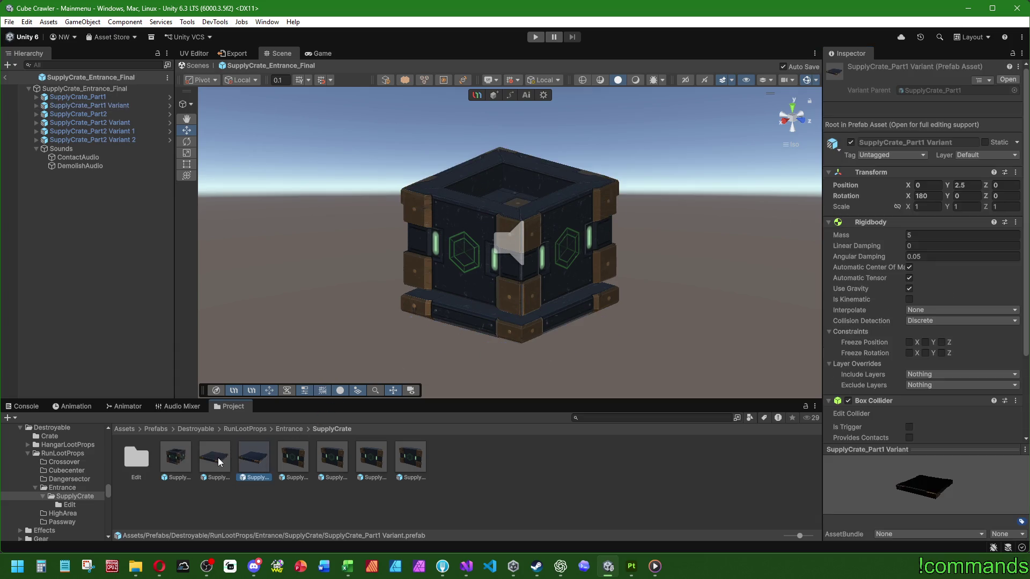
click(89, 105)
click(967, 138)
text(2)
key(Return)
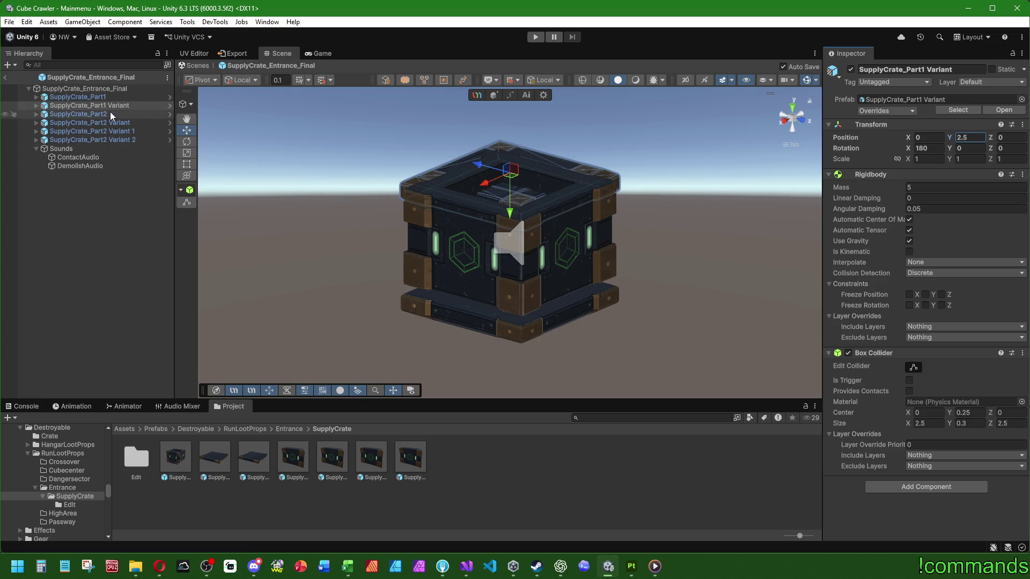
Select the four SupplyCrate_Part2 walls to reset their transforms
click(78, 113)
shift+click(104, 140)
right_click(871, 125)
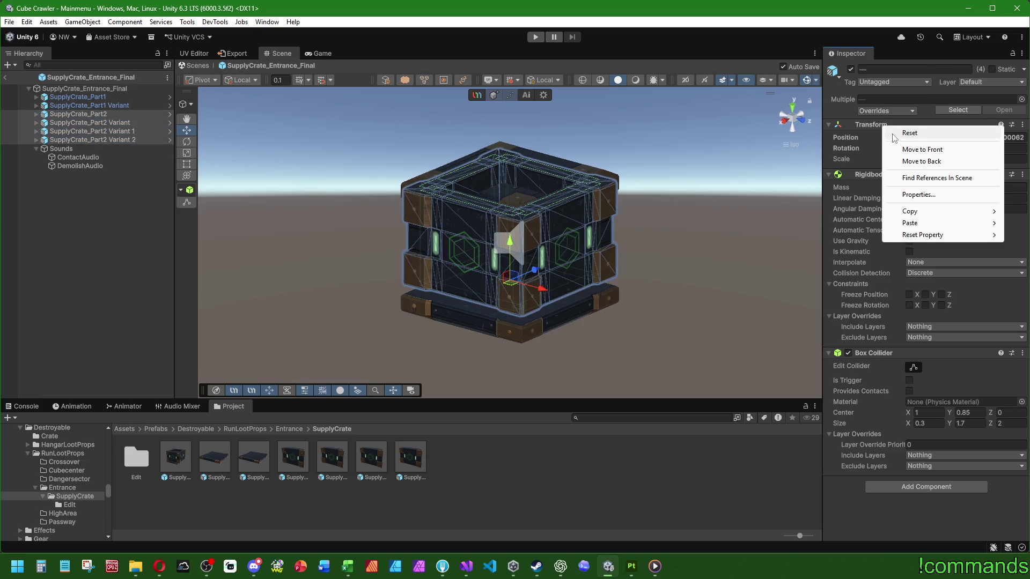
Reset the four Part2 walls' transforms and set their Position Y to 0.4
click(909, 133)
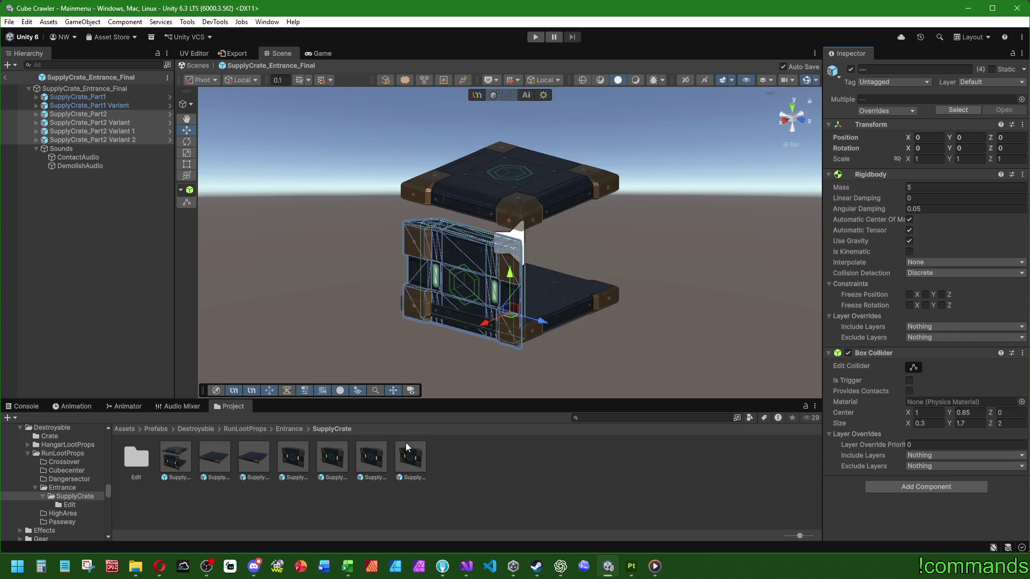
click(293, 458)
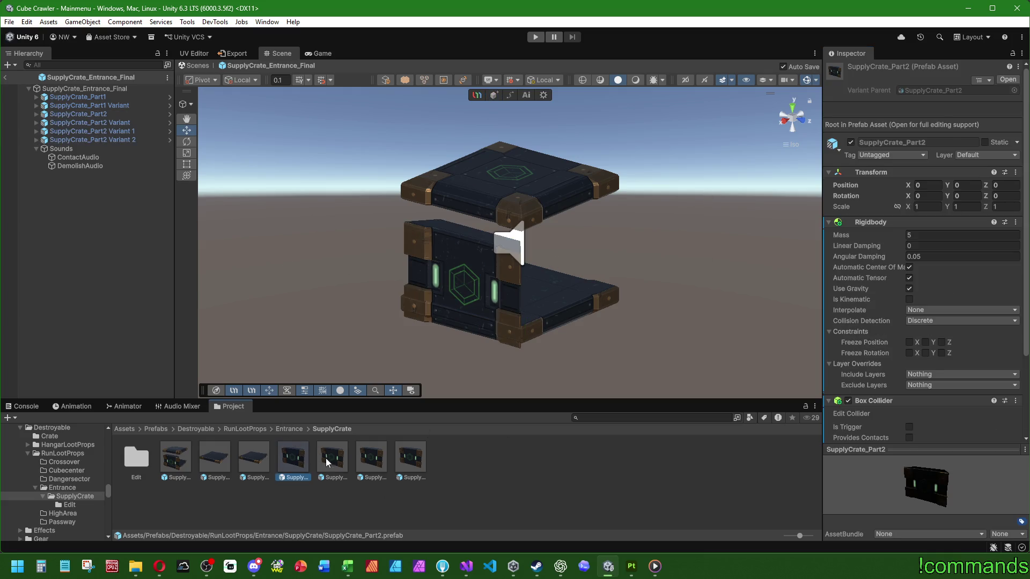
click(104, 140)
shift+click(77, 113)
click(963, 136)
text(0.4)
key(Return)
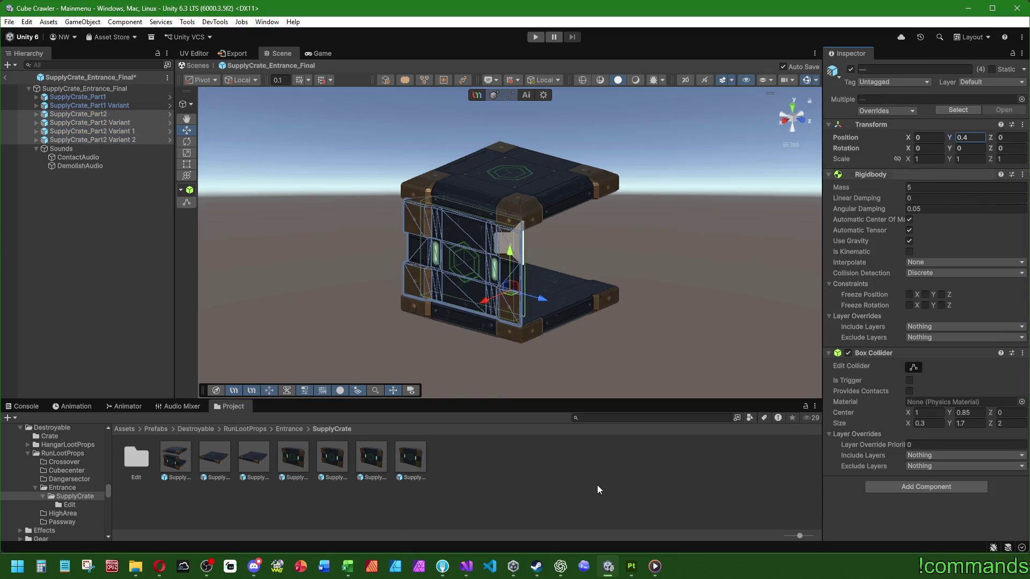
click(293, 459)
shift+click(411, 459)
click(965, 184)
text(.4)
key(Return)
click(499, 499)
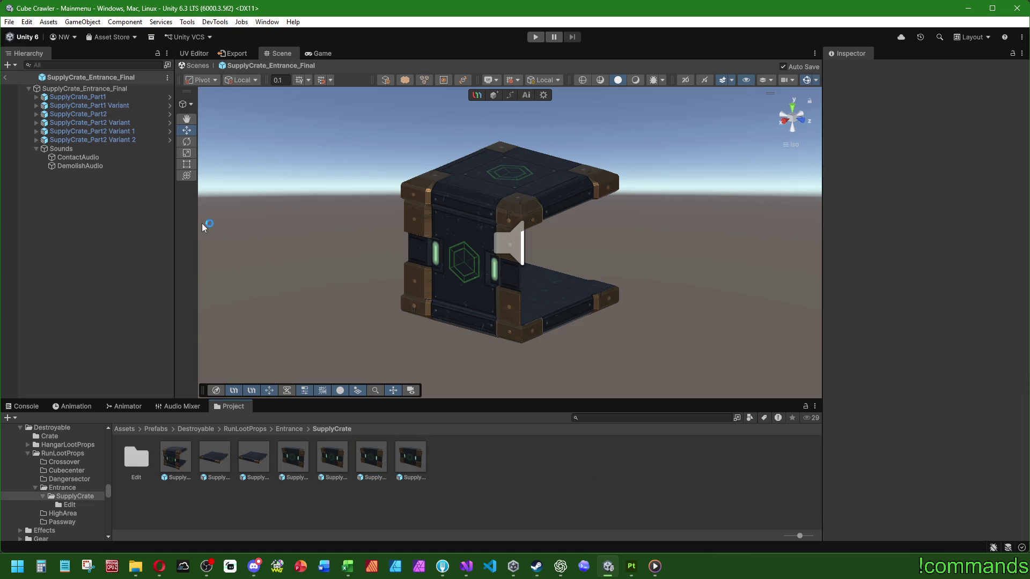
Rotate the Part2 variants in Y (180, 270 and so on) so the walls close the crate
click(77, 114)
click(89, 122)
click(962, 148)
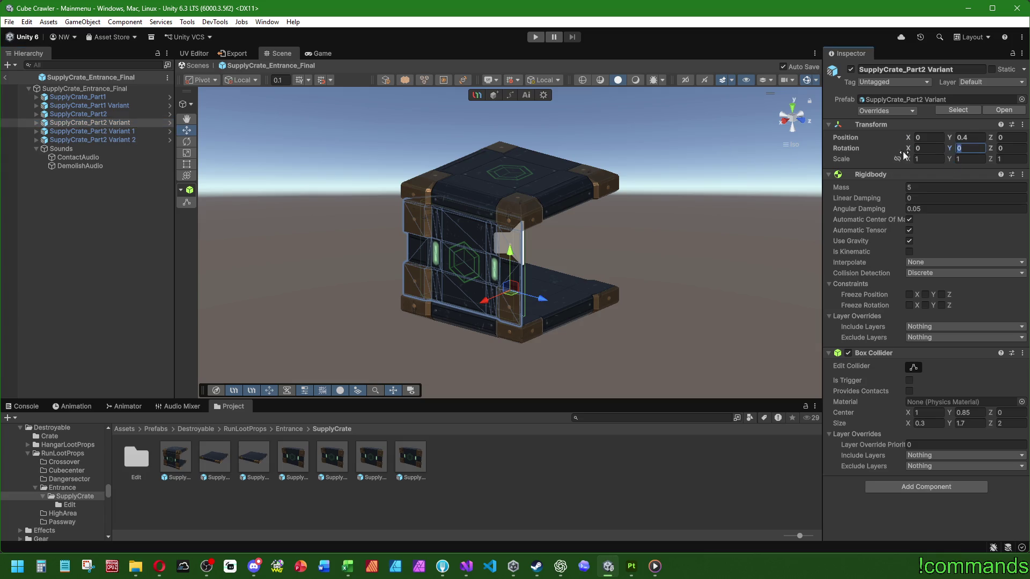
text(90)
click(92, 131)
click(966, 148)
text(1)
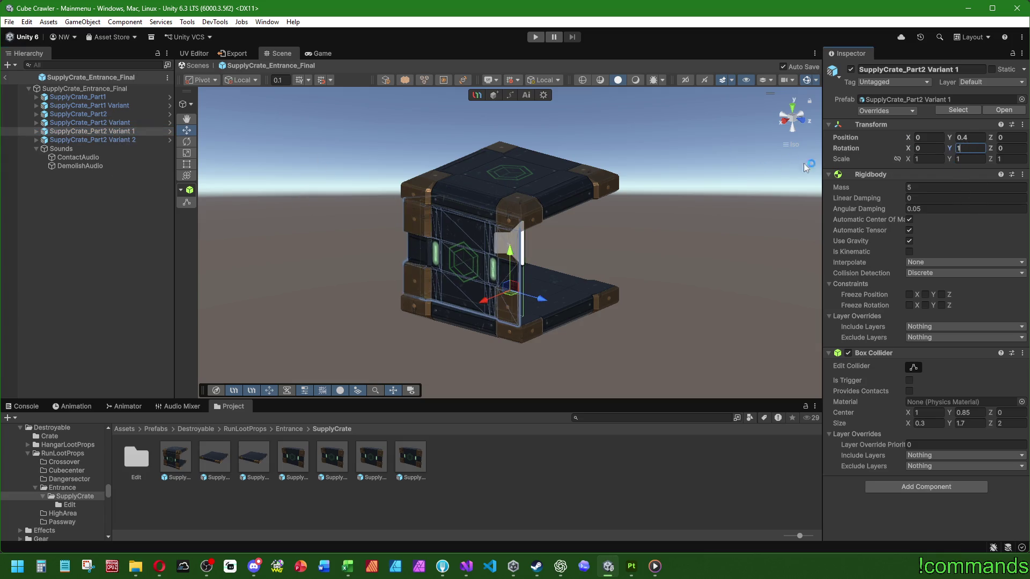
text(80)
key(Return)
click(93, 139)
click(966, 148)
text(270)
key(Return)
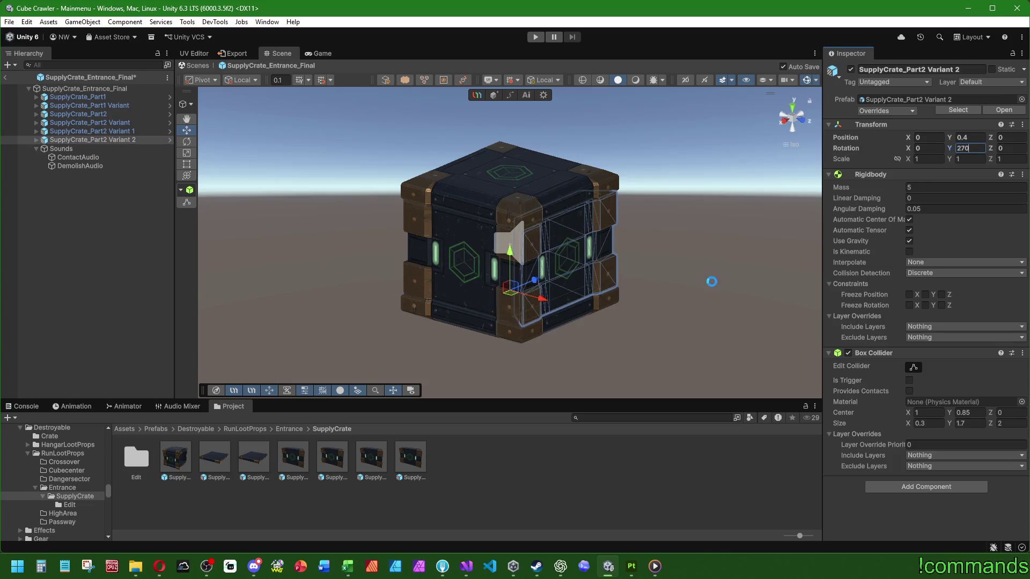
click(711, 281)
click(77, 96)
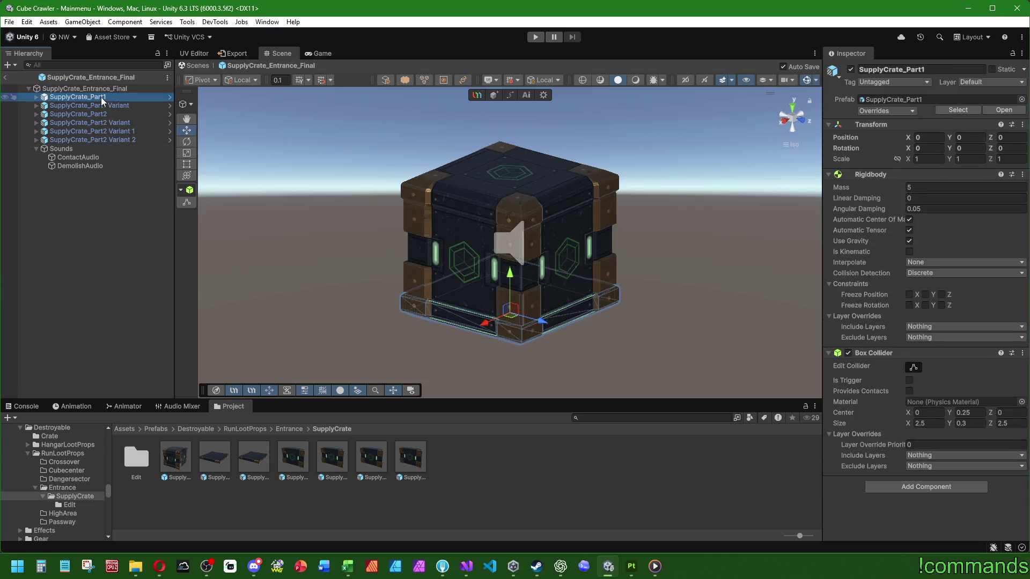
Remove the Rigidbody and Box Collider from all six crate parts
shift+click(93, 138)
right_click(870, 173)
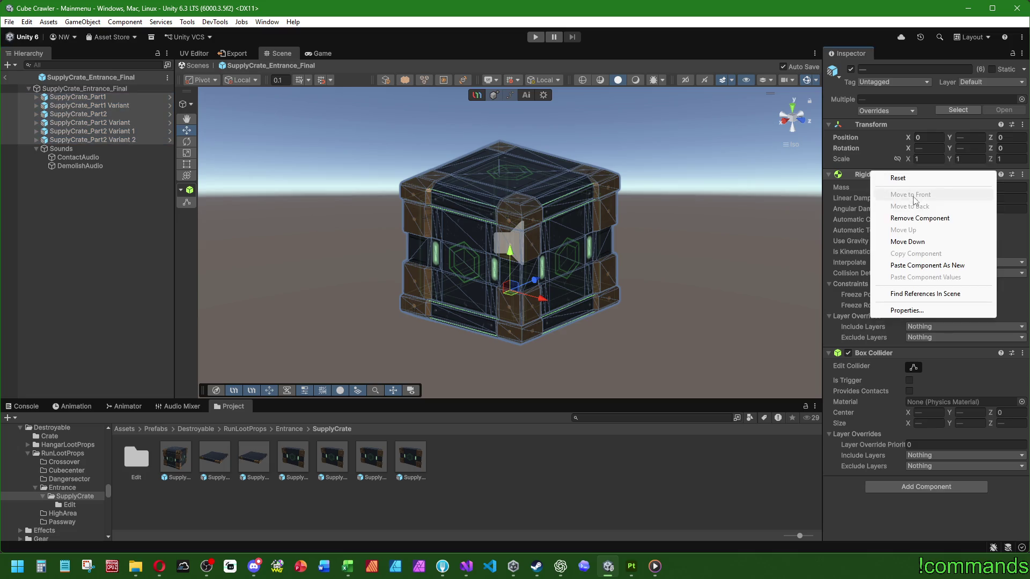
click(920, 218)
right_click(872, 174)
click(920, 218)
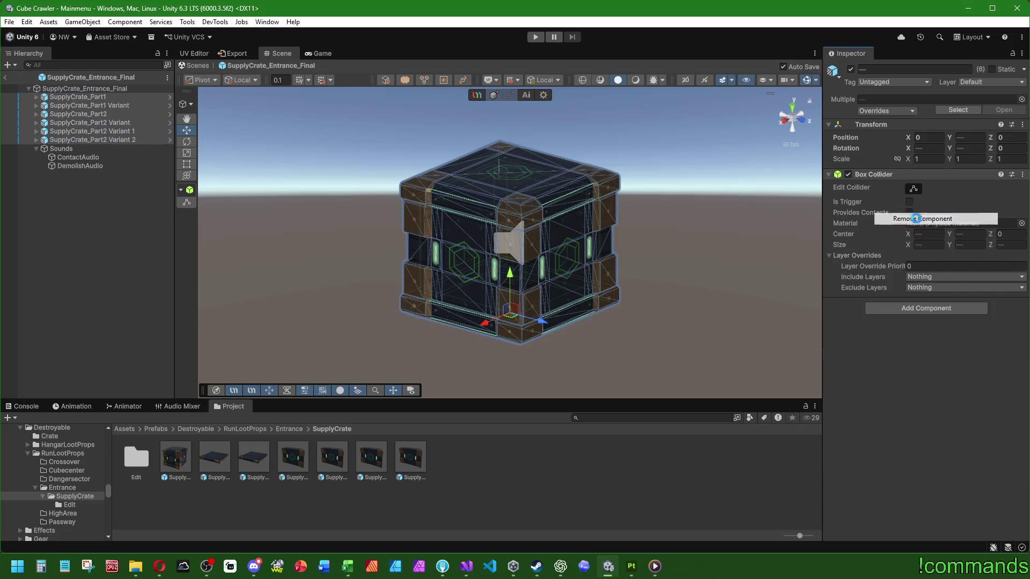
Lock the Inspector on SupplyCrate_Entrance_Final and select the first crate part prefab
click(88, 96)
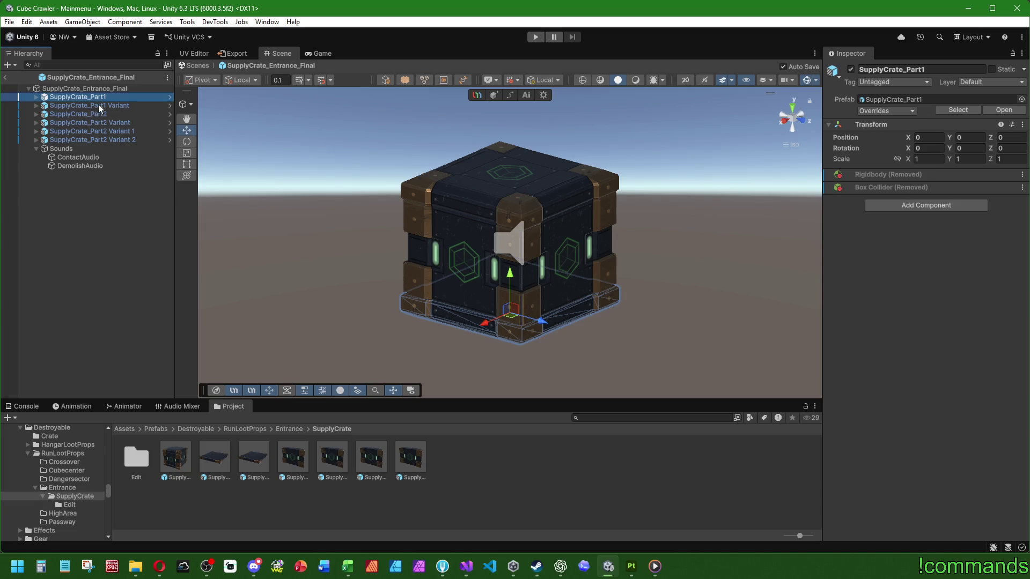
click(98, 252)
click(211, 459)
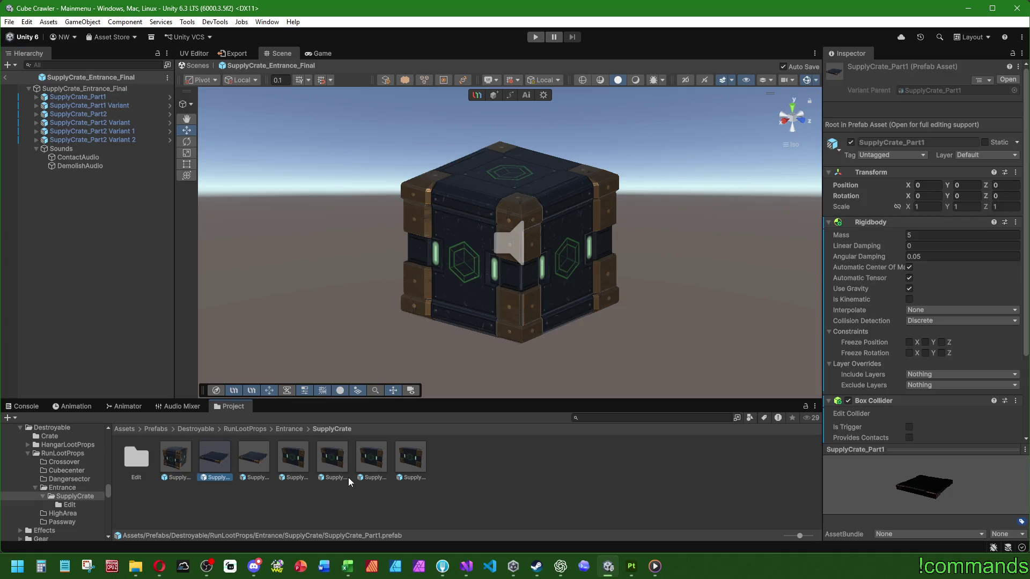
click(84, 88)
scroll(904, 350, down, 5)
scroll(874, 352, down, 3)
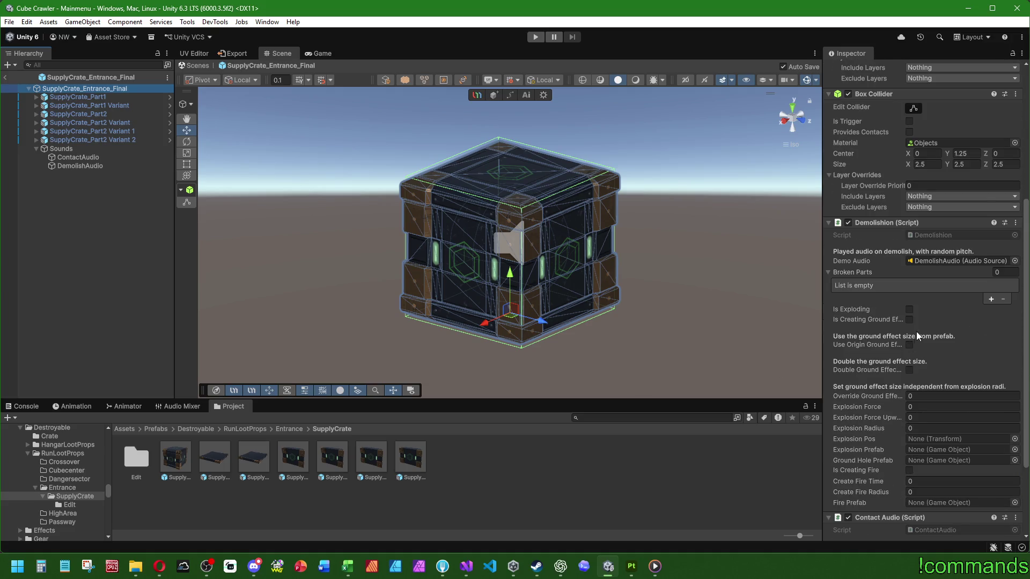
click(1010, 53)
click(372, 458)
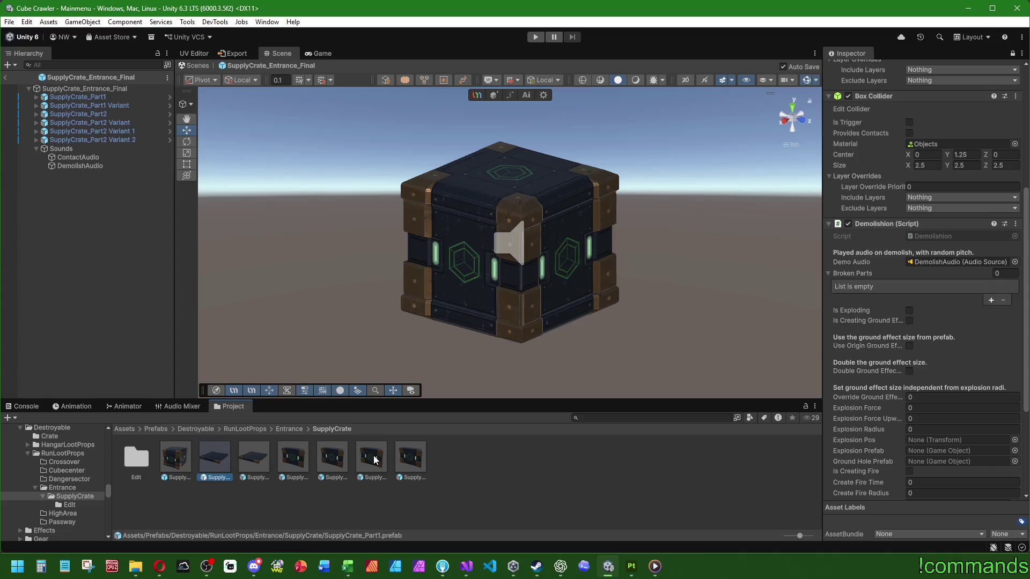
Fill the Demolishion Broken Parts list with the six part prefabs and exit prefab mode
mouse_move(215, 459)
mouse_down()
mouse_move(865, 262)
mouse_move(865, 285)
mouse_up()
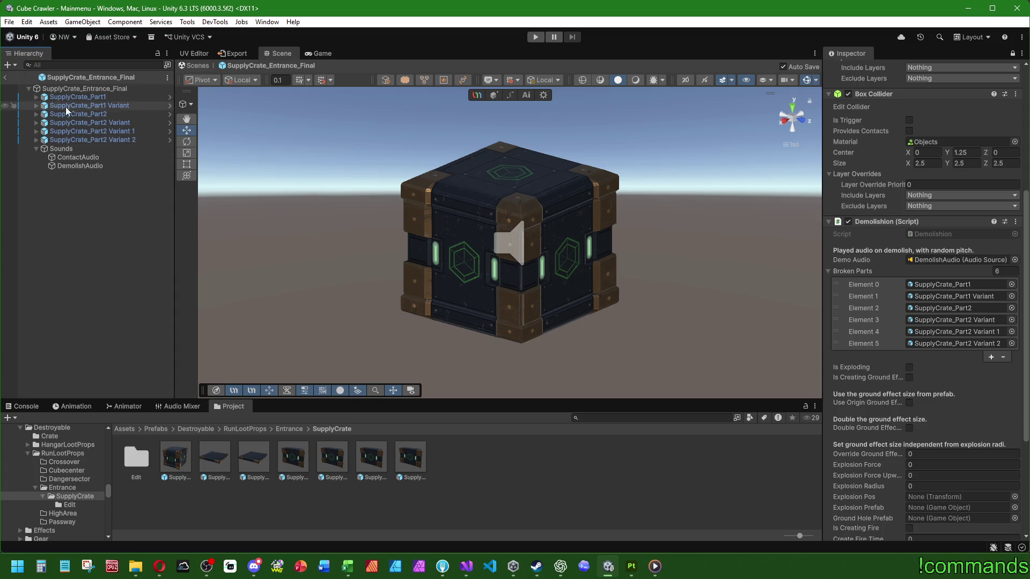
click(85, 88)
scroll(870, 256, down, 5)
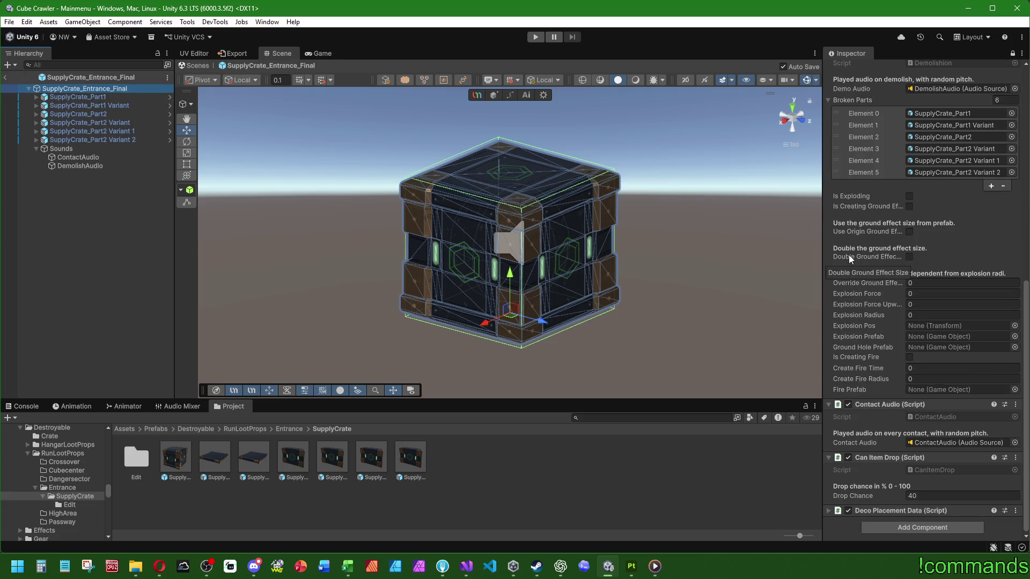
scroll(852, 261, up, 8)
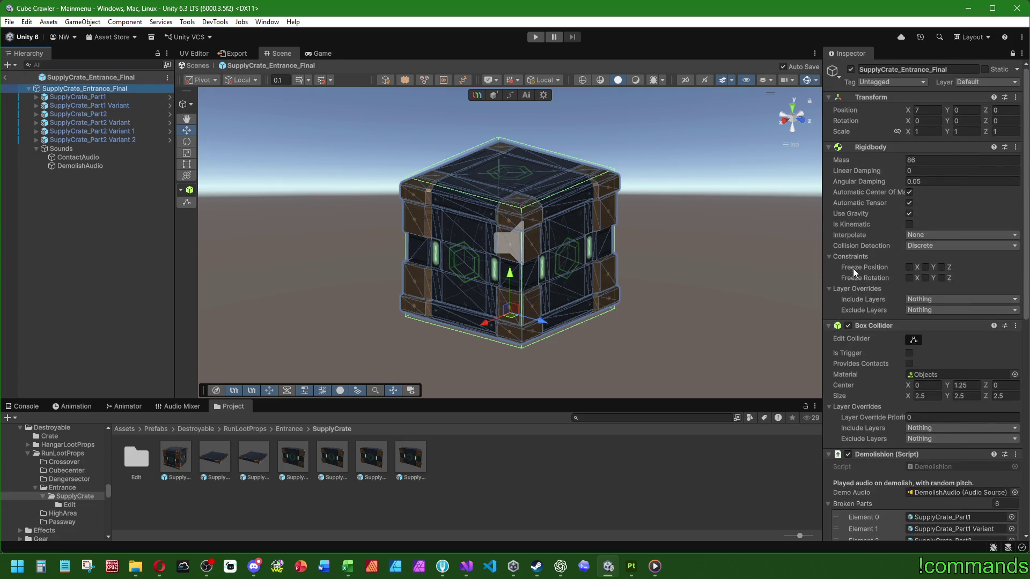
click(80, 196)
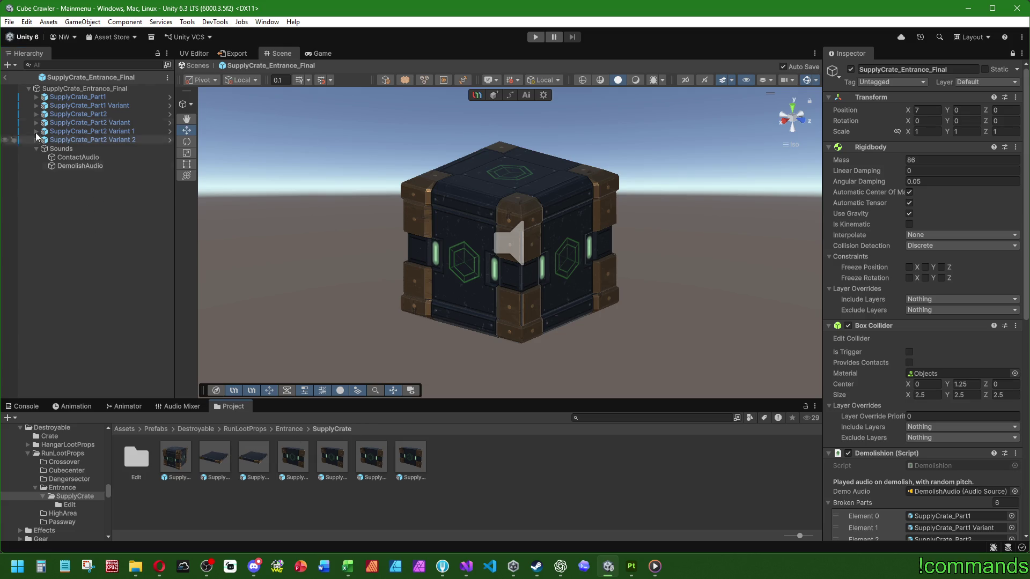
click(8, 75)
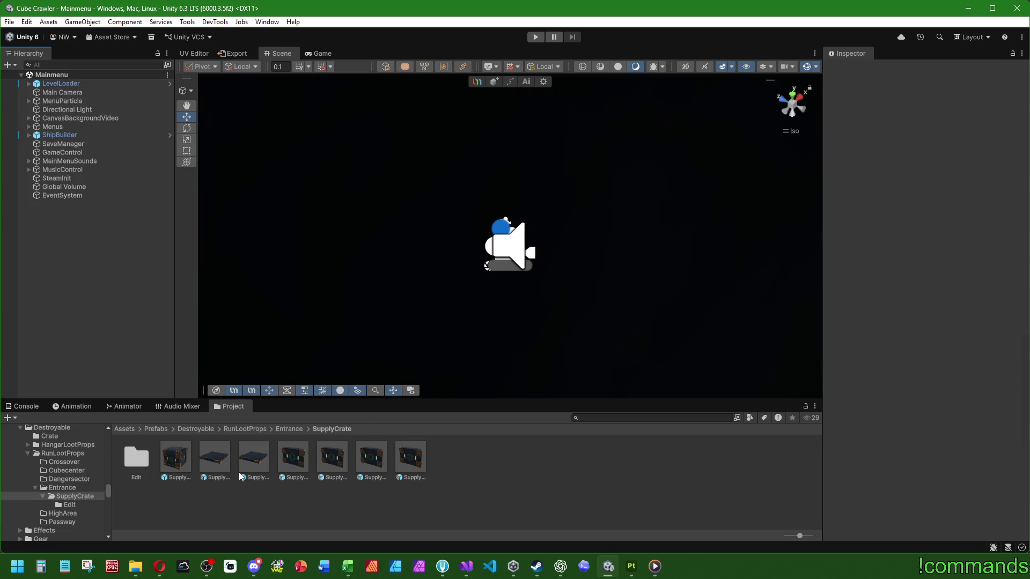
Open Prefabs/World/Stage1_Entrance/RoomS1 and set Ground Decorations Element 7 to SupplyCrate_Entrance_Final
click(157, 428)
double_click(543, 507)
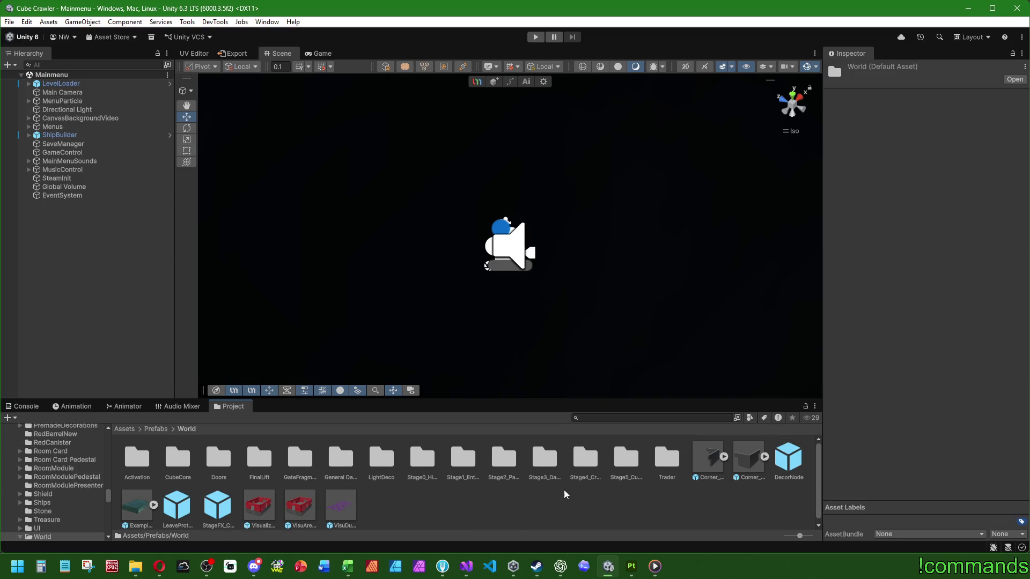
double_click(463, 459)
double_click(568, 459)
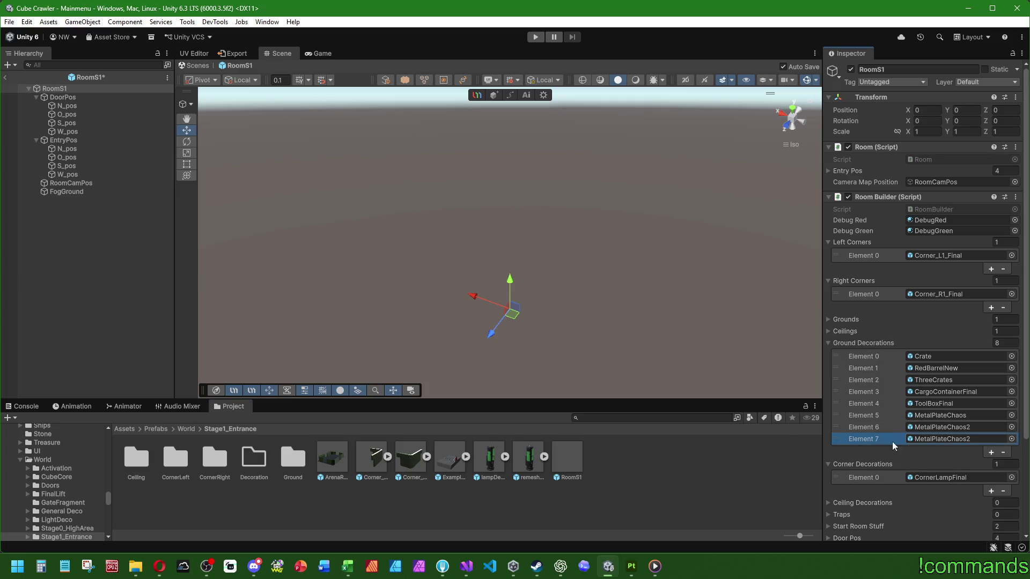
click(1011, 439)
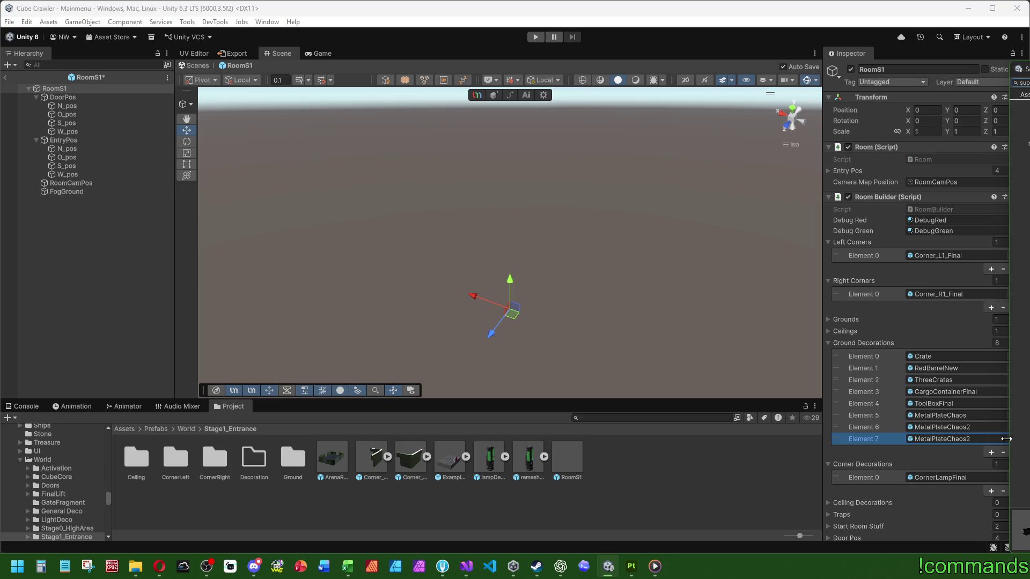
key(Return)
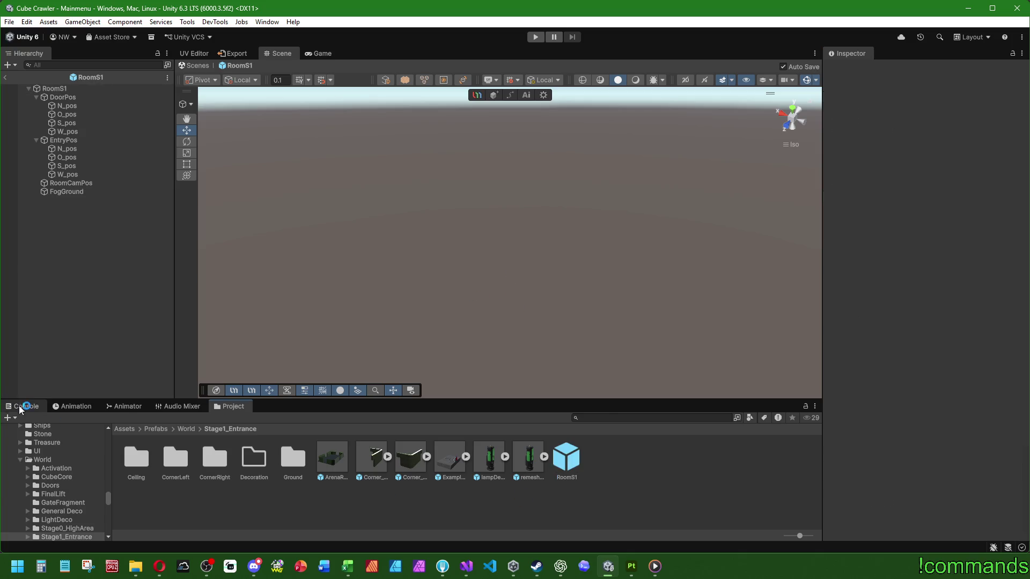
Return from the room prefab to the Mainmenu scene and save the changes
click(20, 406)
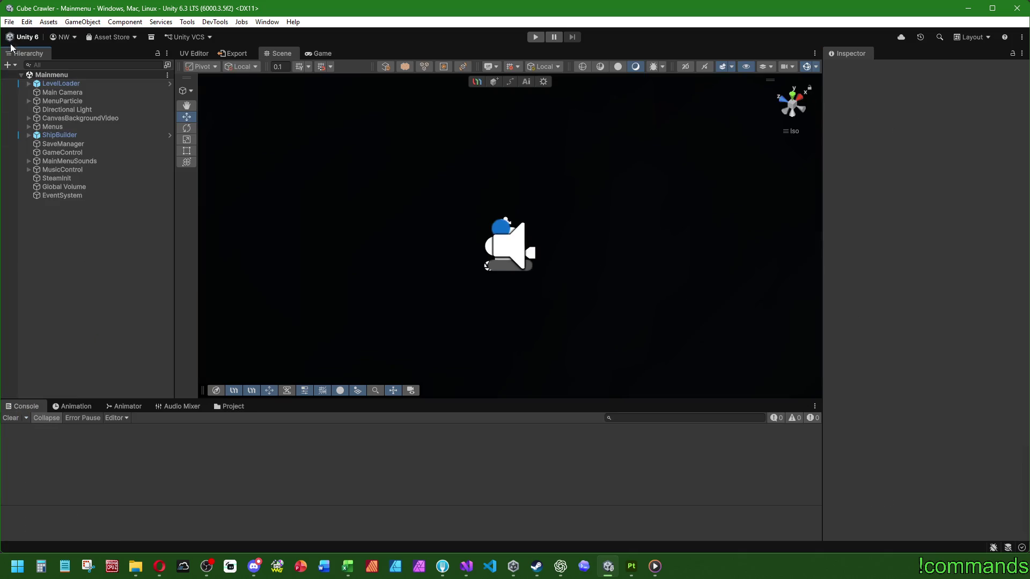
click(9, 21)
click(10, 22)
click(27, 74)
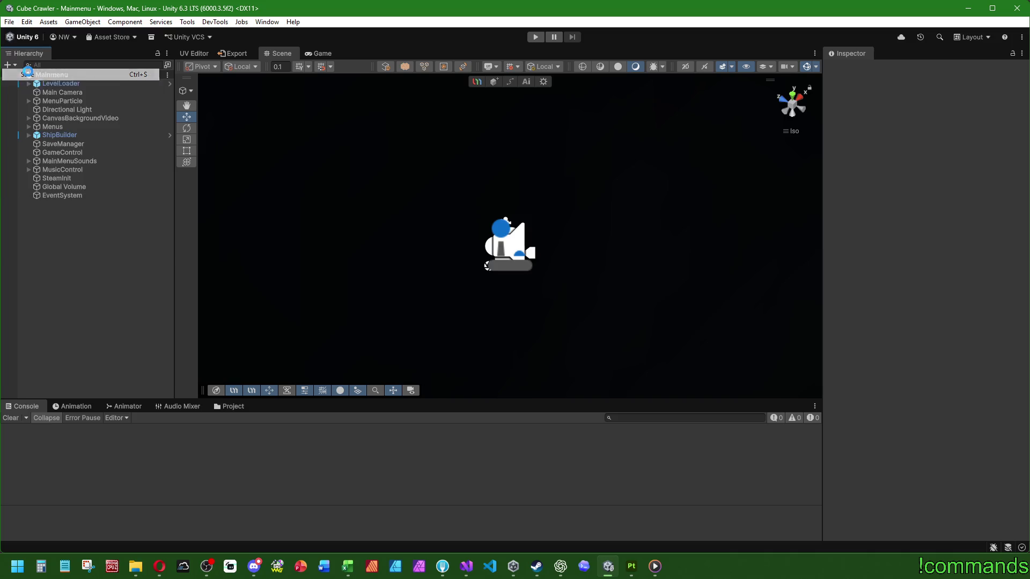
click(229, 407)
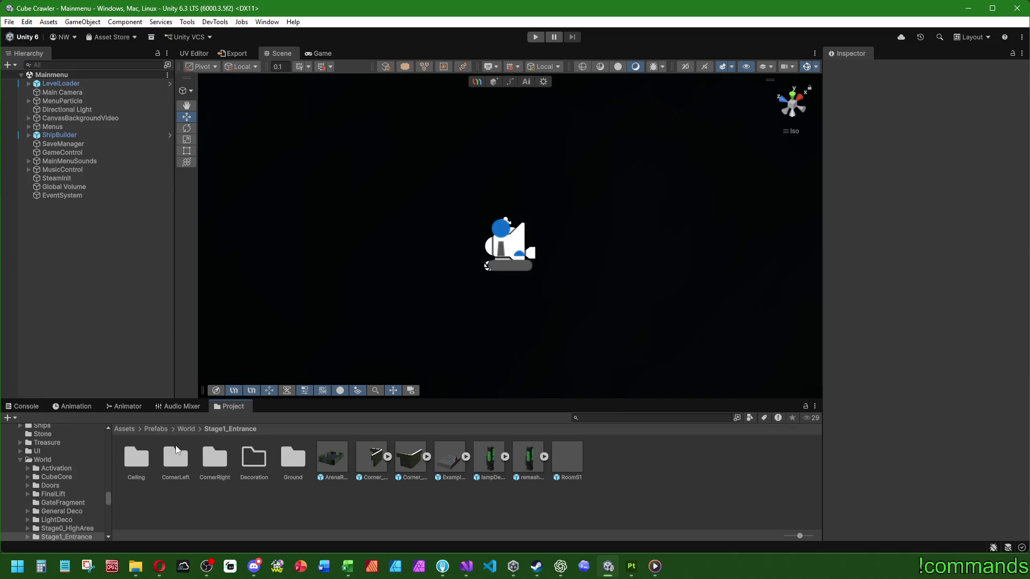
Inspect the Crate prefab and one of its parts in Prefabs/Destroyable/Crate
click(153, 428)
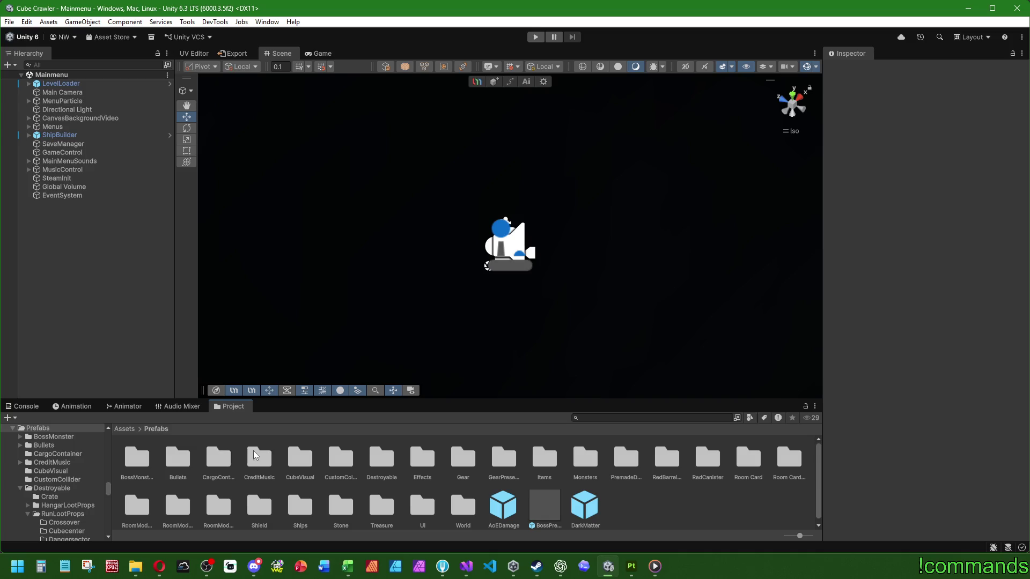
double_click(369, 460)
double_click(136, 459)
click(137, 459)
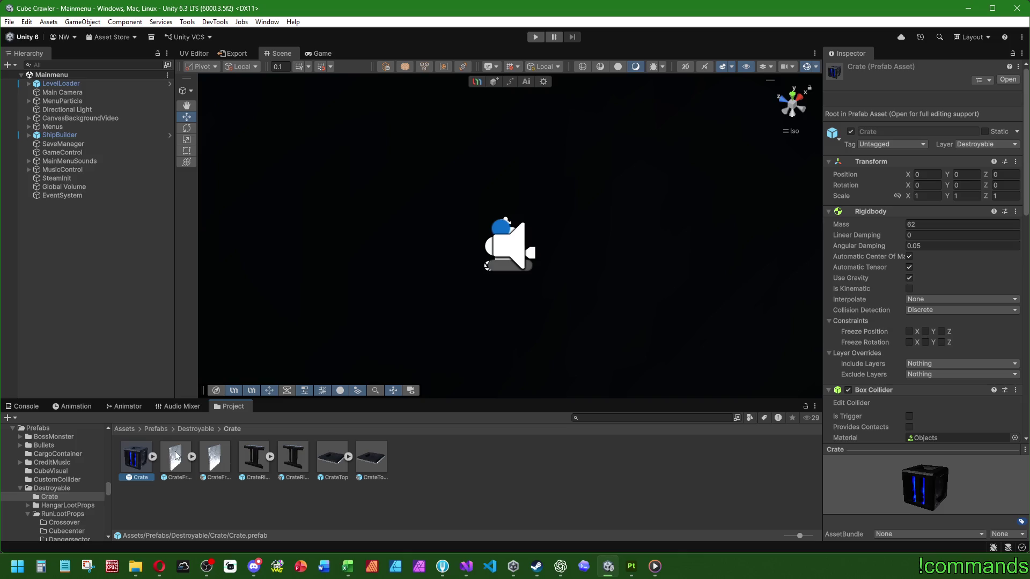
click(223, 456)
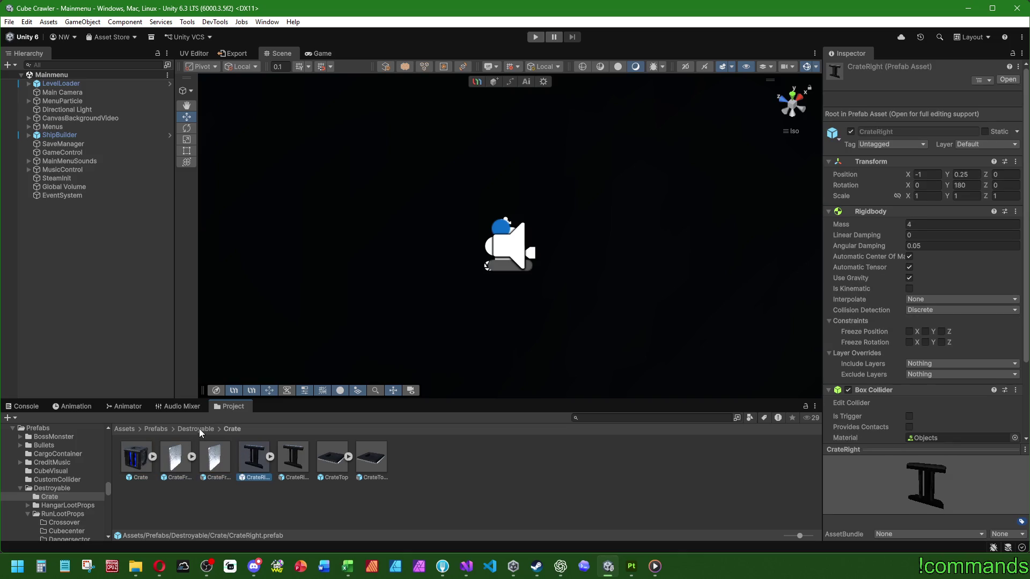
Browse to RunLootProps/Entrance/SupplyCrate and select SupplyCrate_Entrance_Final
click(63, 513)
double_click(253, 459)
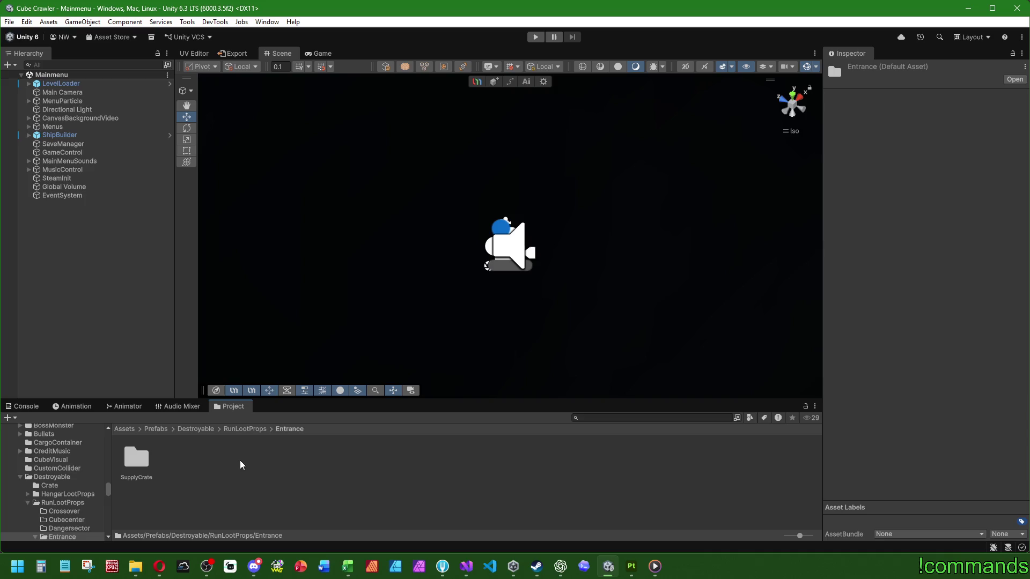
double_click(136, 459)
click(177, 459)
Set SupplyCrate_Entrance_Final's layer to Destroyable for this object only
click(986, 143)
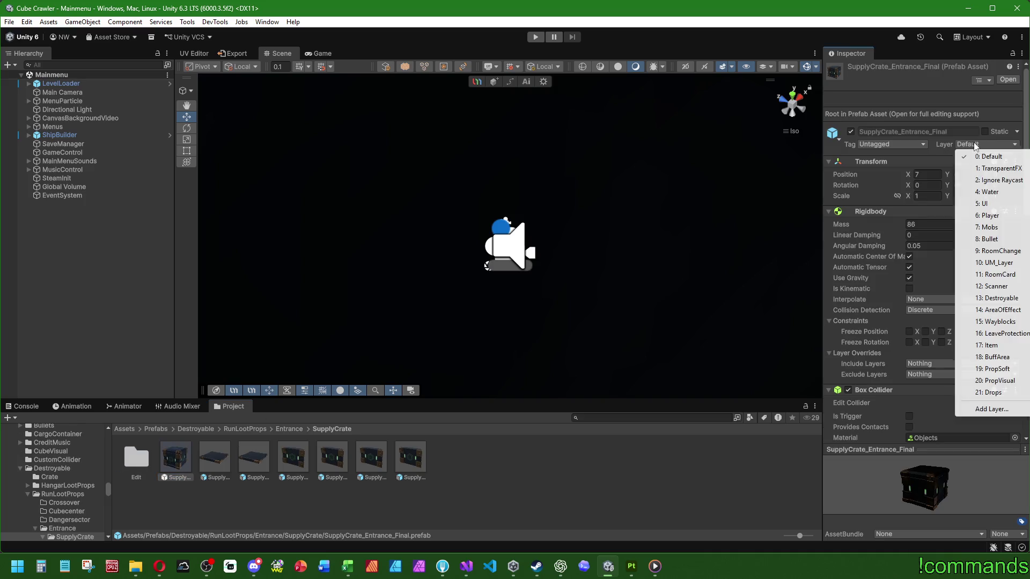
click(996, 298)
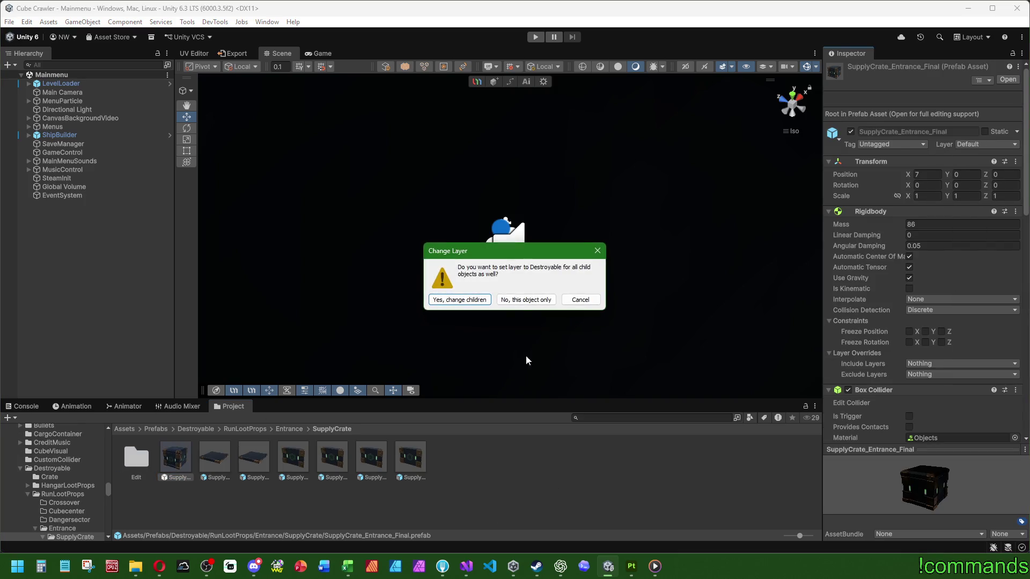
click(525, 300)
click(24, 406)
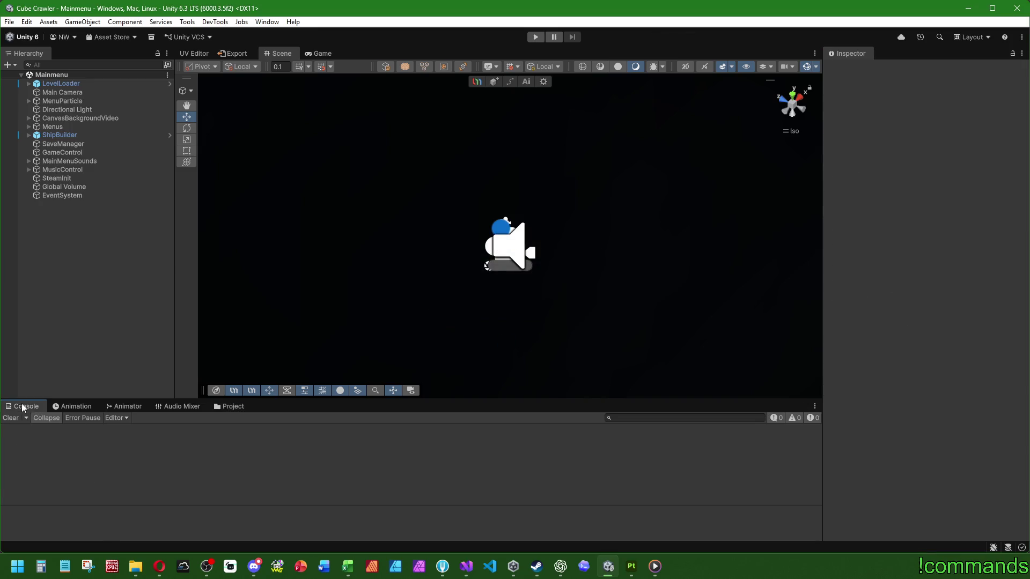
click(233, 407)
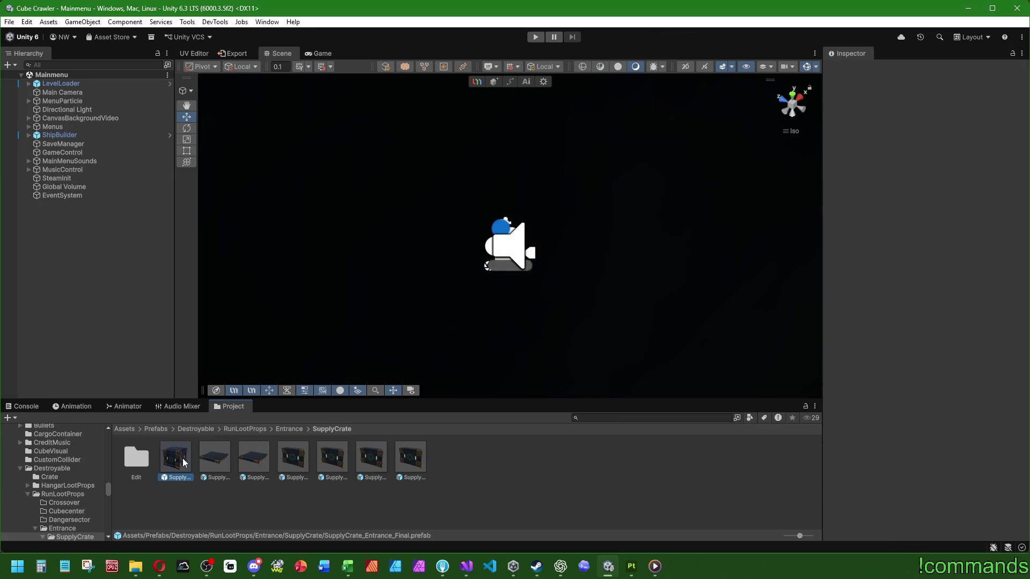
scroll(876, 340, down, 5)
scroll(876, 340, down, 5)
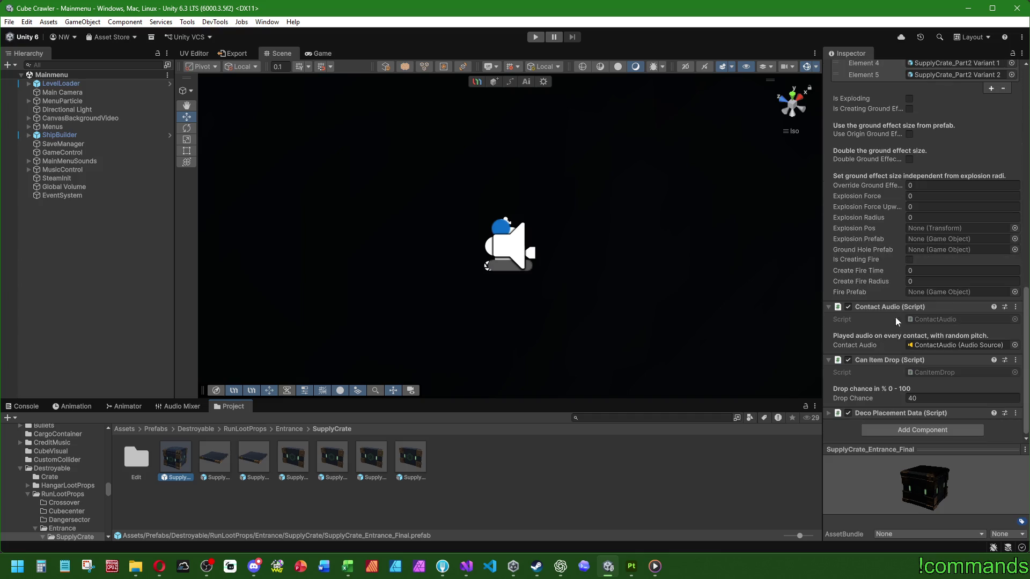
Save the changes and start the game in the editor
click(504, 477)
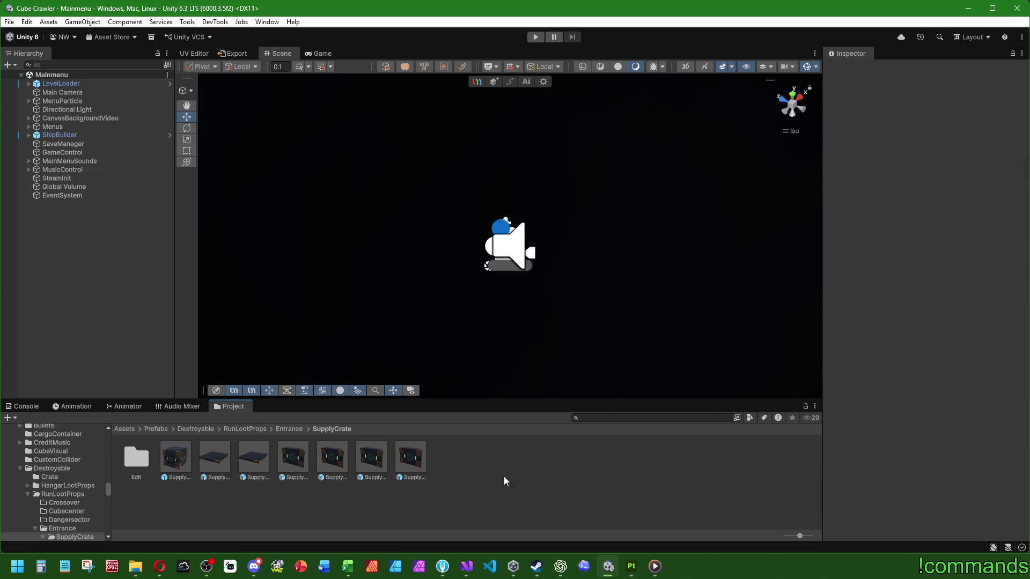
click(17, 406)
click(10, 21)
click(10, 22)
click(28, 74)
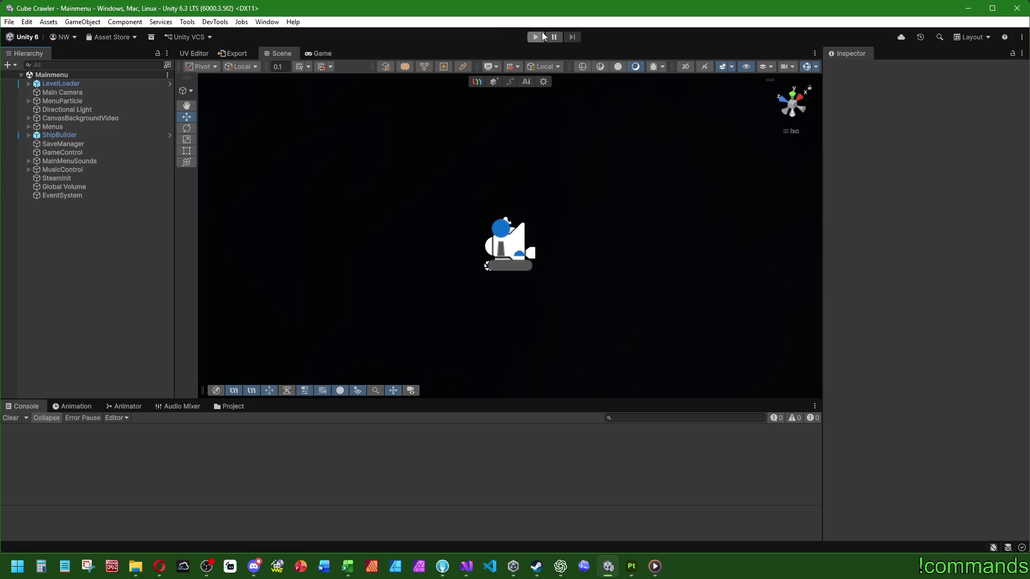
click(534, 37)
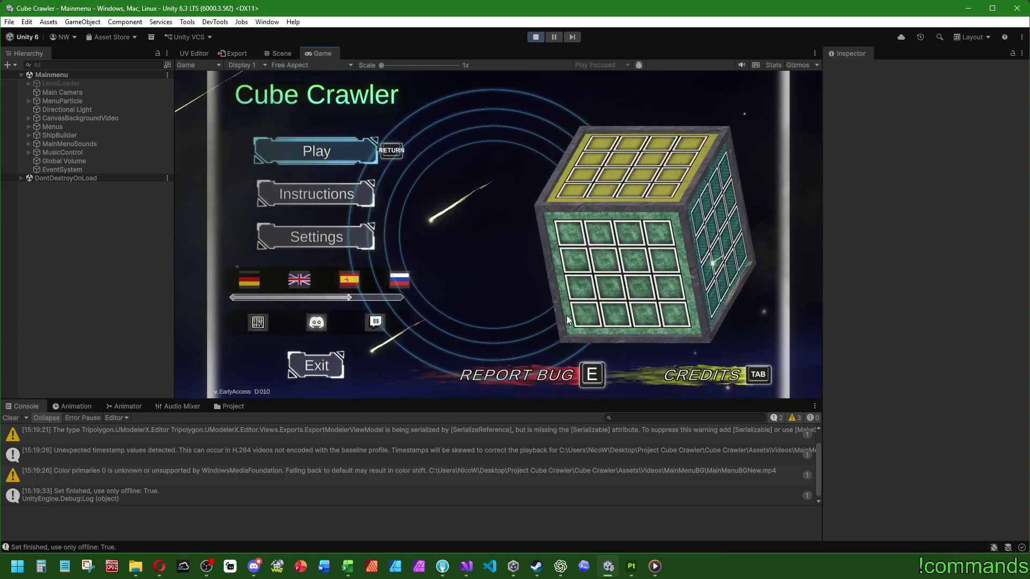
Clear the console, maximize the Game view, start a game from the main menu and enter the cube
click(11, 419)
double_click(323, 53)
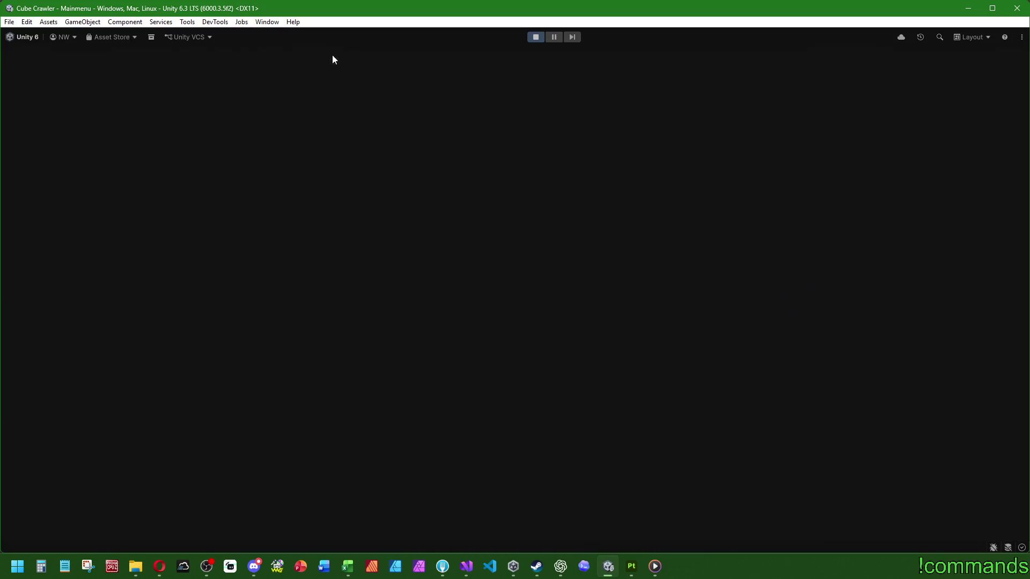
click(253, 186)
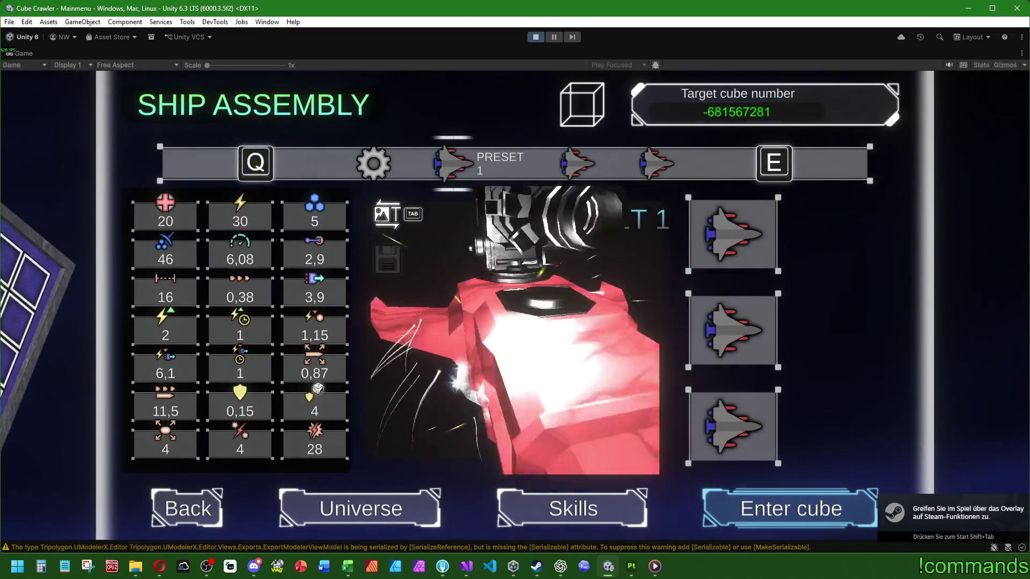
click(790, 508)
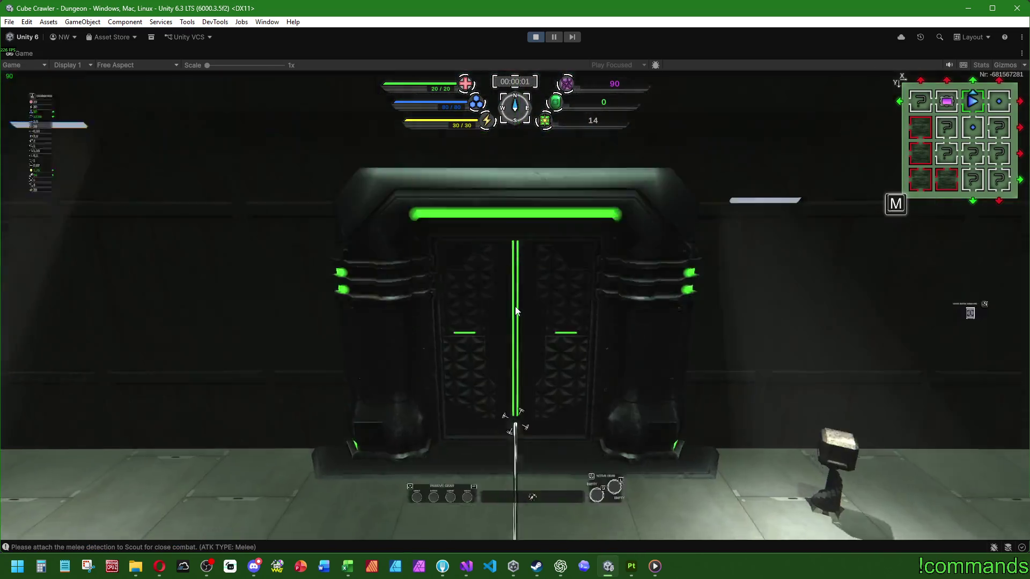
Check the room map, then drive the ship toward the blue pillar while orbiting the camera around it
key(m)
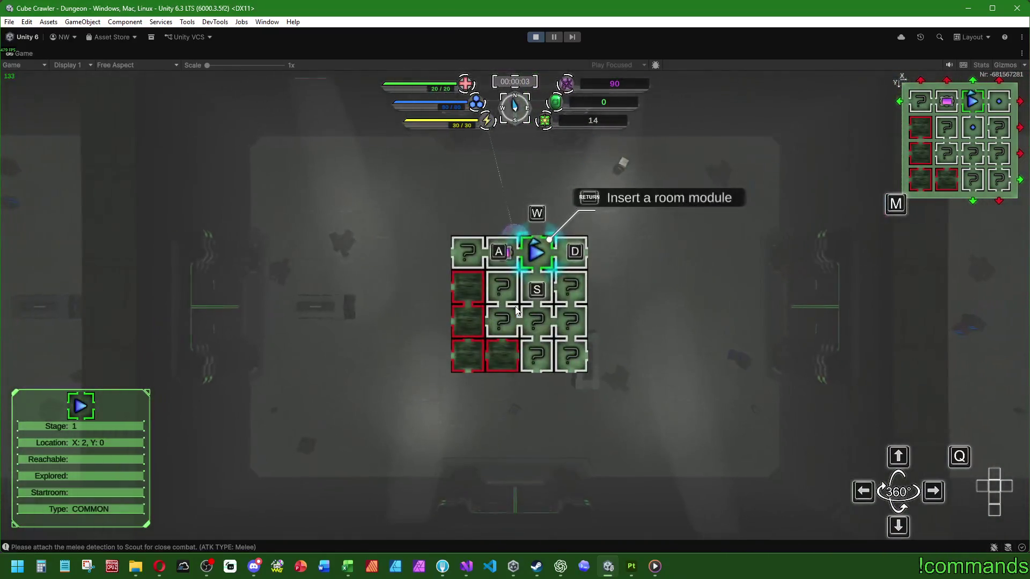
key(m)
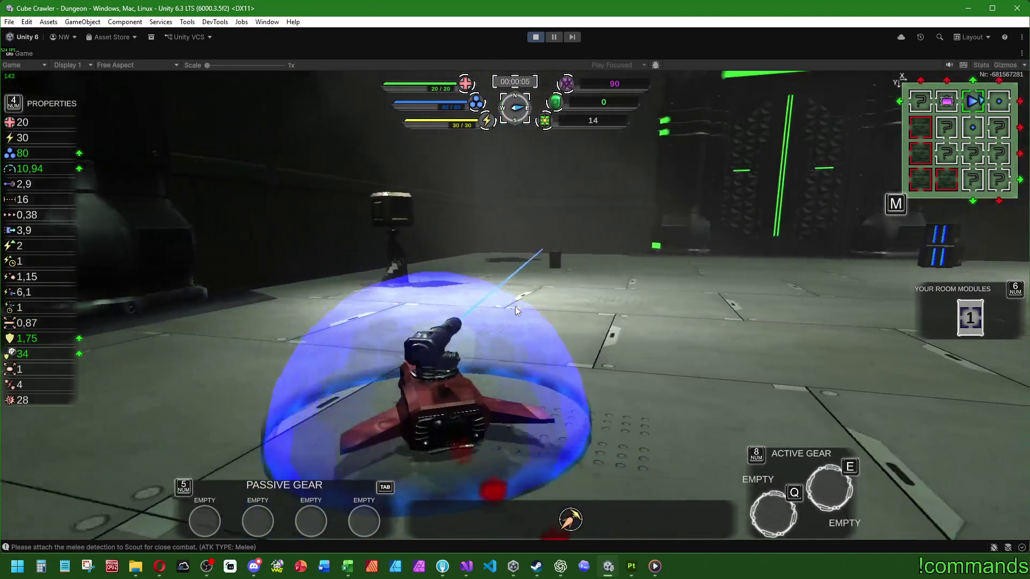
drag(515, 307, 515, 307)
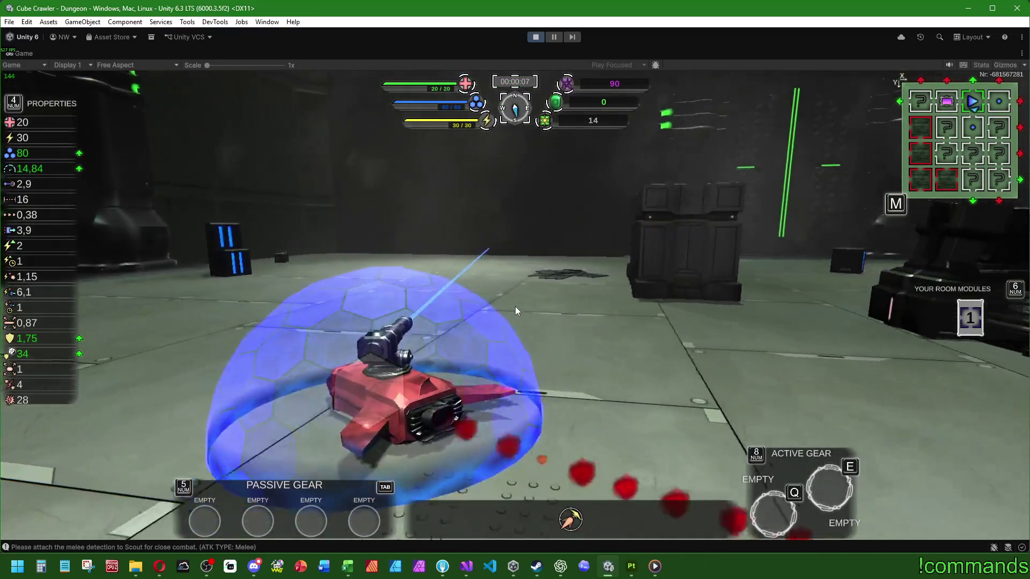
key(w)
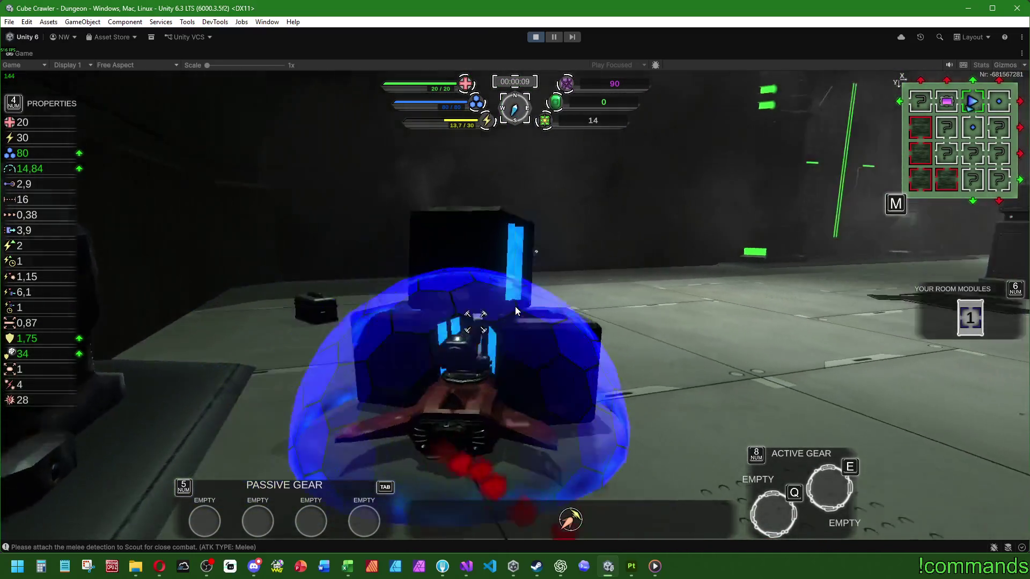
drag(515, 307, 515, 307)
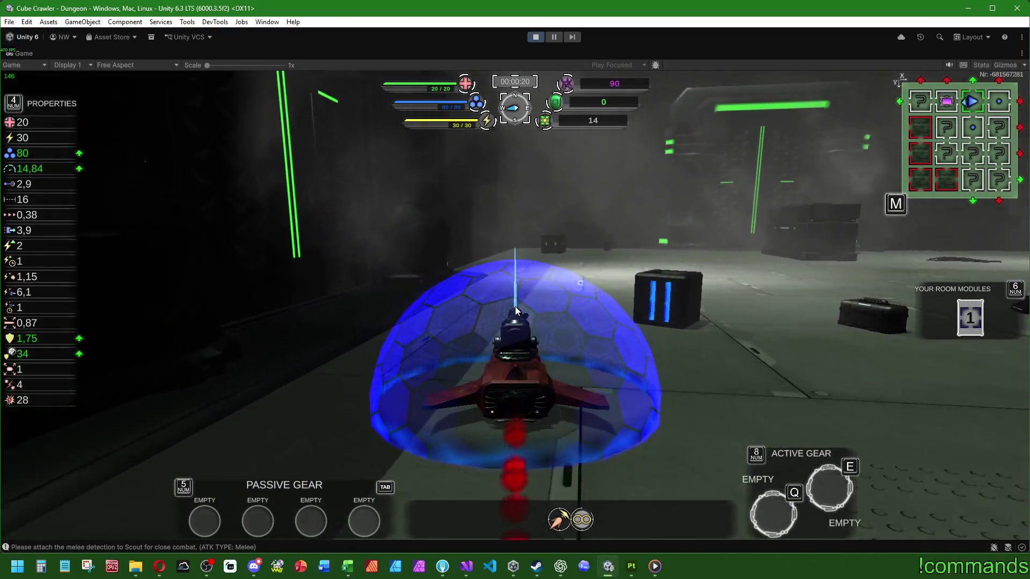
drag(514, 306, 515, 307)
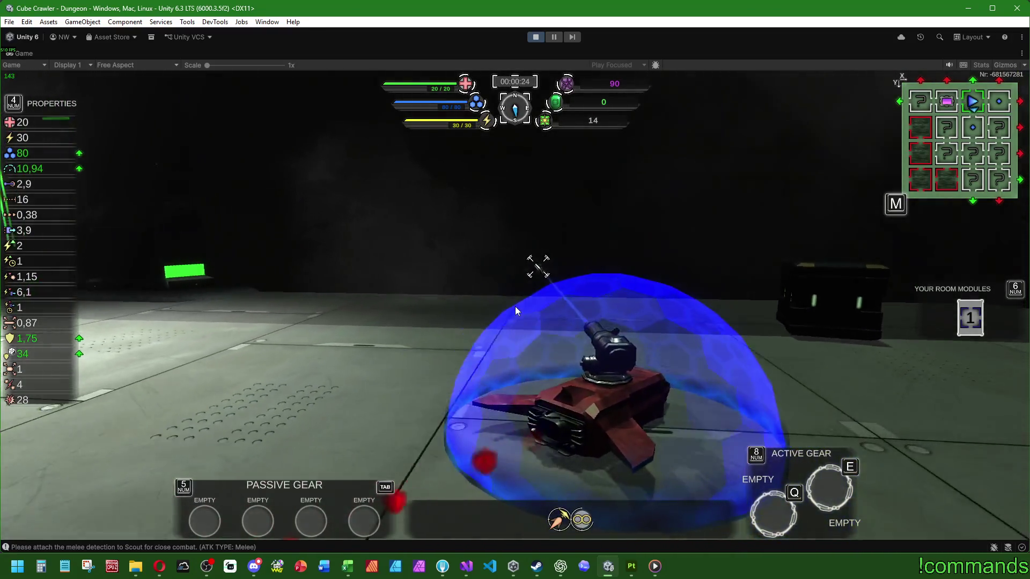
drag(516, 306, 516, 306)
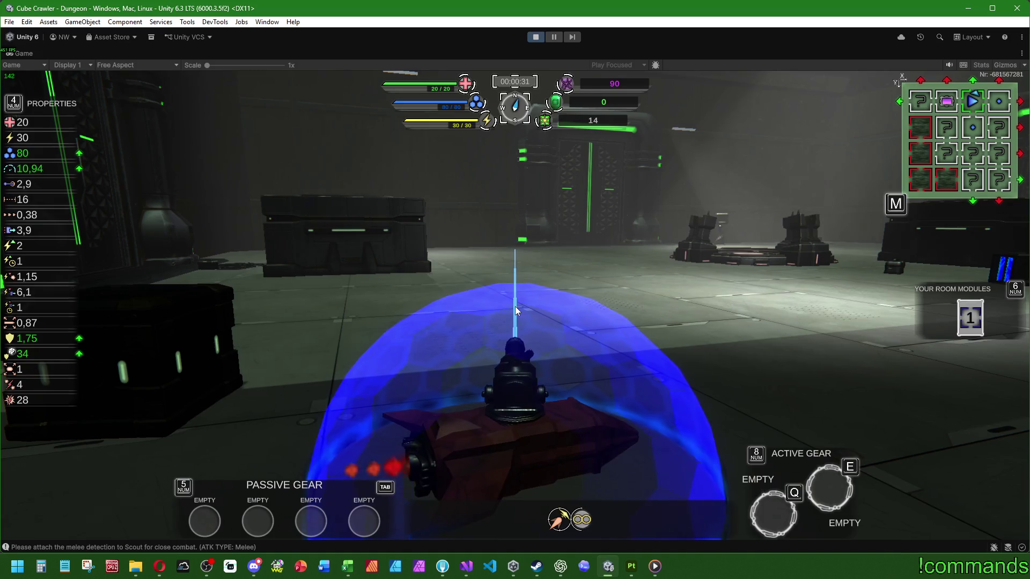
Drive the ship through the room, steering around the dark block and barrel toward the crates
drag(515, 307, 515, 307)
key(w)
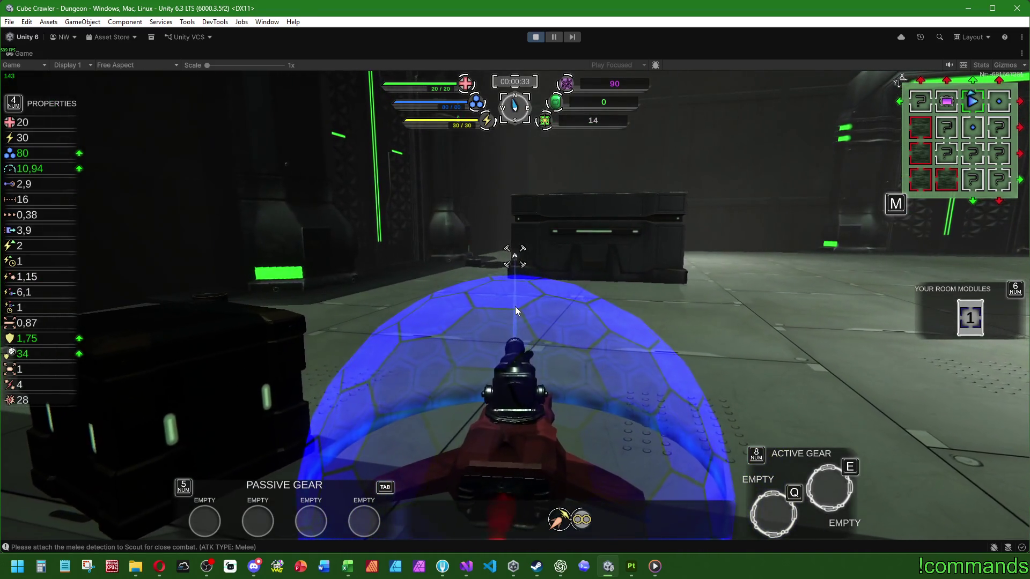
key(a)
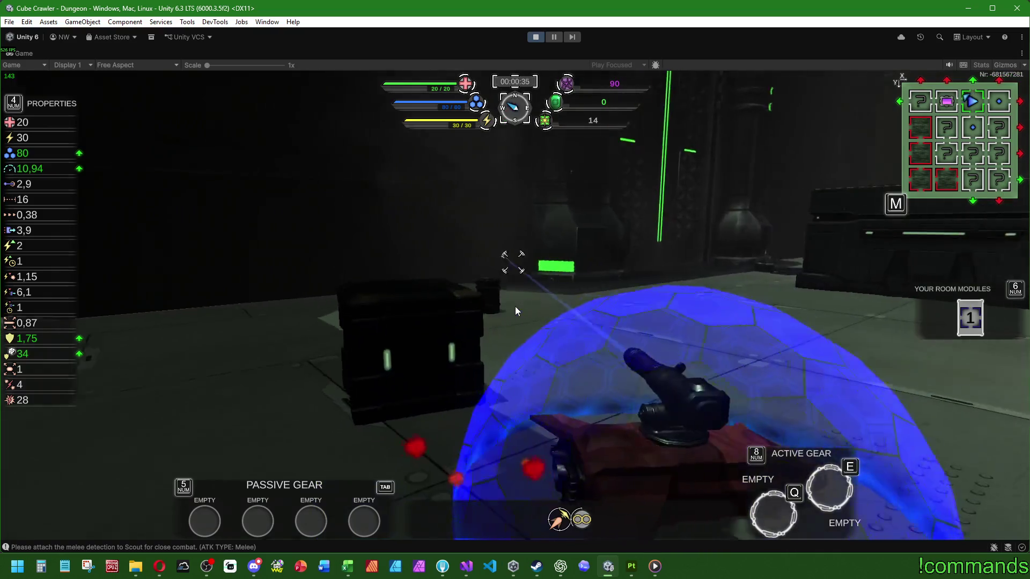
key(w)
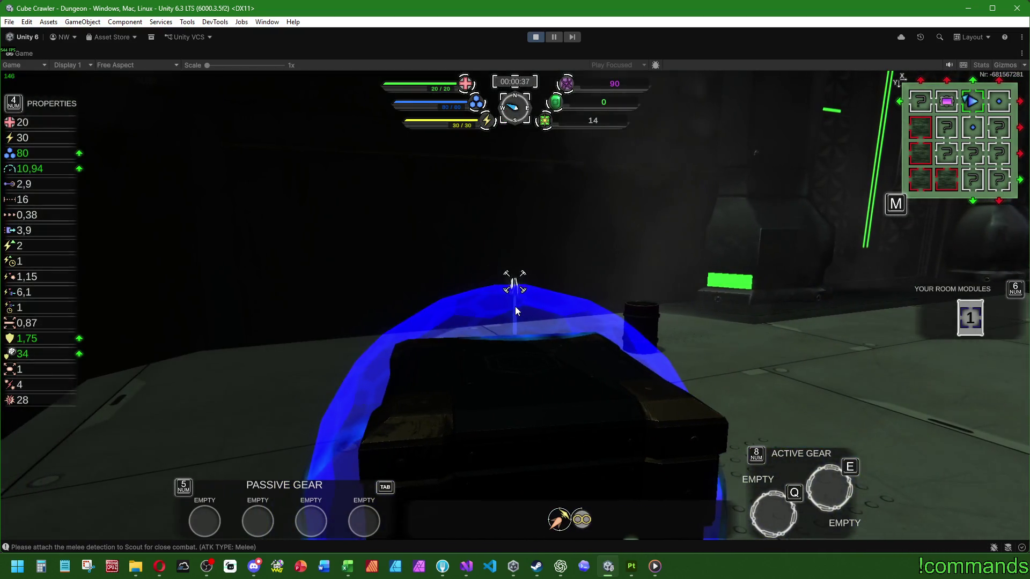
key(s)
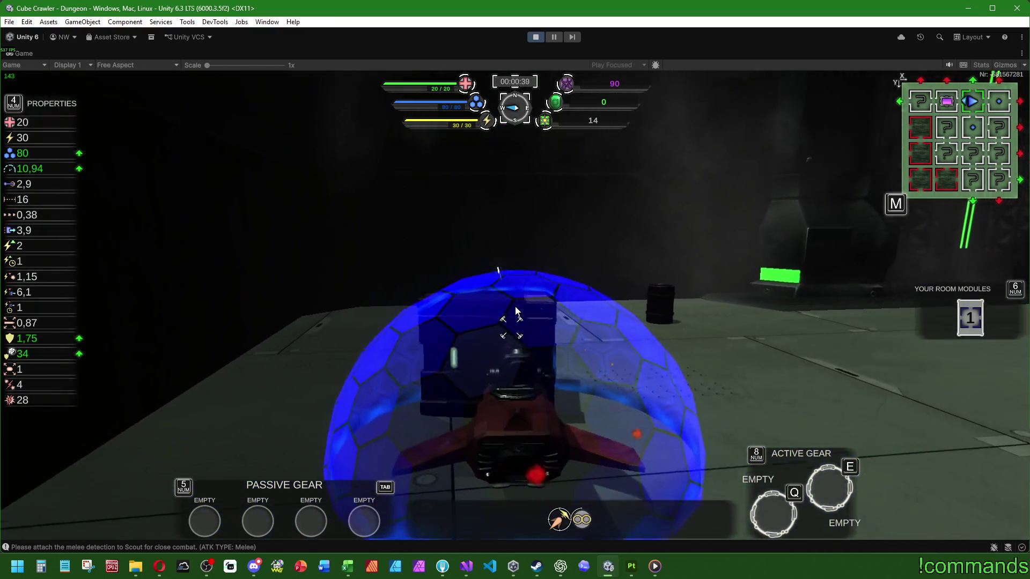
key(w)
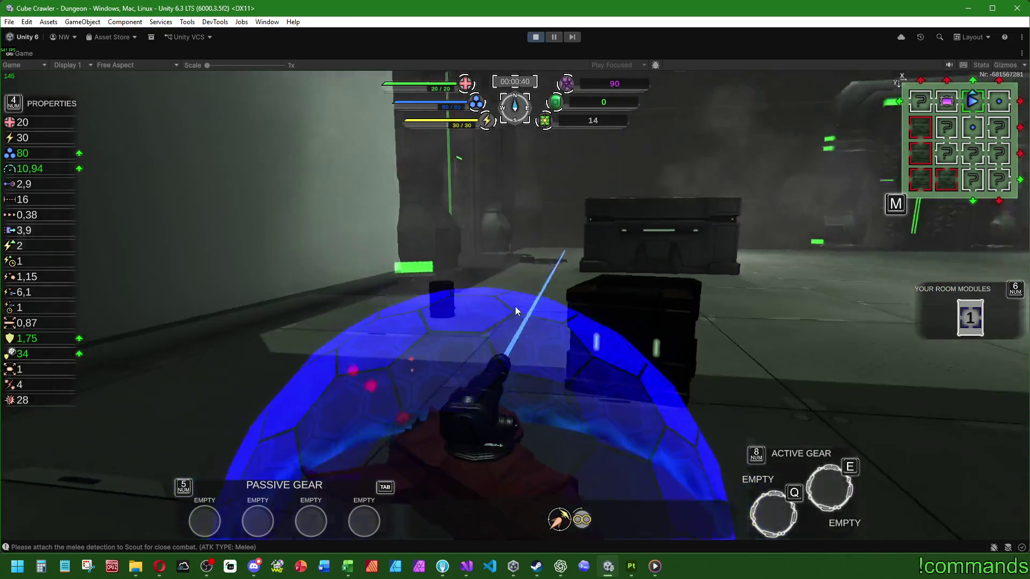
key(w)
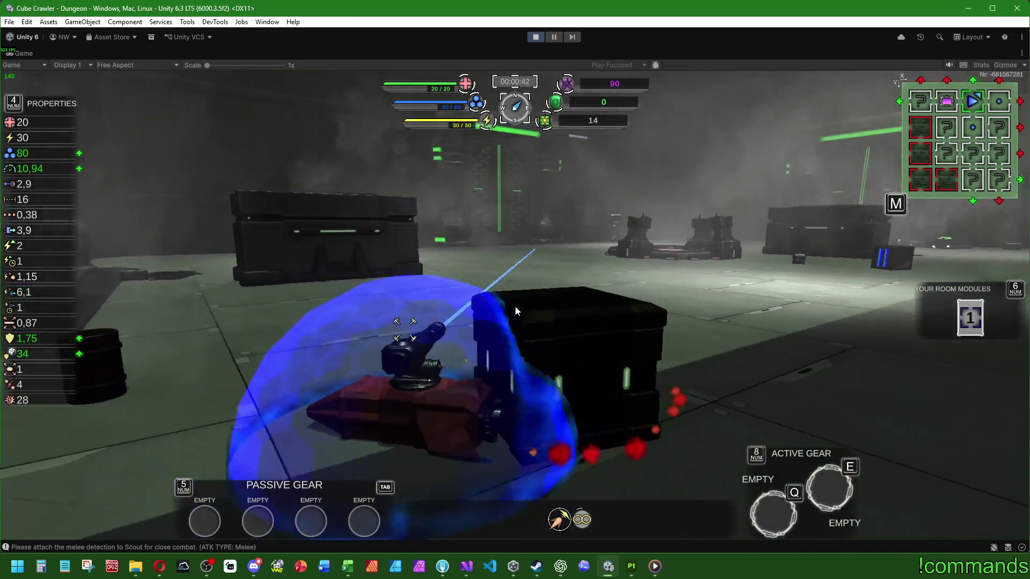
key(w)
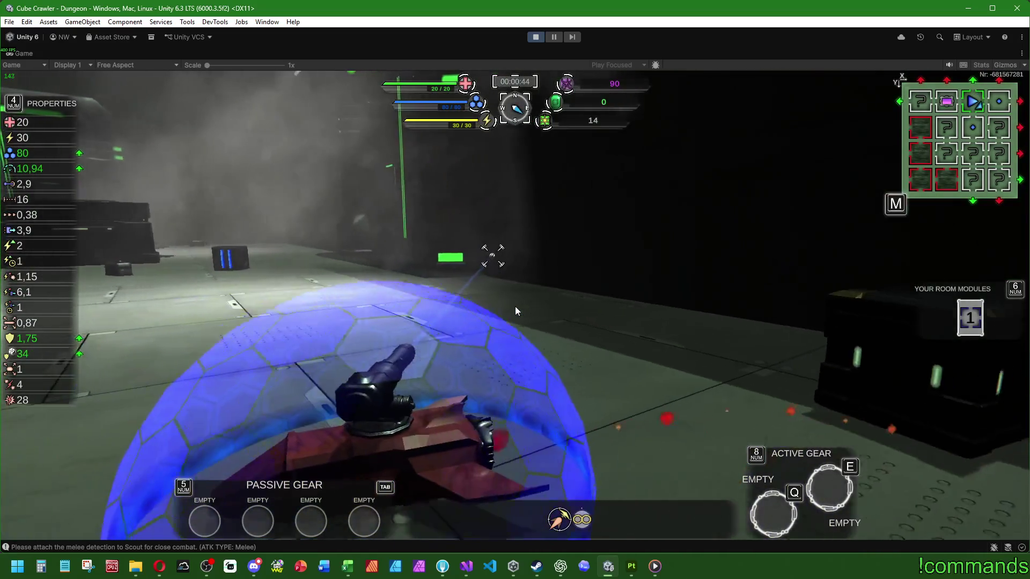
key(w)
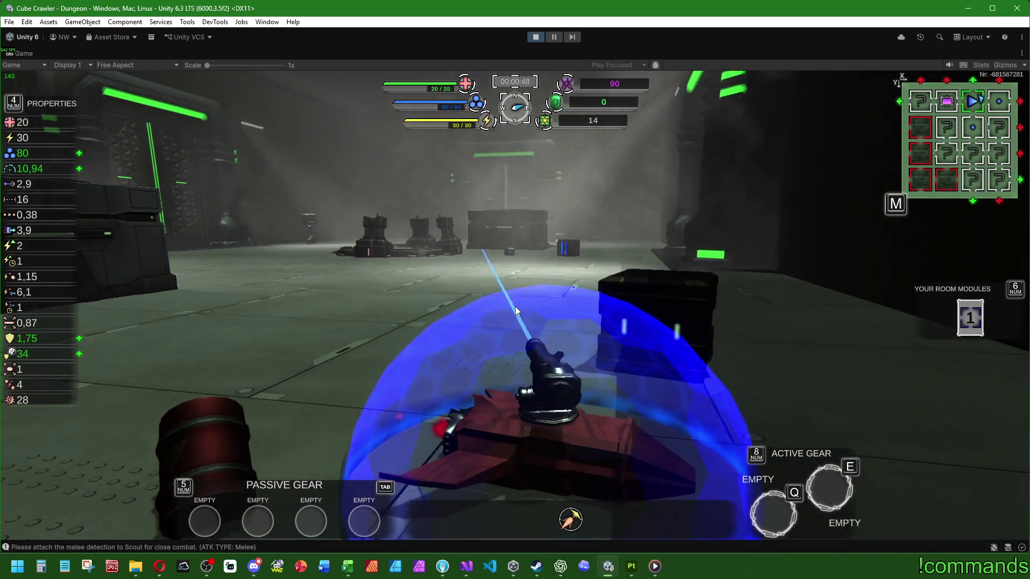
key(w)
key(w)
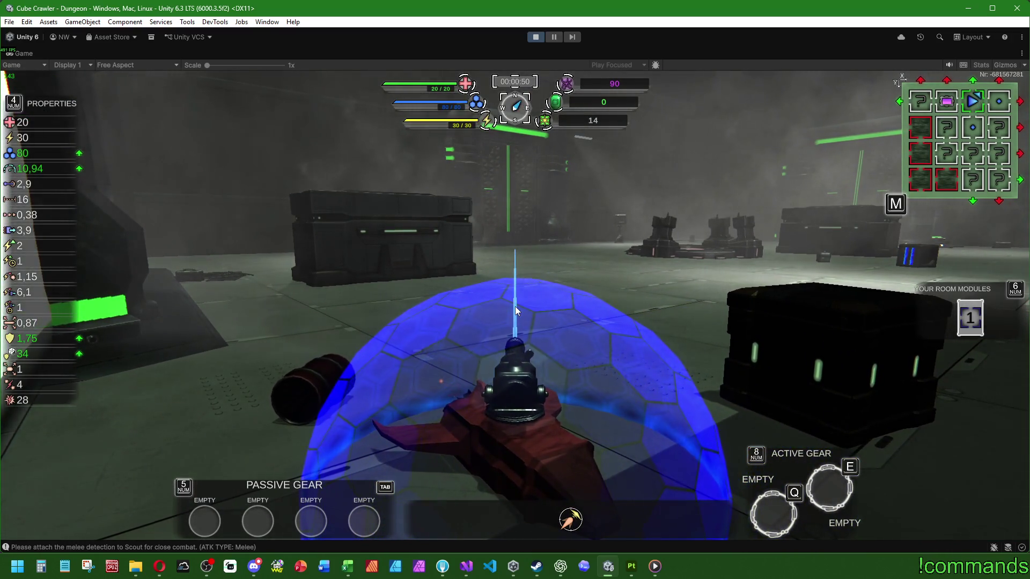
Aim the turret and keep firing the beam at a crate until it breaks into smoking debris
key(w)
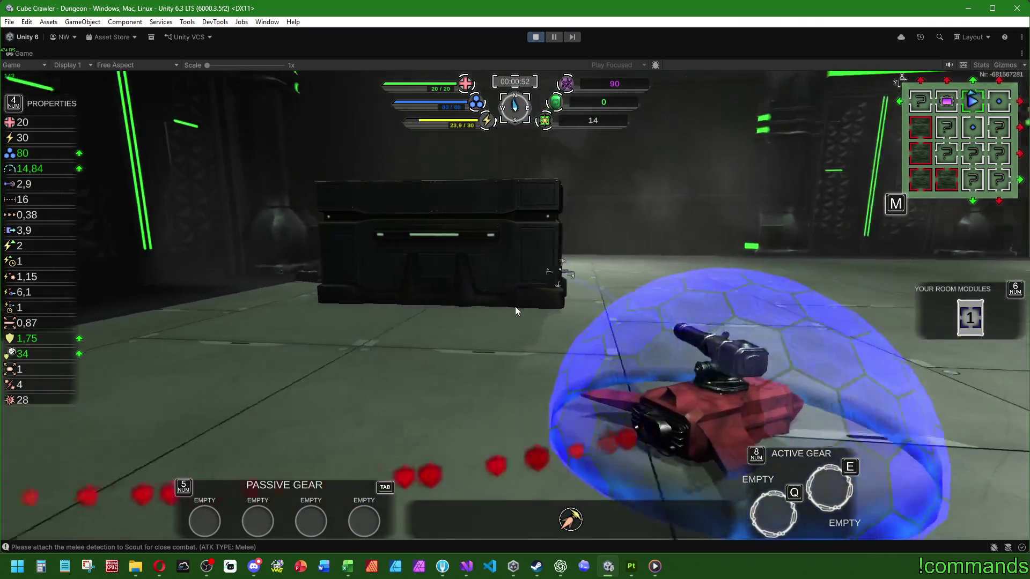
key(w)
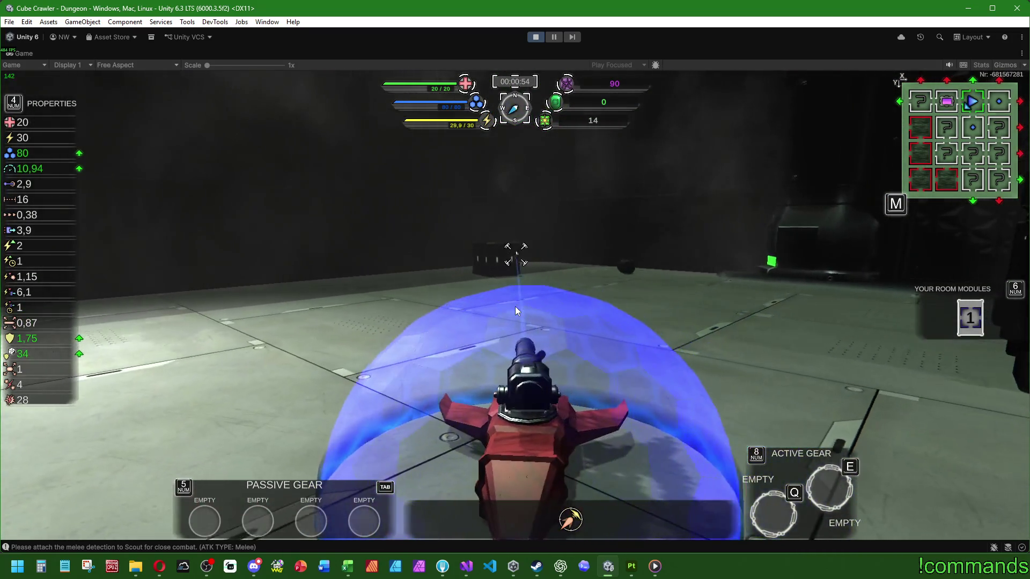
key(w)
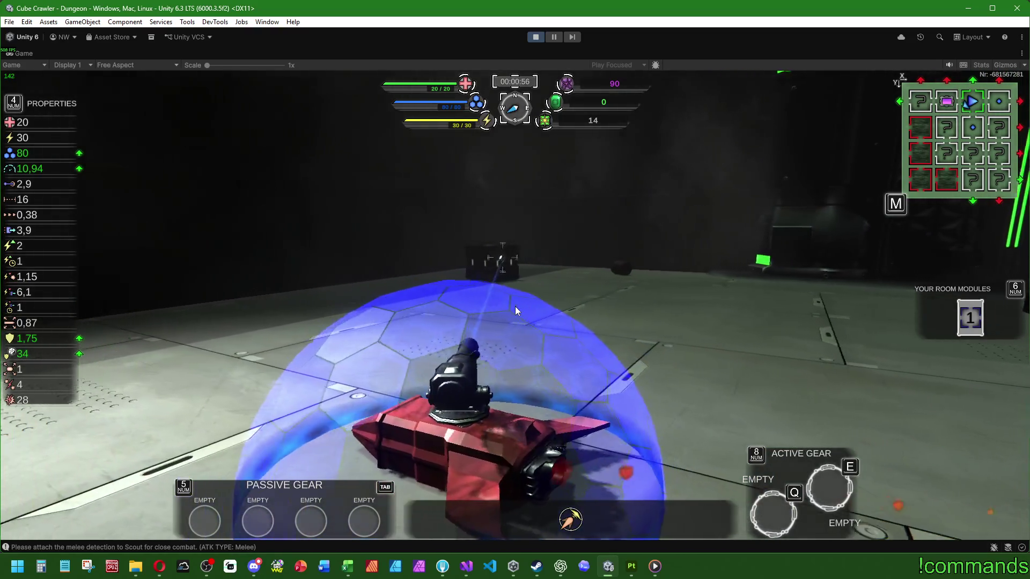
key(w)
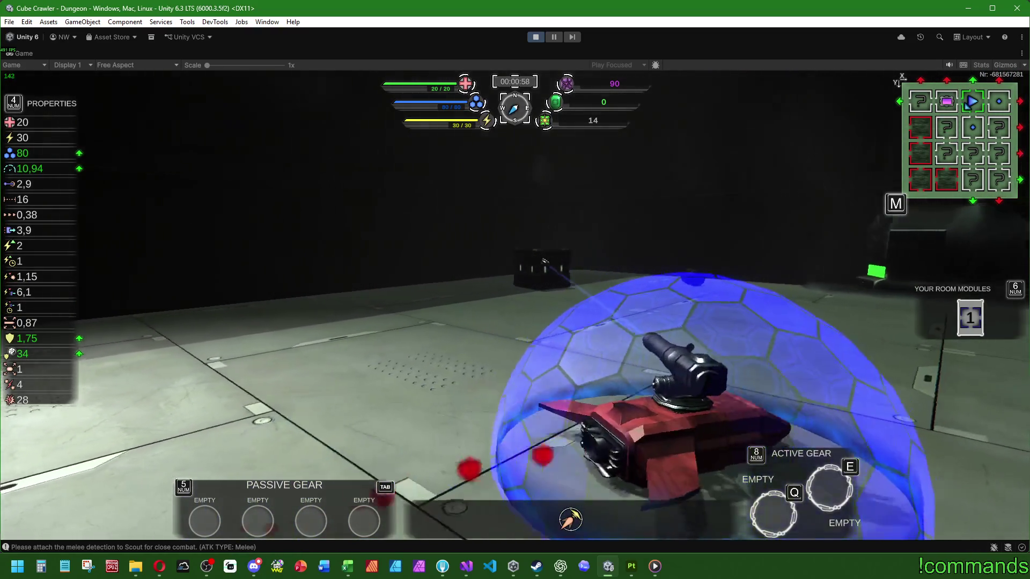
key(w)
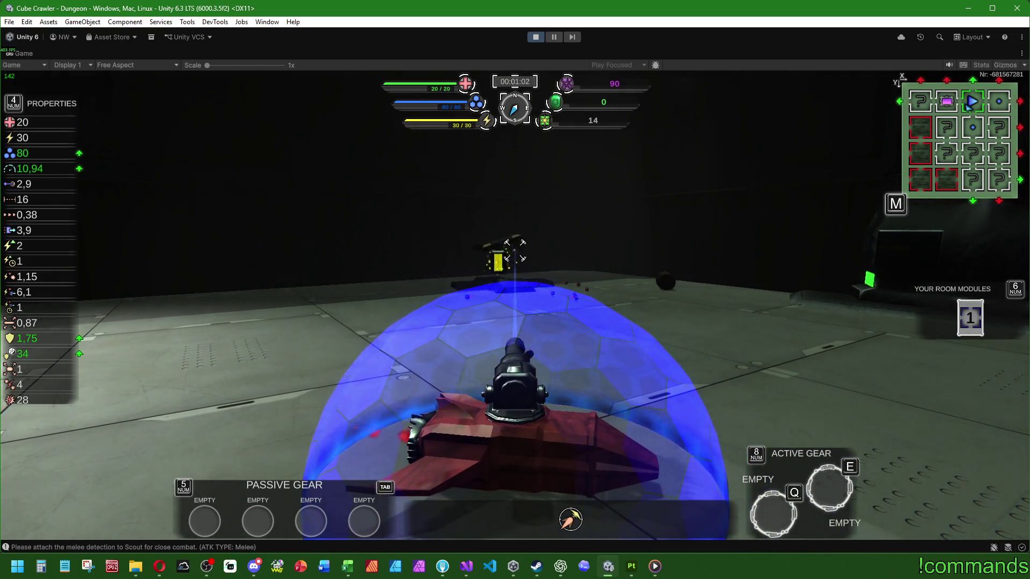
key(w)
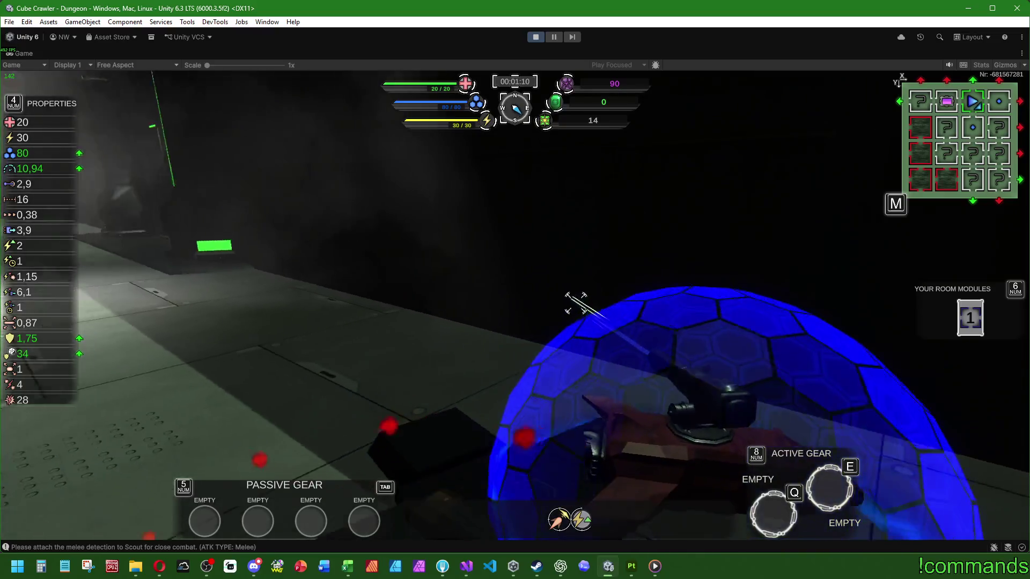
key(w)
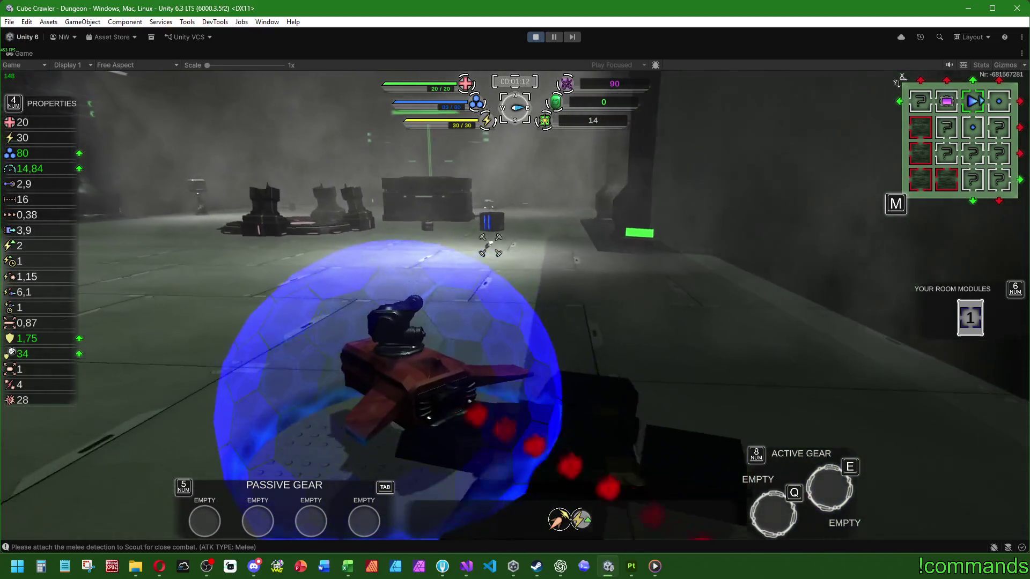
Fire at the next crate while circling, then drive through the green-lit doorway into the next room
key(w)
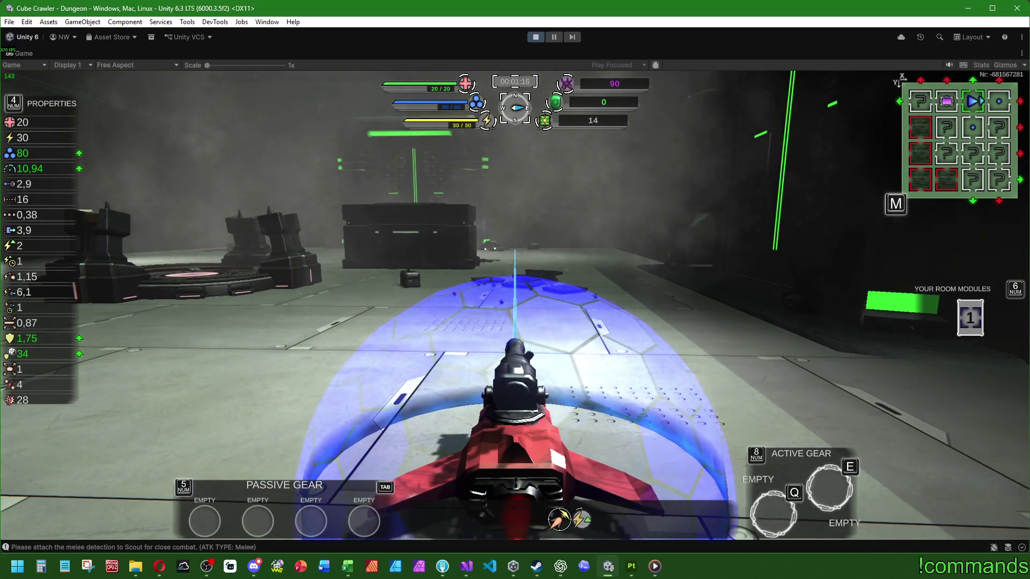
key(w)
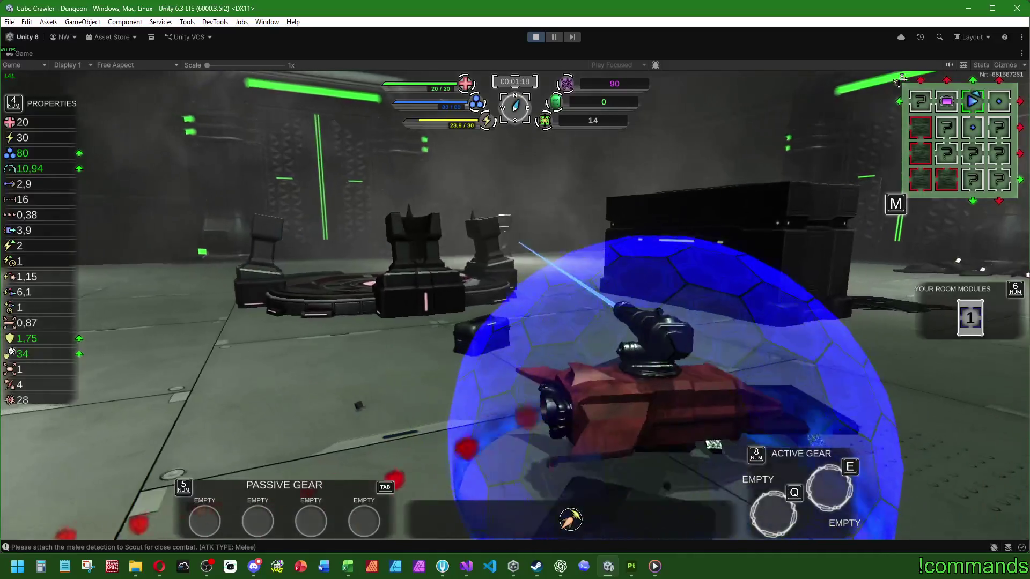
key(w)
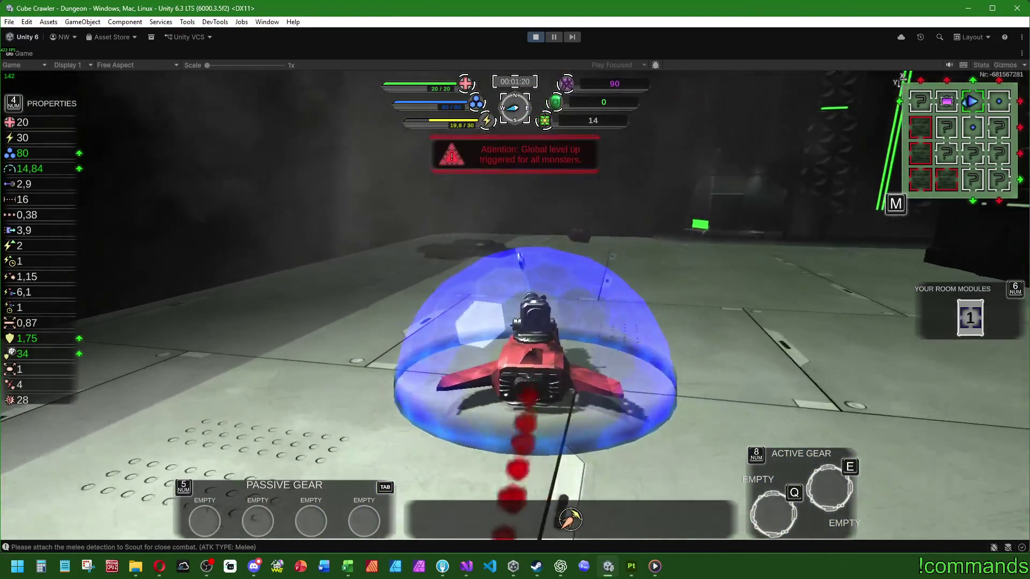
key(w)
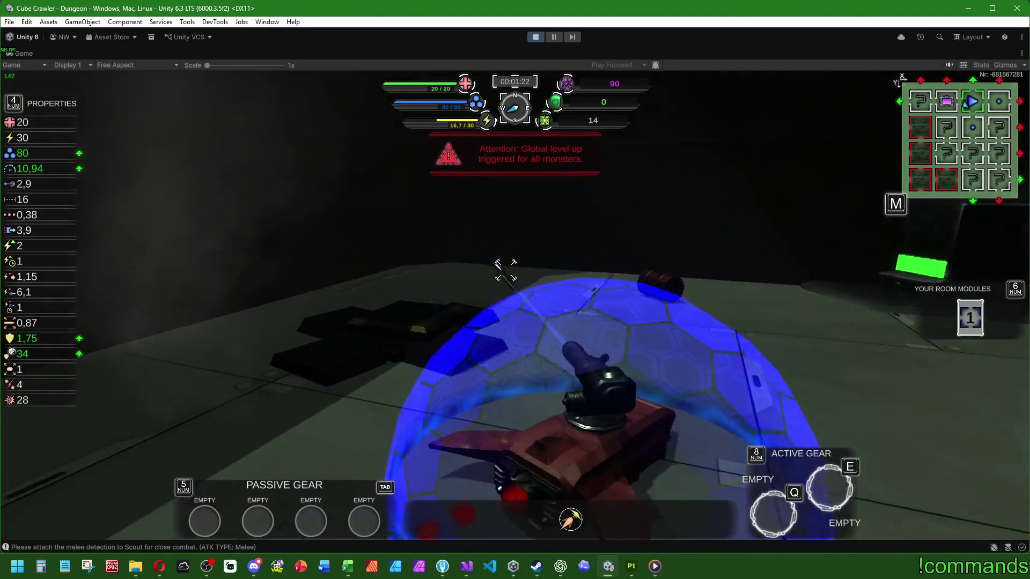
key(w)
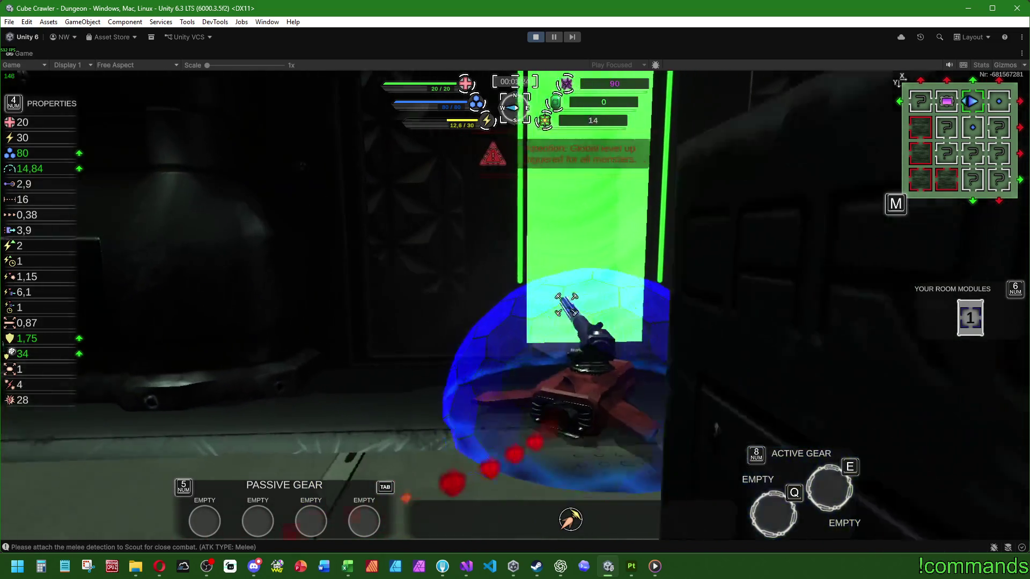
key(w)
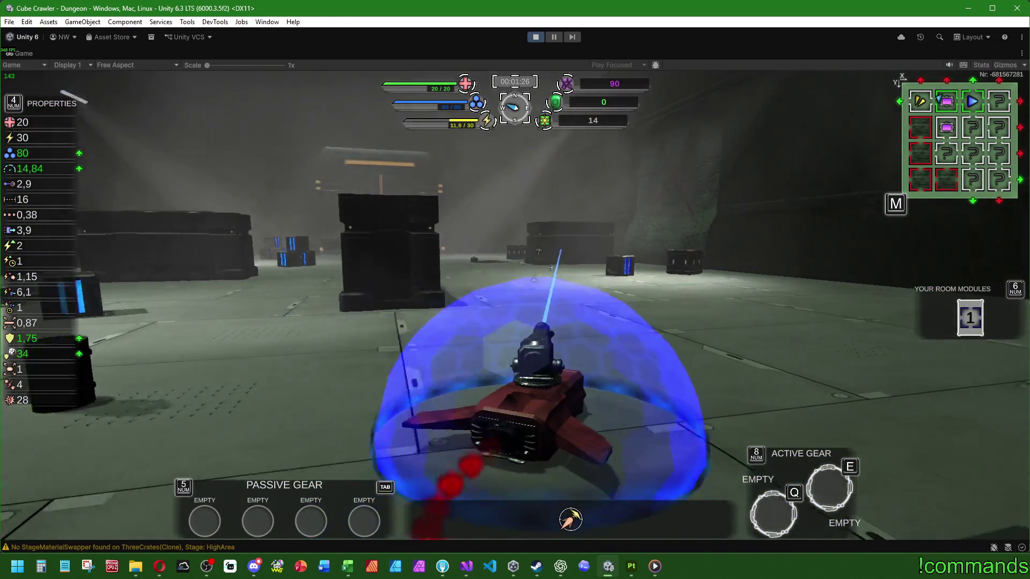
mouse_move(514, 265)
mouse_down()
mouse_move(538, 262)
mouse_move(620, 336)
mouse_up()
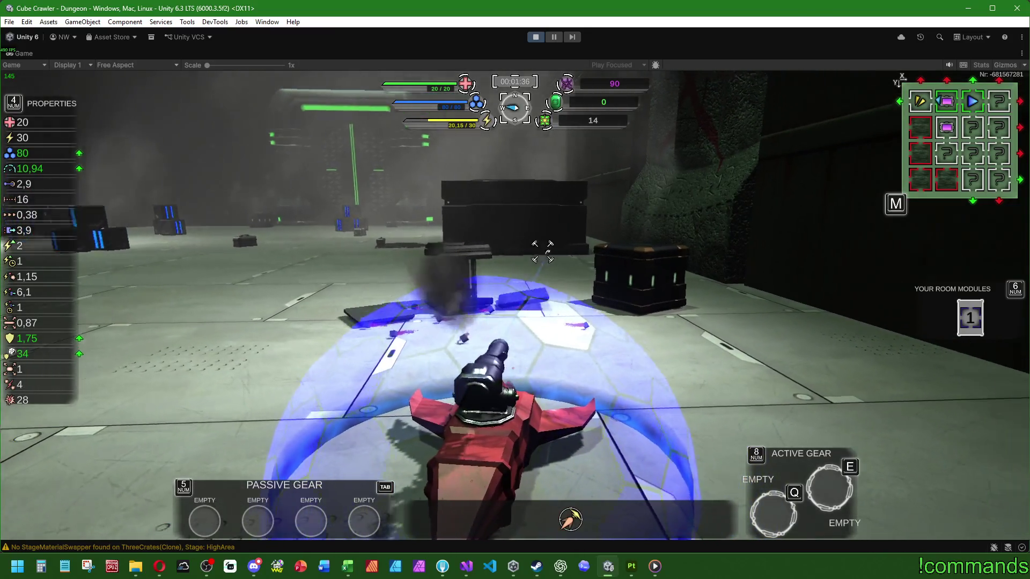
Fire at the crate ahead and swing the view around the ship
click(509, 278)
drag(514, 260, 496, 249)
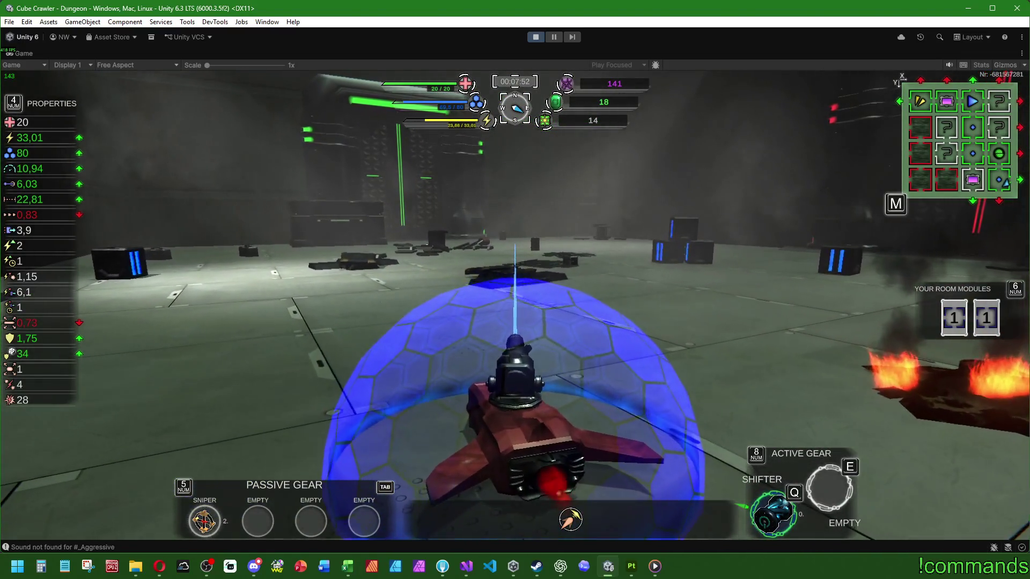
Bring up the top-down cube map showing this room's stage, location and type
key(m)
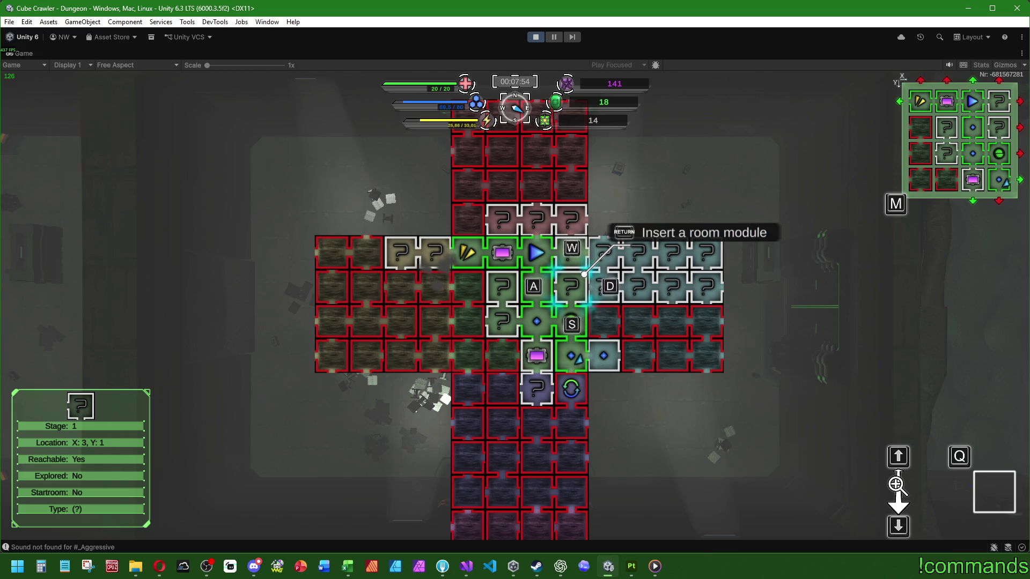
Insert one room module heading west from the map, then return to gameplay in the room
key(Return)
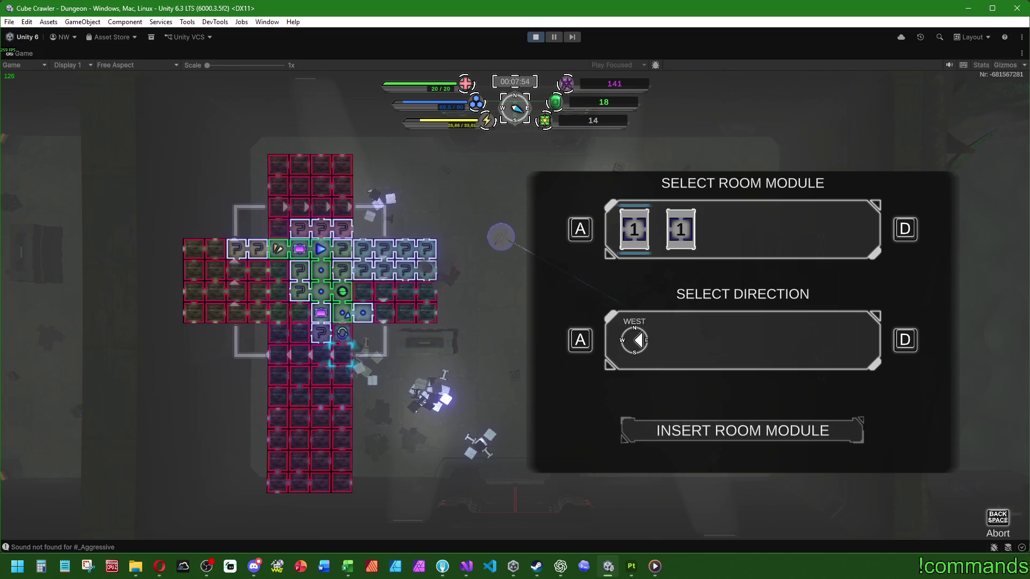
key(Return)
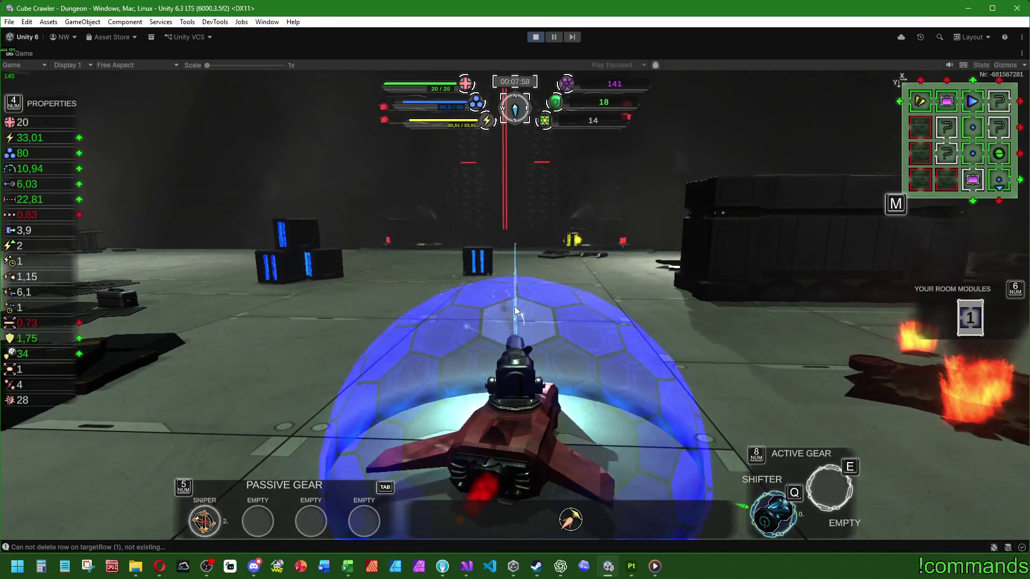
key(m)
key(m)
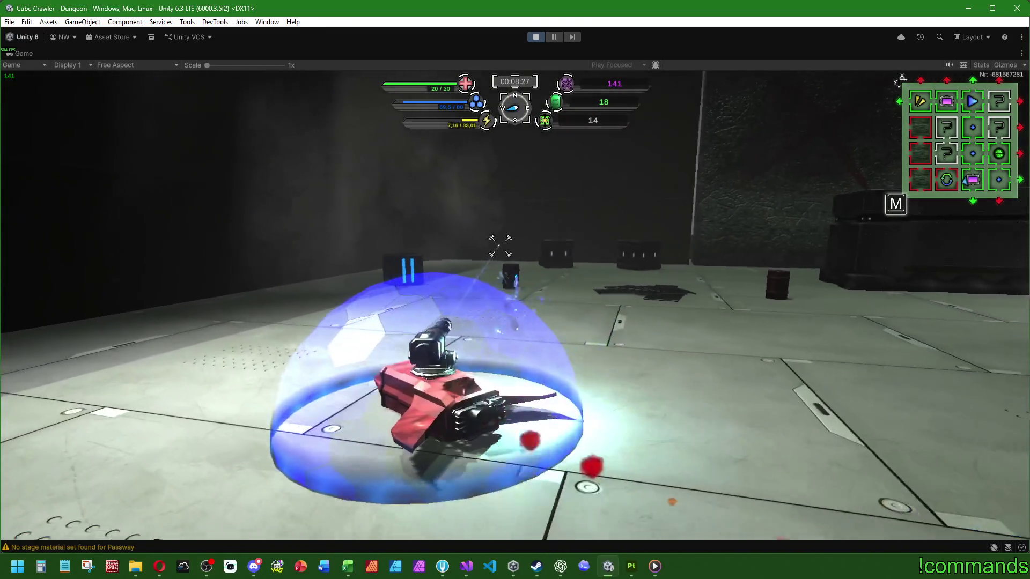
Fire a shot at the spot ahead on the way to the pedestal room
click(499, 246)
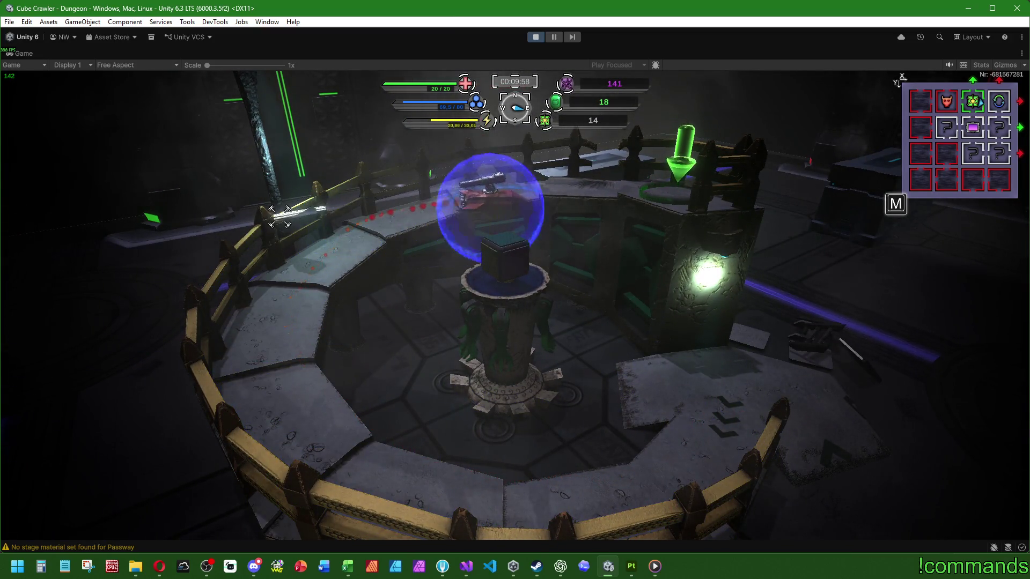
Start the pedestal's sequence with the interact key, then switch away from the running game
key(Return)
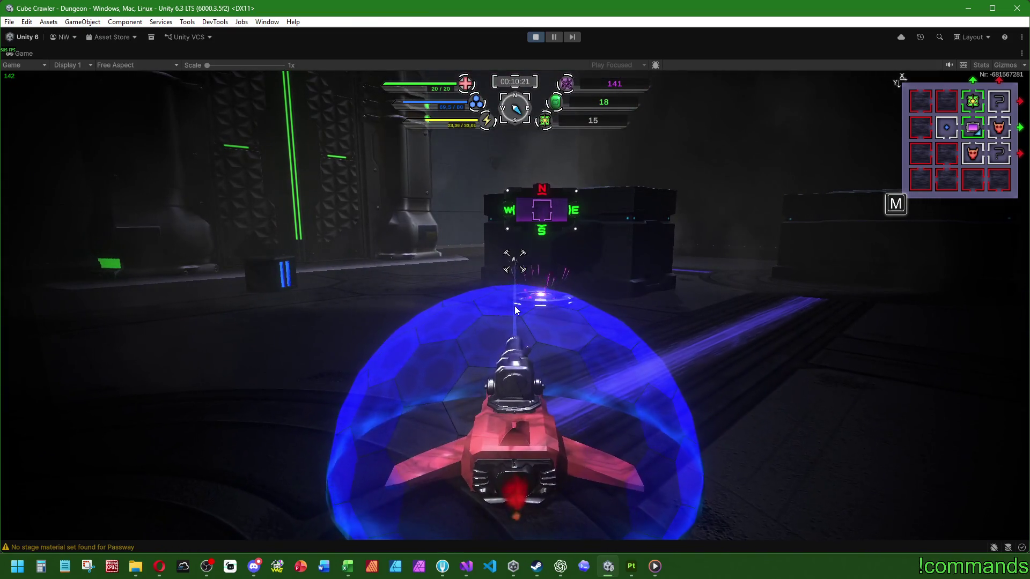
key(super)
key(super)
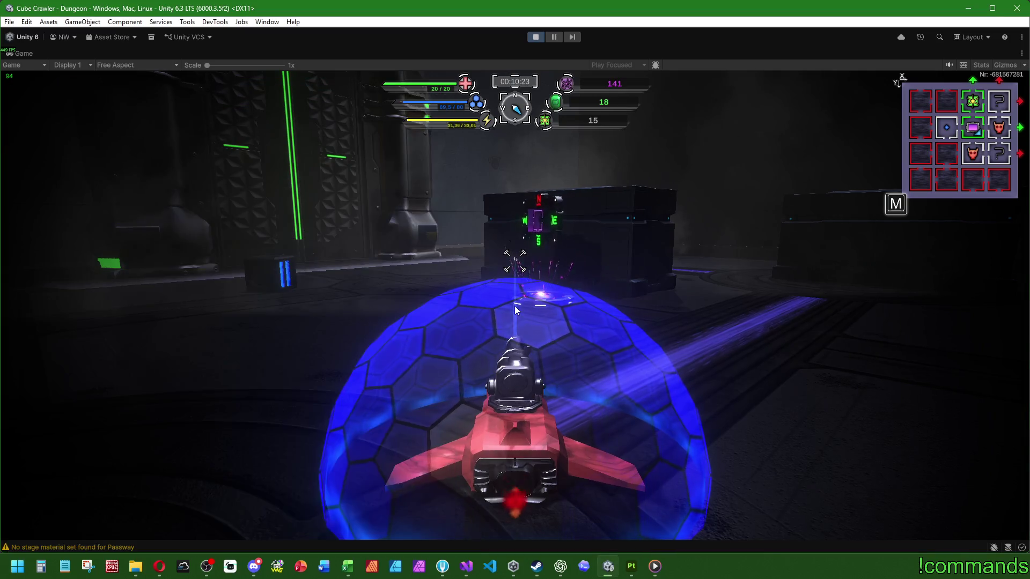
key(super)
key(super)
View Demolishion.cs in Visual Studio, then return to the running game in Unity
key(alt+Tab)
key(super)
key(super)
key(super)
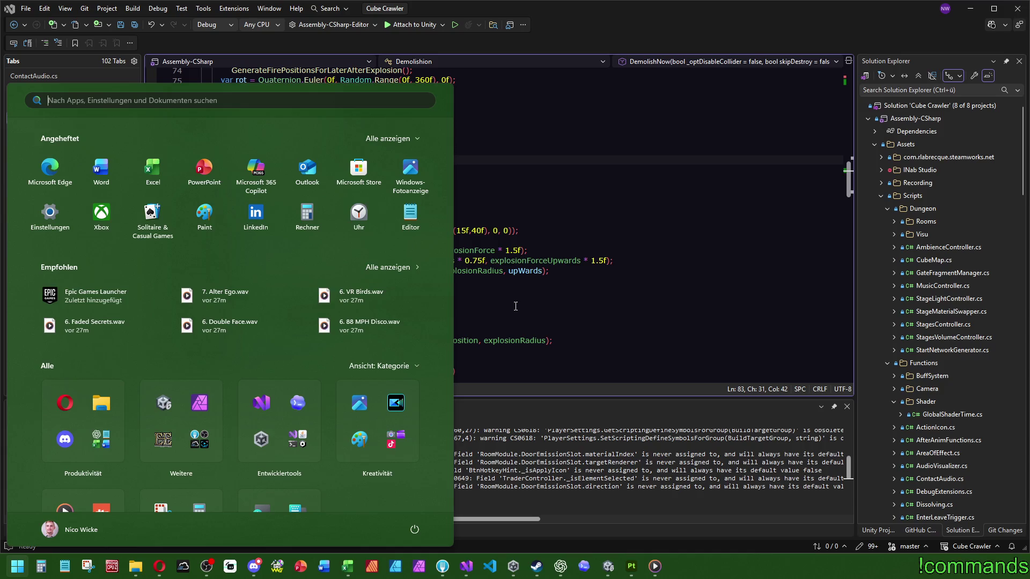
key(super)
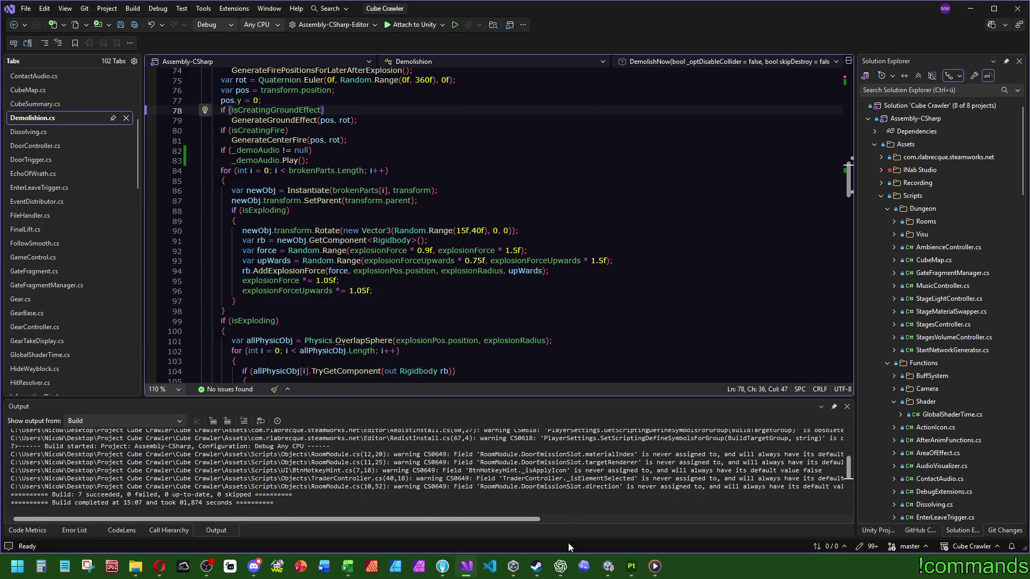
click(610, 567)
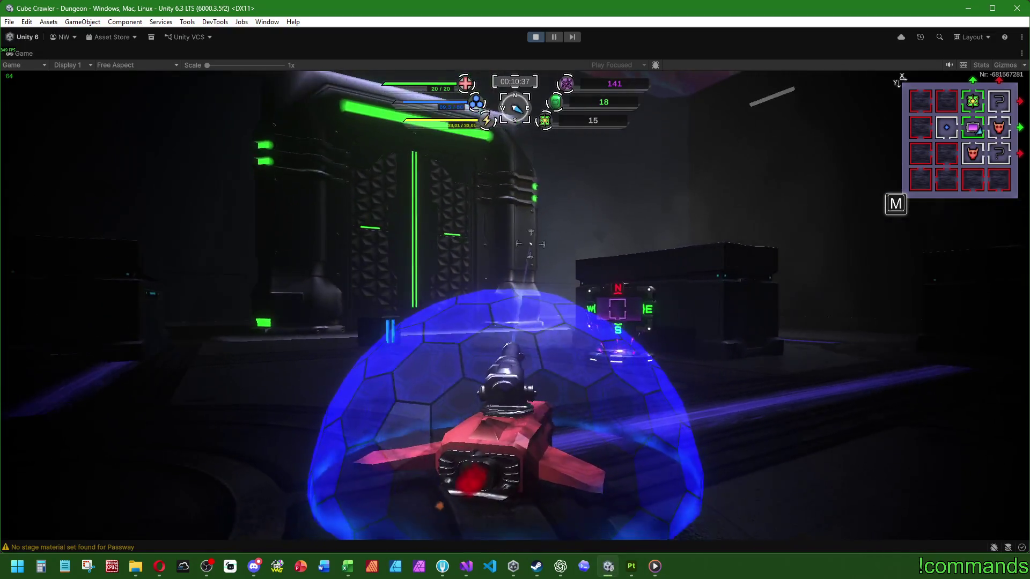
Drive from the compass pad along the corridor through the green doorway and circle the railed structure while firing
key(w)
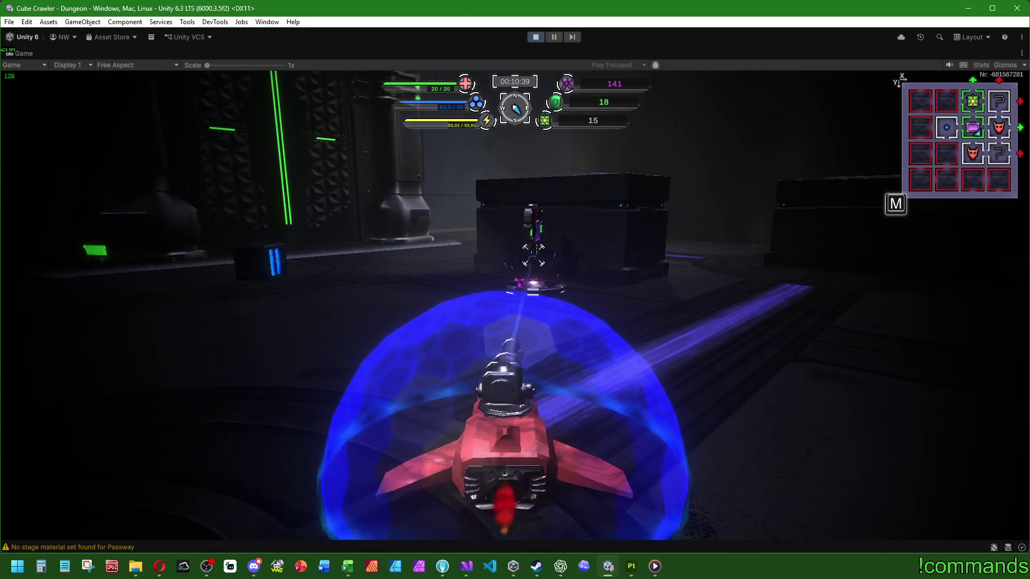
key(w)
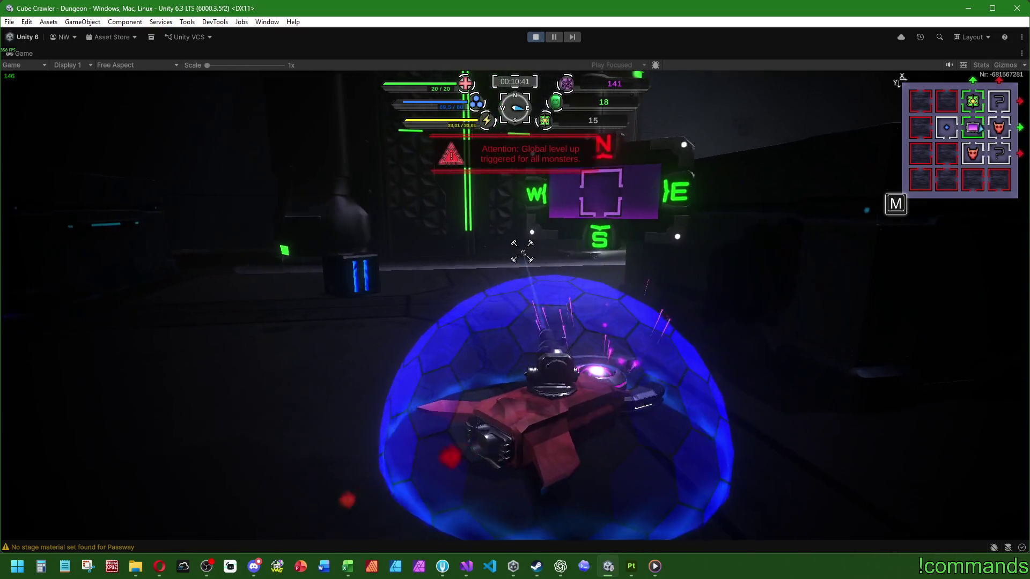
key(w)
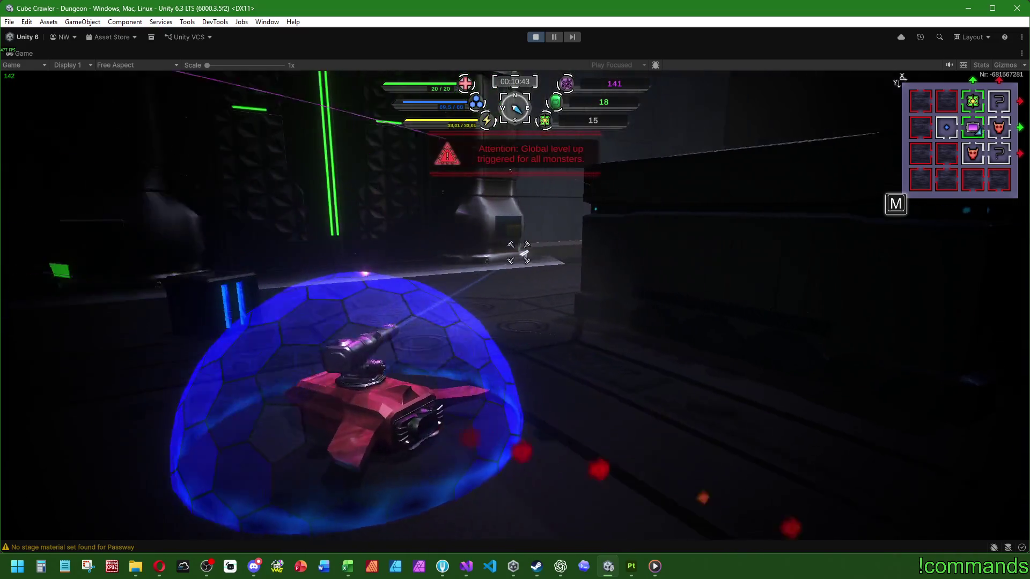
key(w)
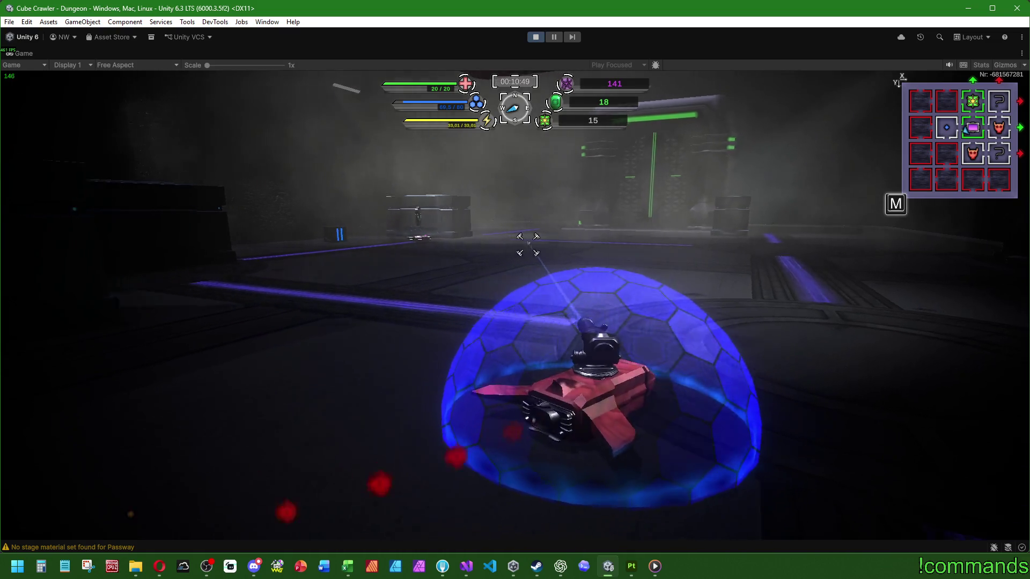
key(w)
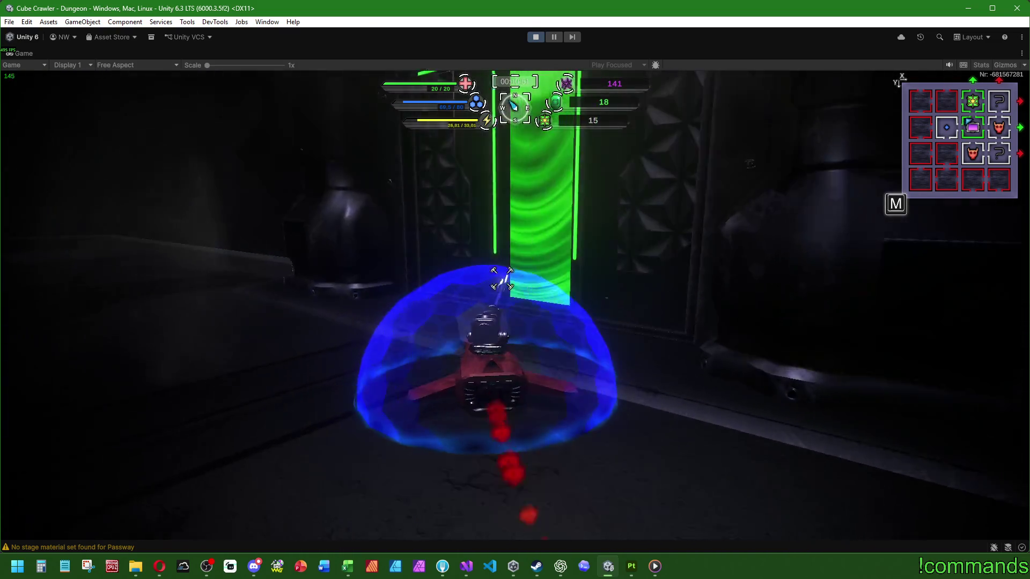
key(w)
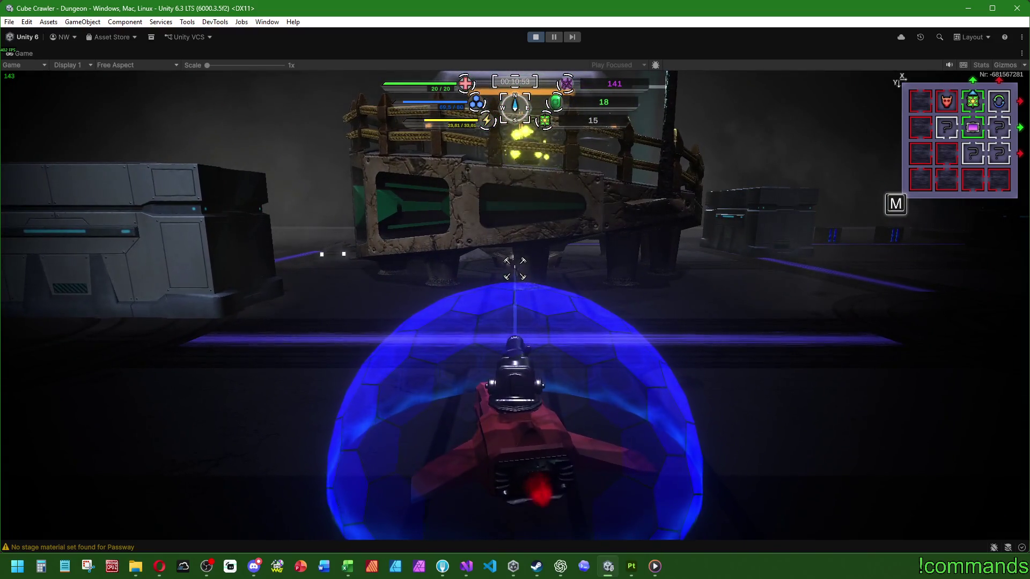
key(w)
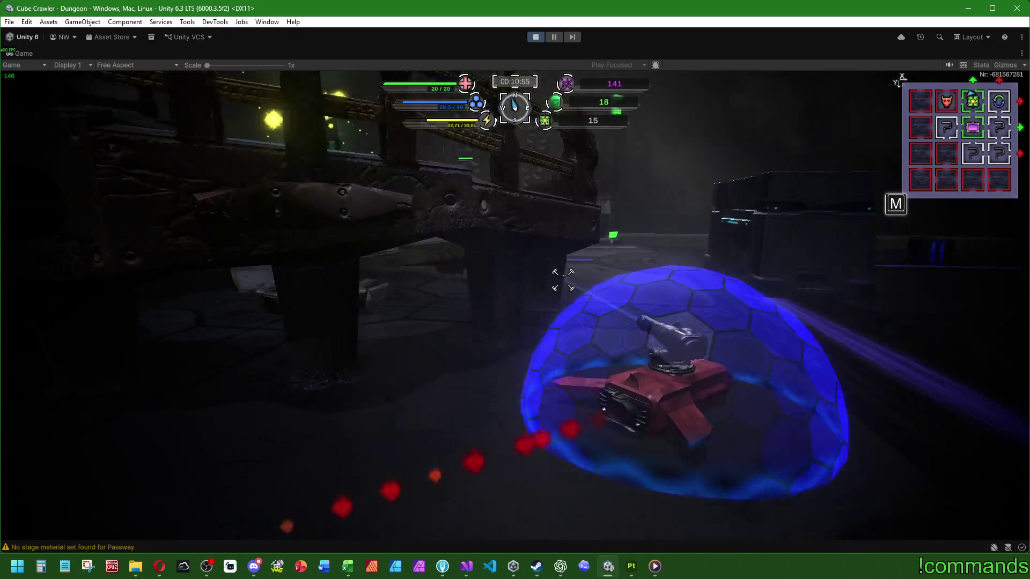
key(w)
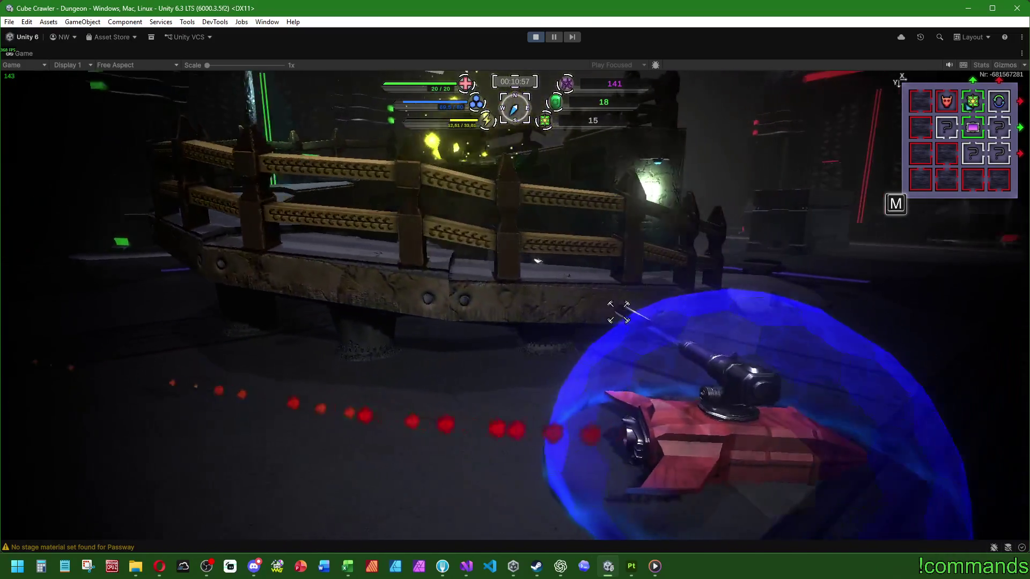
key(w)
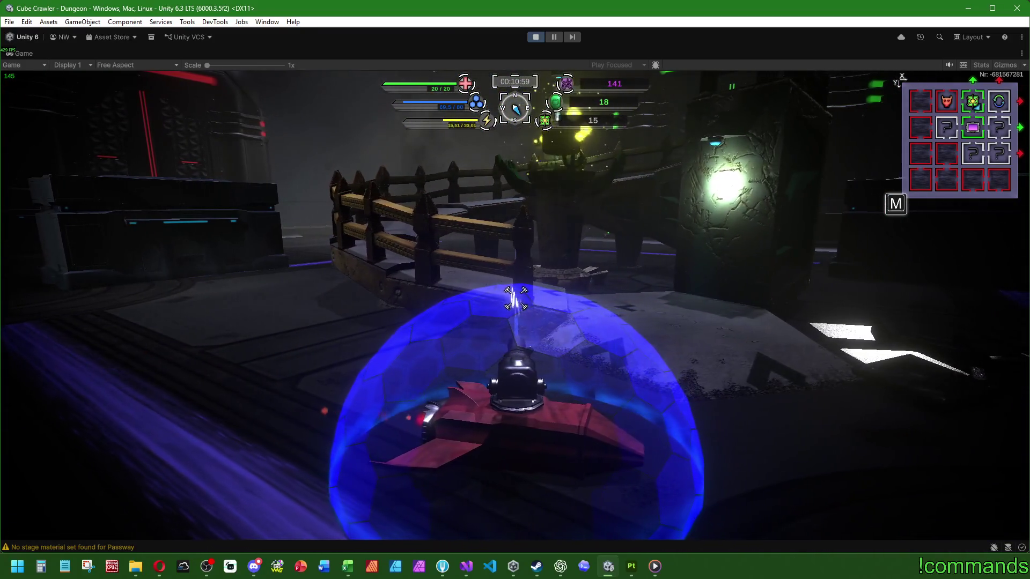
key(w)
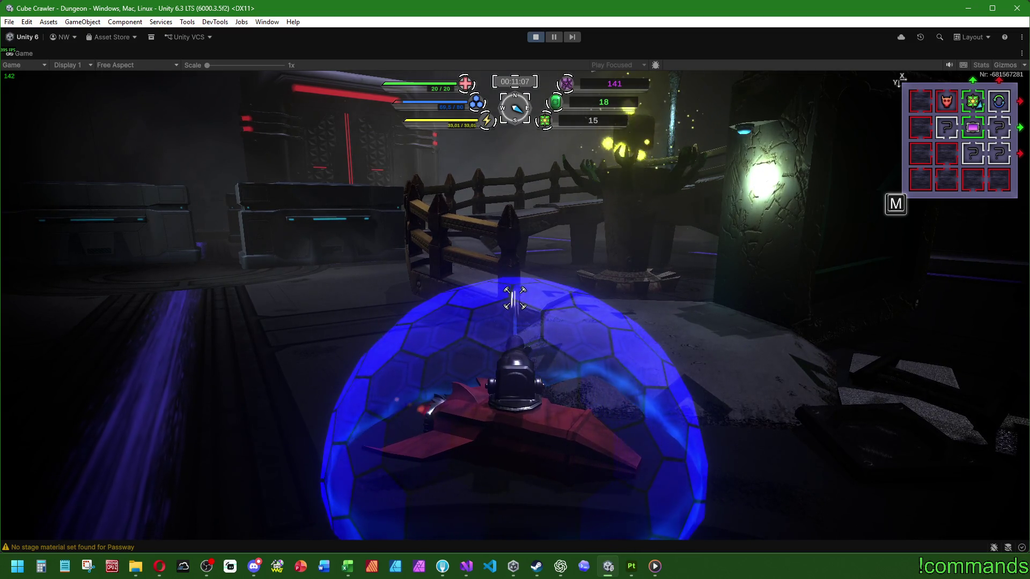
Head through the next green doorways, crossing the dark room into another room
key(w)
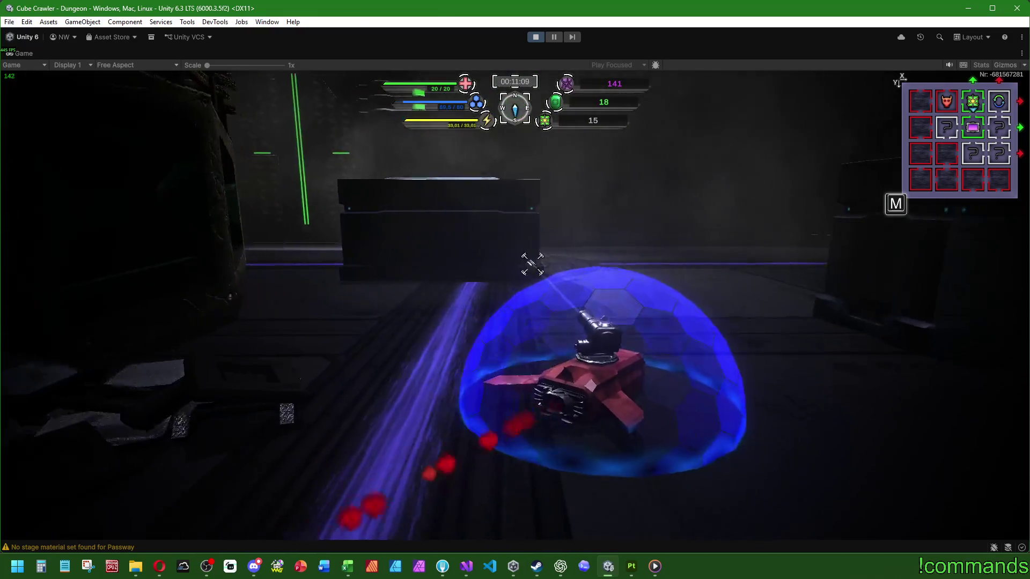
key(w)
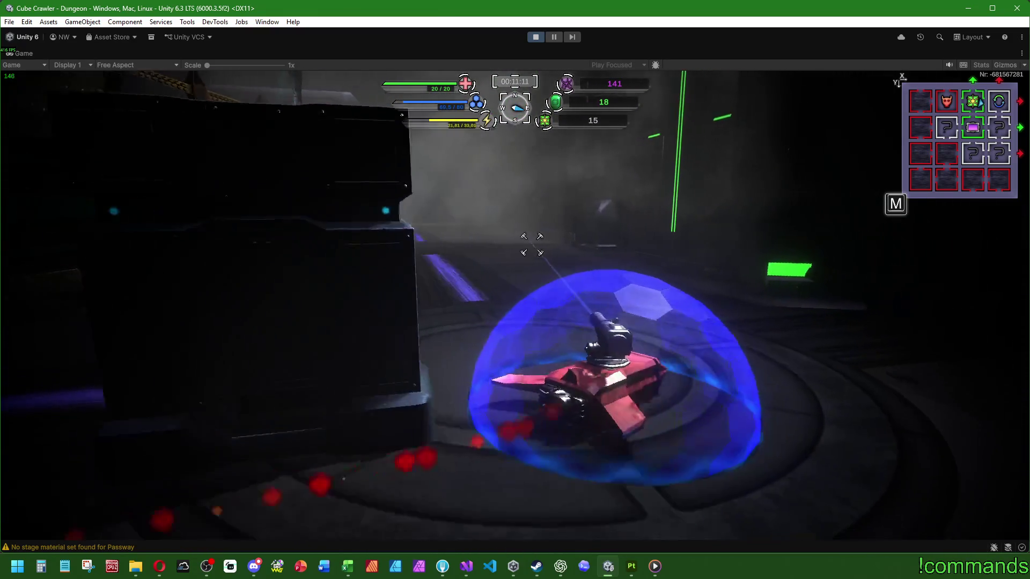
key(w)
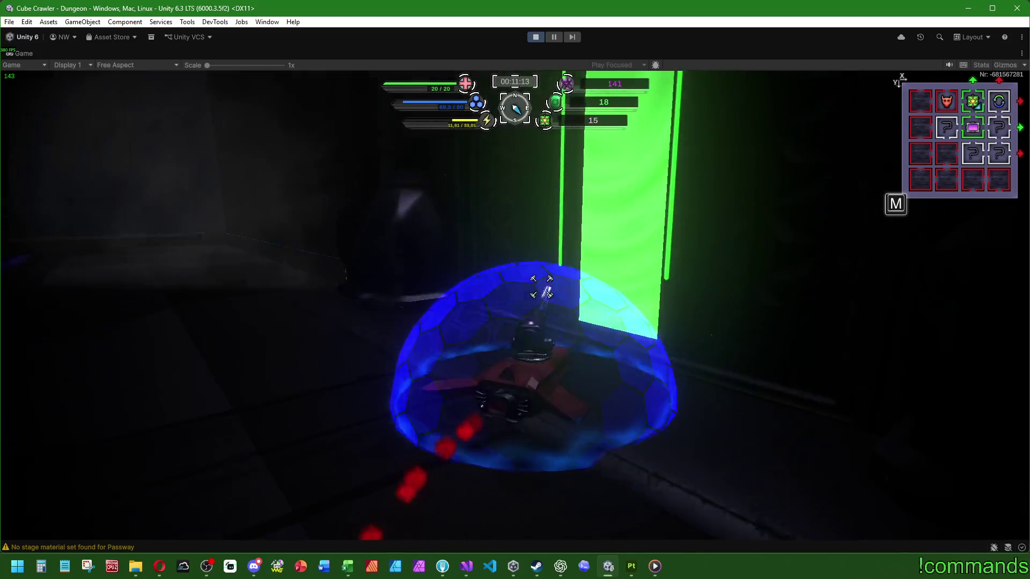
key(w)
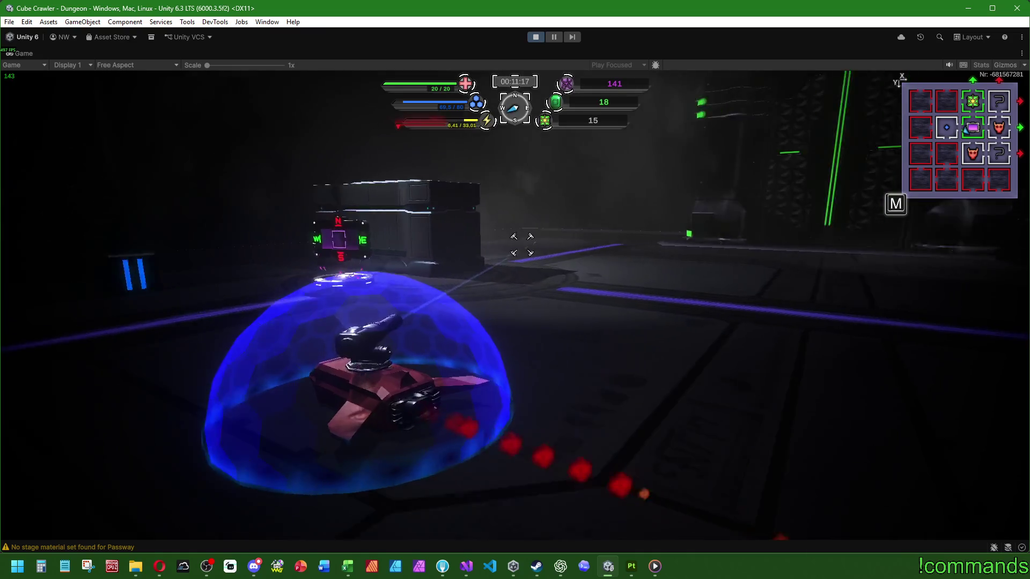
key(w)
key(w)
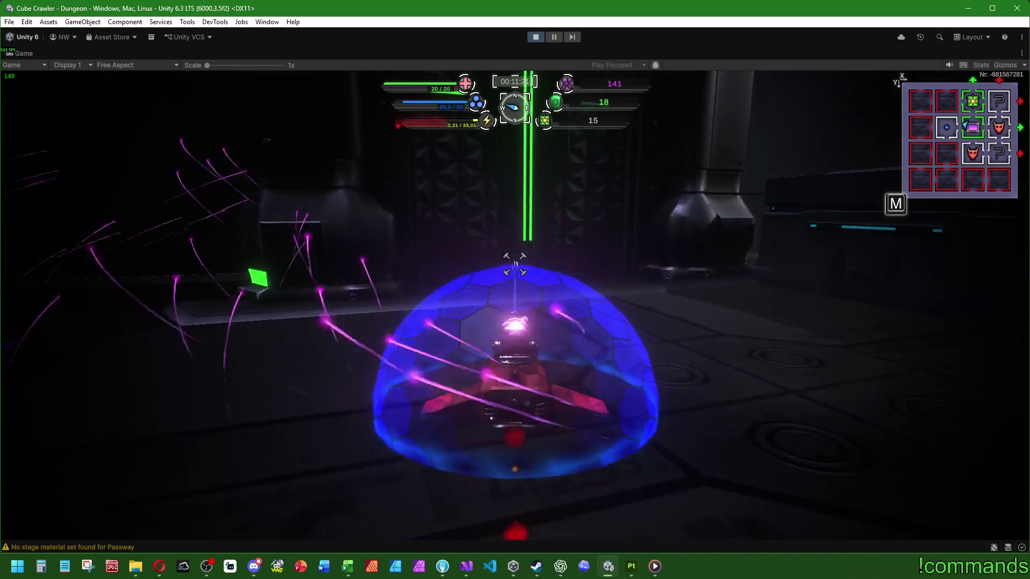
key(w)
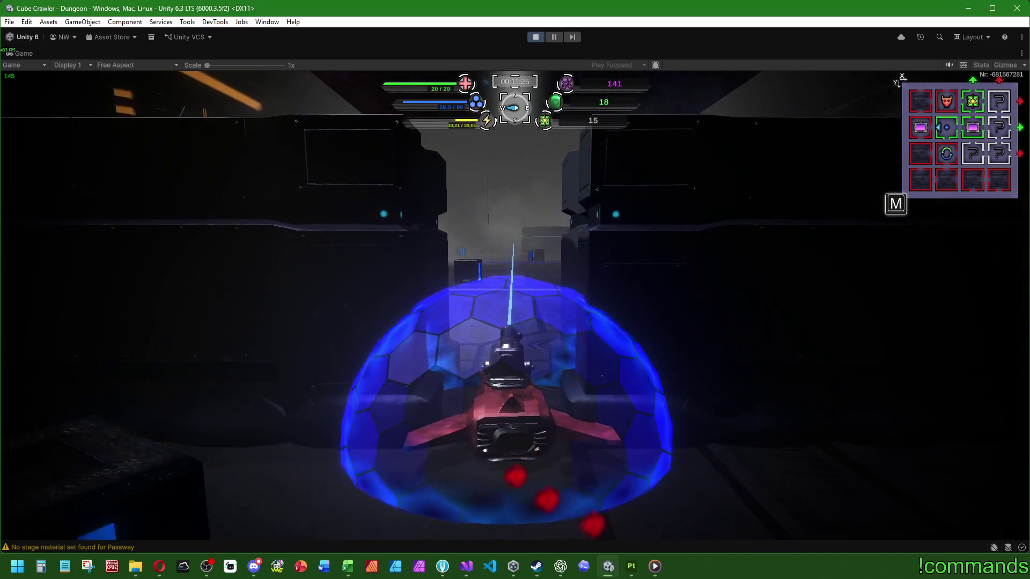
key(w)
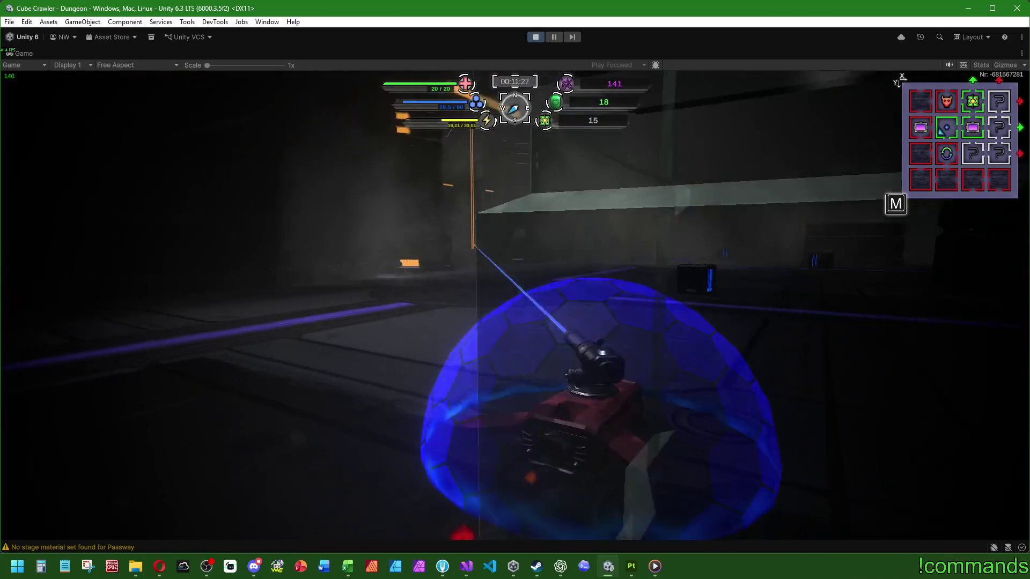
Trade laser fire with the enemy near the crates, then bring up the full dungeon map
key(w)
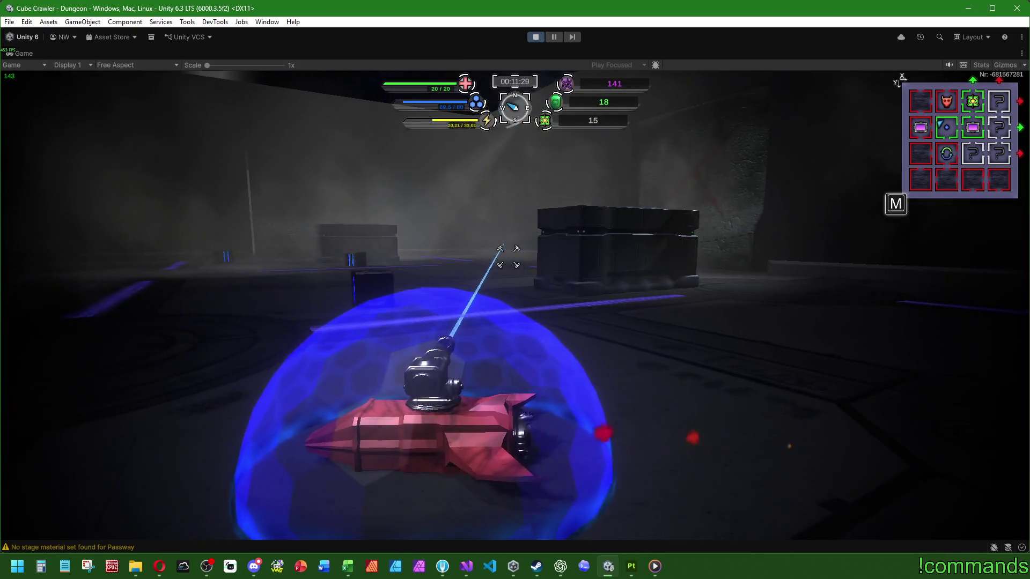
key(w)
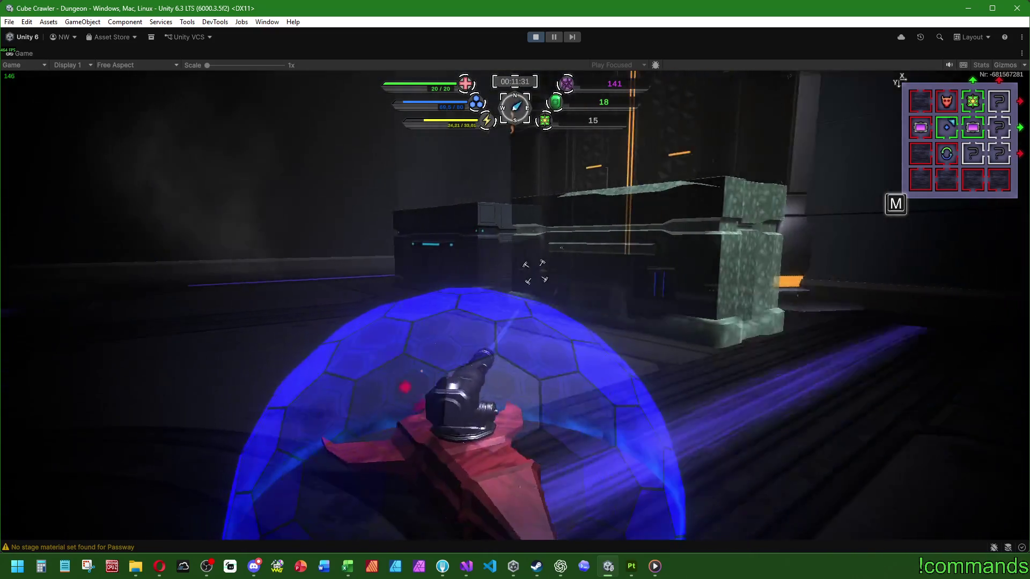
key(w)
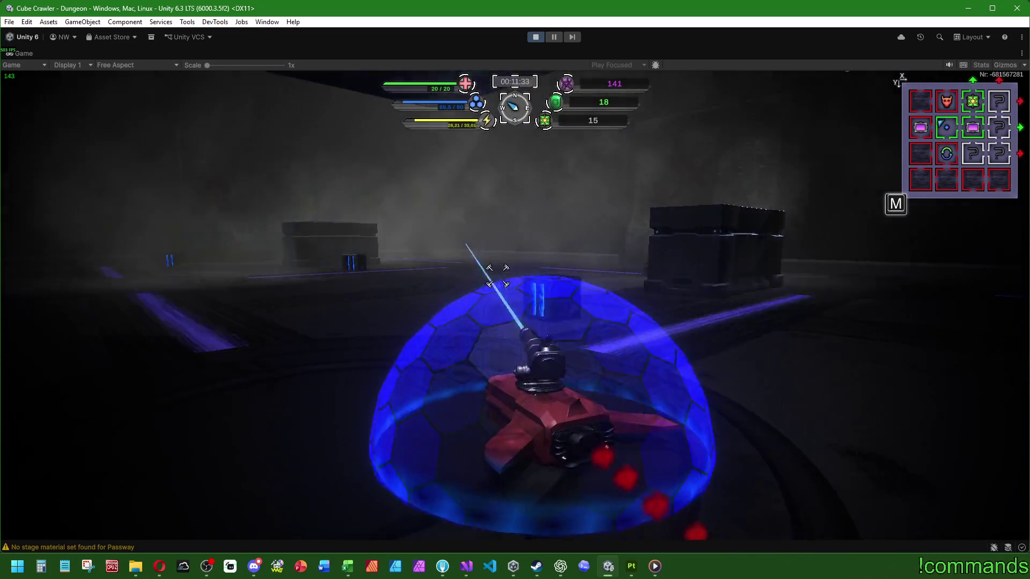
key(w)
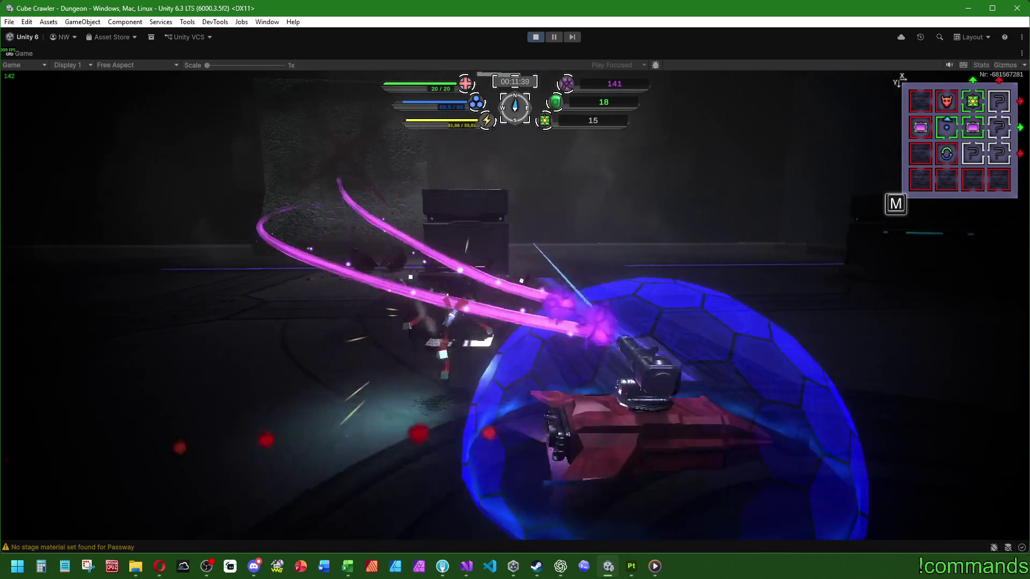
key(w)
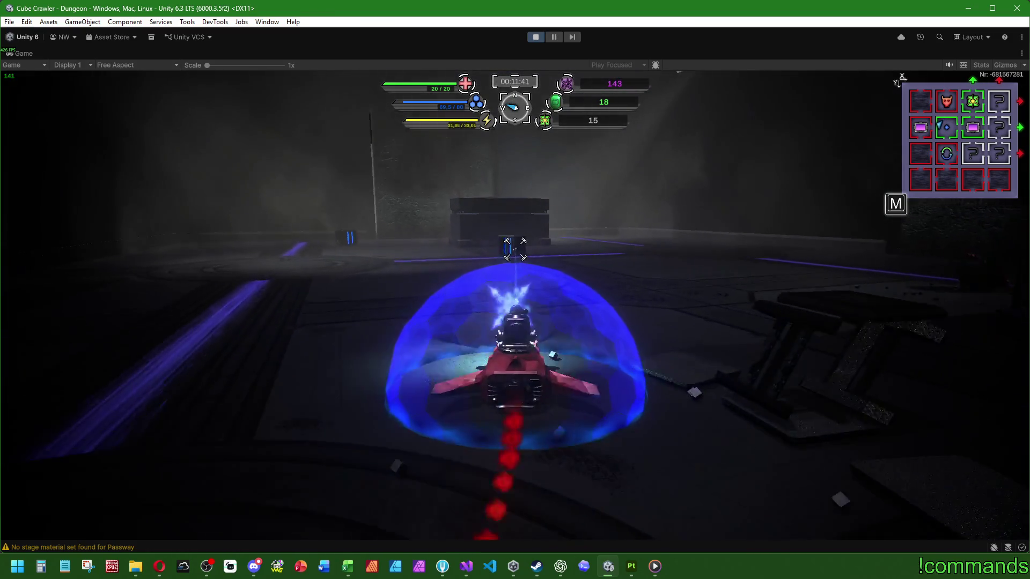
key(w)
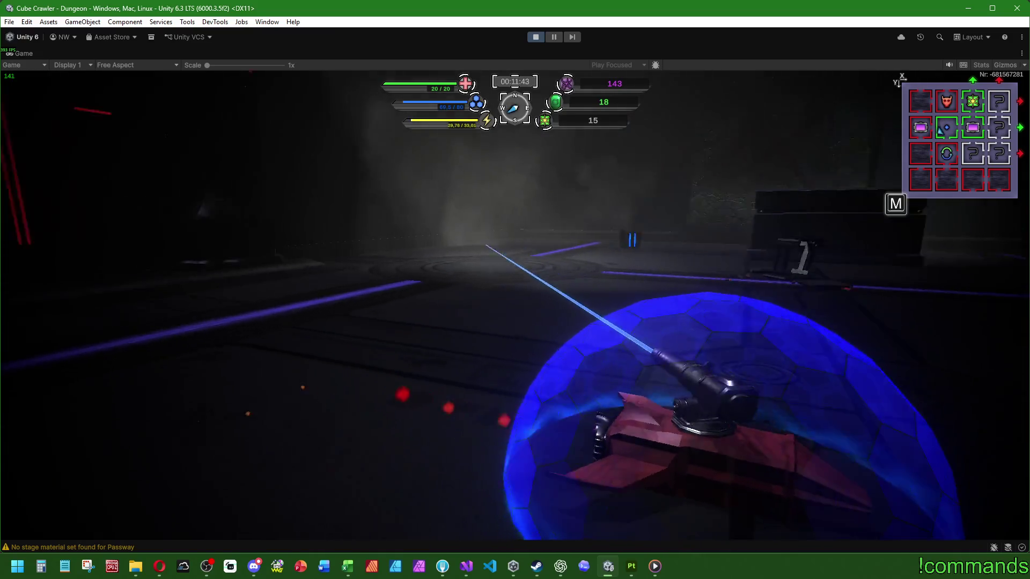
key(w)
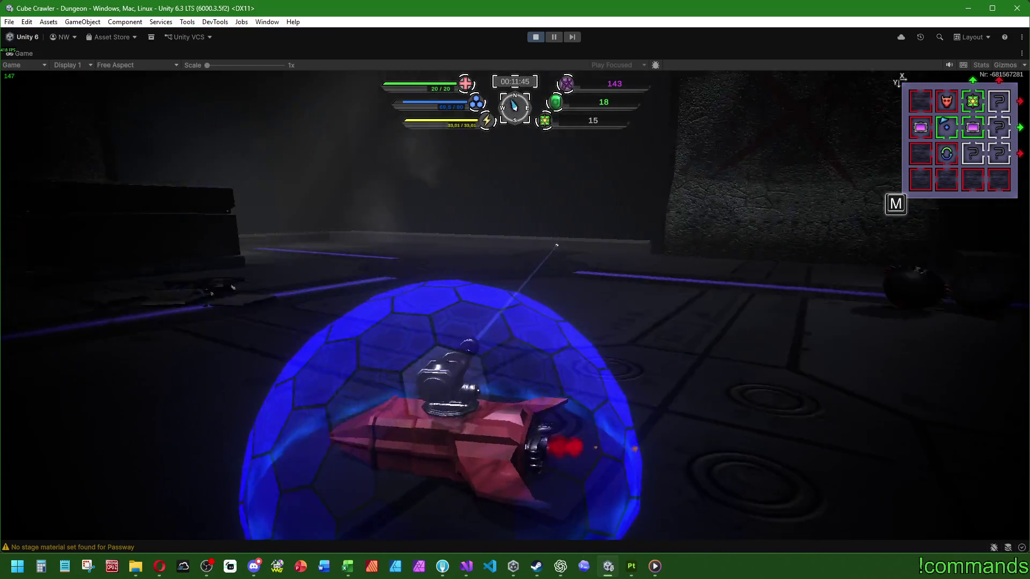
key(m)
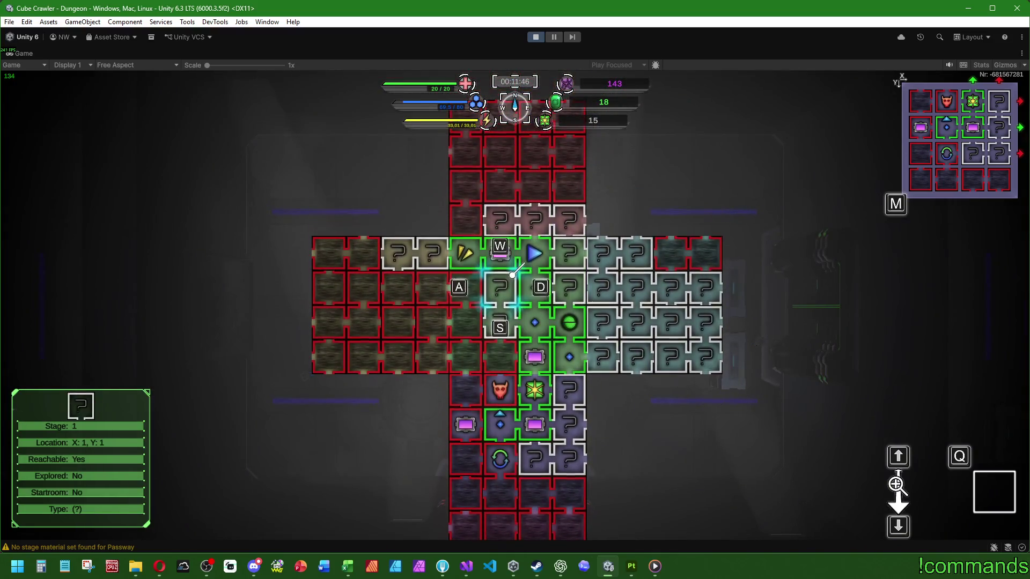
Close the dungeon map and cruise on past the blue-lit crates
key(m)
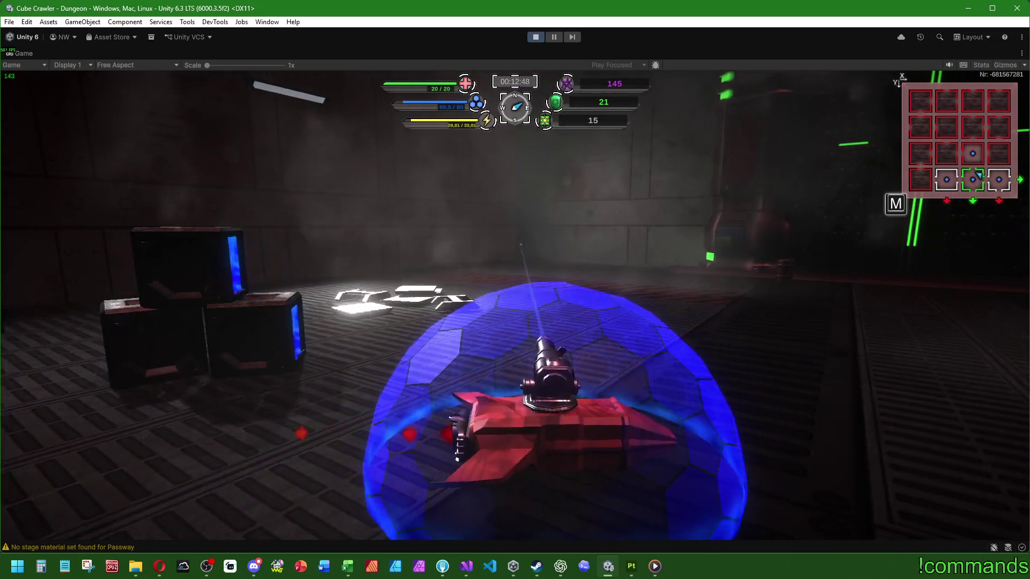
Bring up the in-game pause menu with Escape and leave the cube to end the run
key(super)
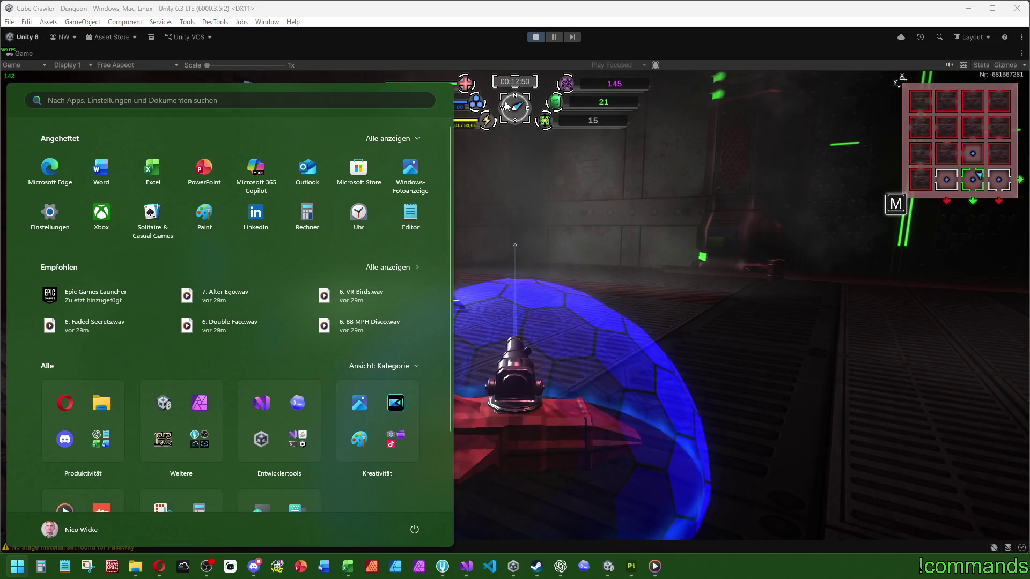
key(super)
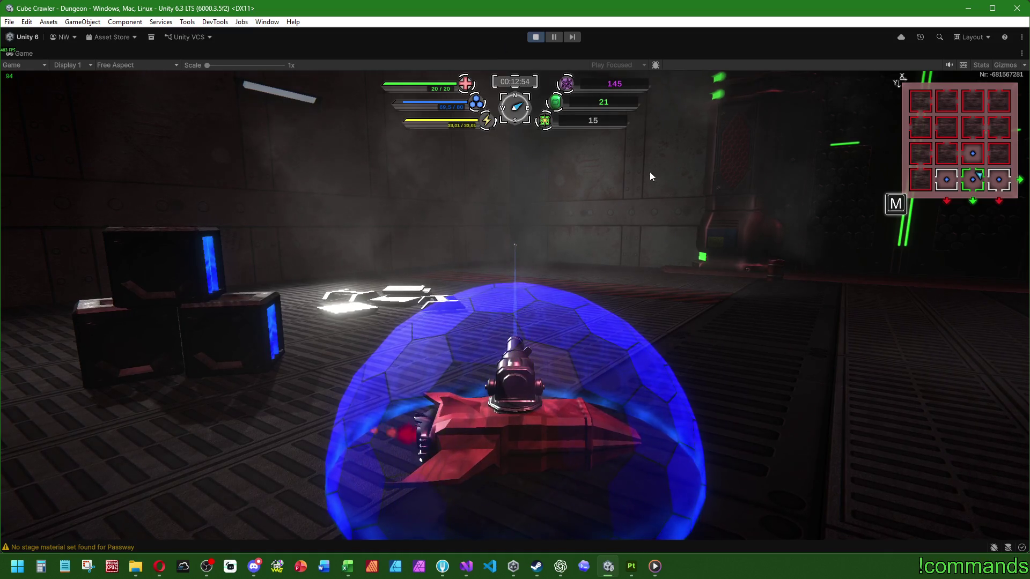
key(Escape)
key(d)
key(Escape)
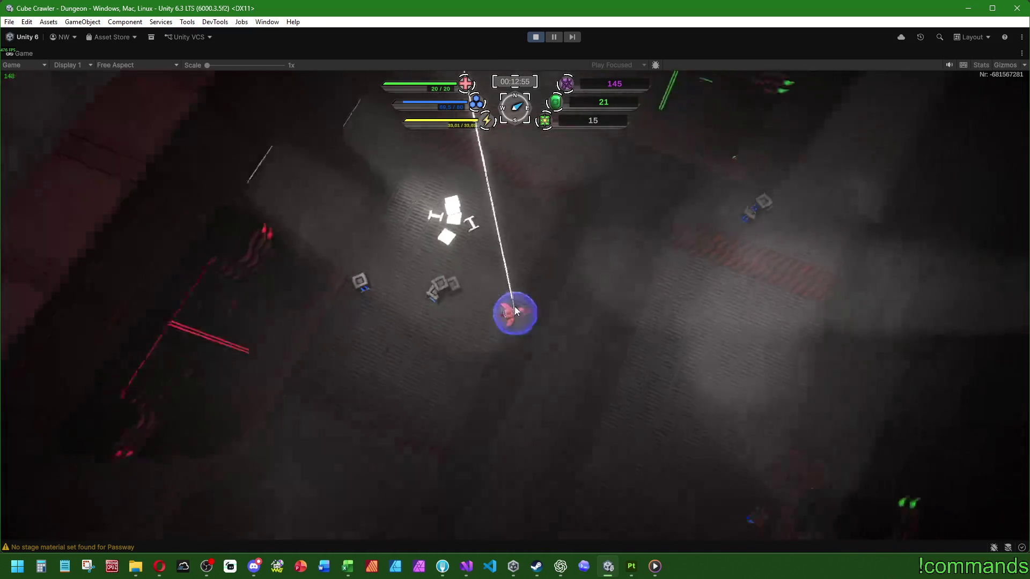
key(Escape)
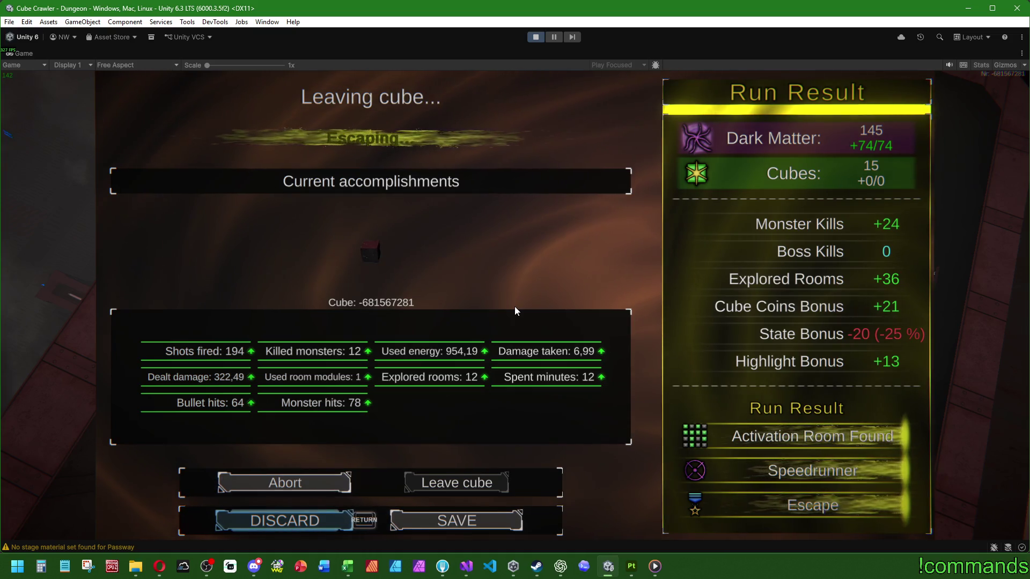
Switch the Game view from Free Aspect to 16:9 Aspect
key(super)
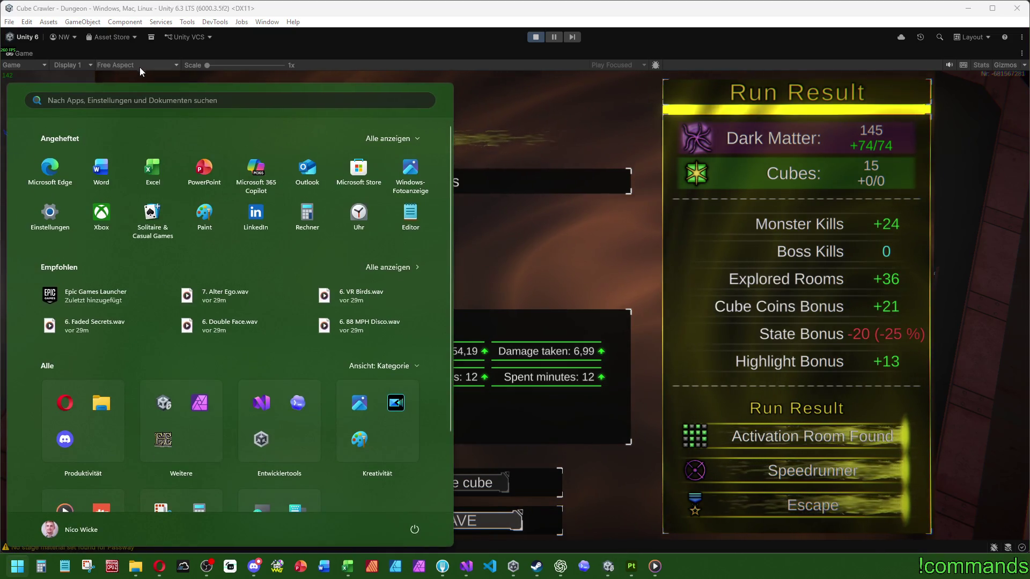
click(139, 65)
click(129, 106)
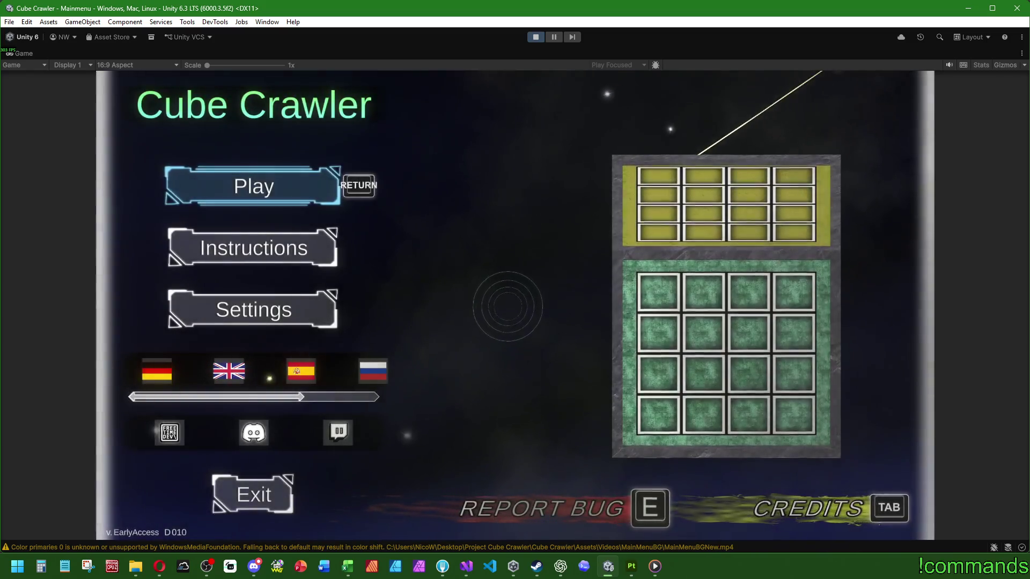
Start Play, cycle two ship presets forward, and enter the cube with the chosen ship
key(Return)
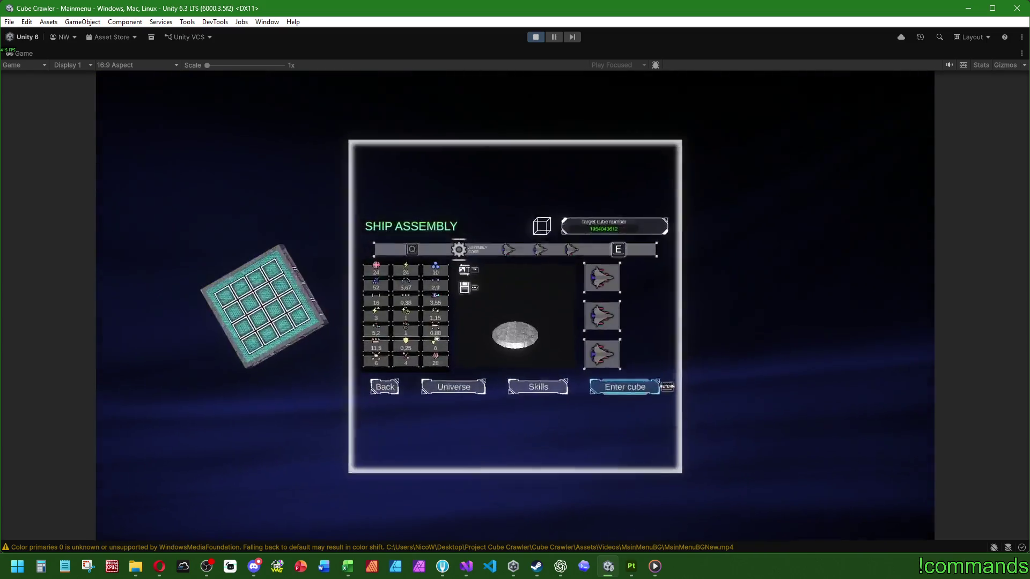
key(e)
key(e)
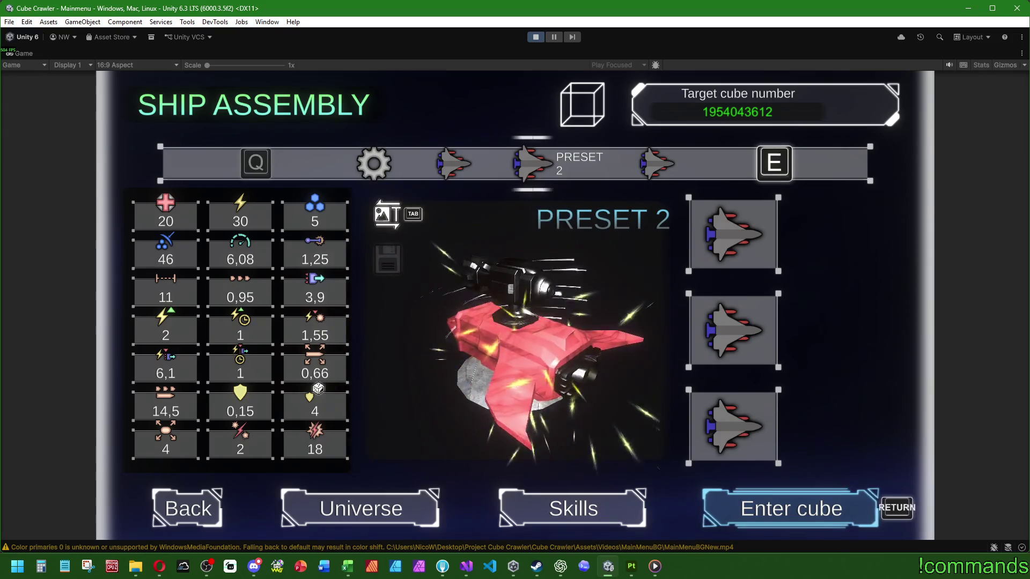
key(e)
key(Return)
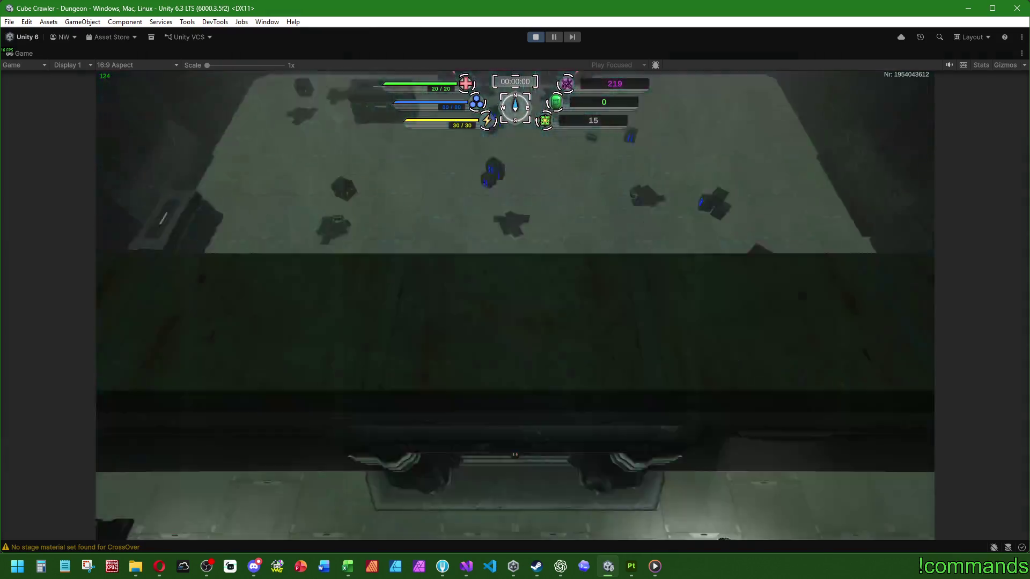
key(Escape)
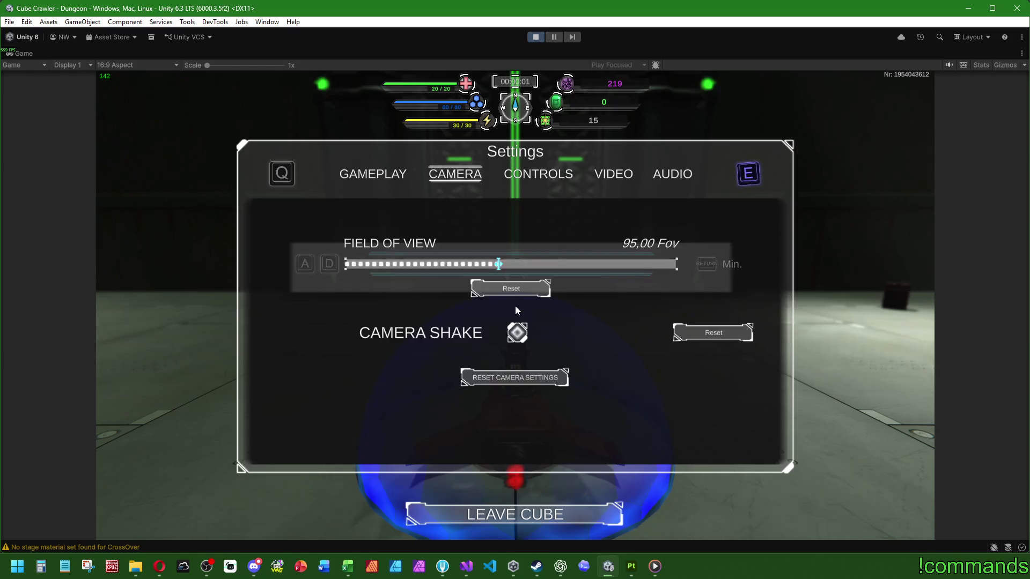
key(e)
key(Down)
key(Down)
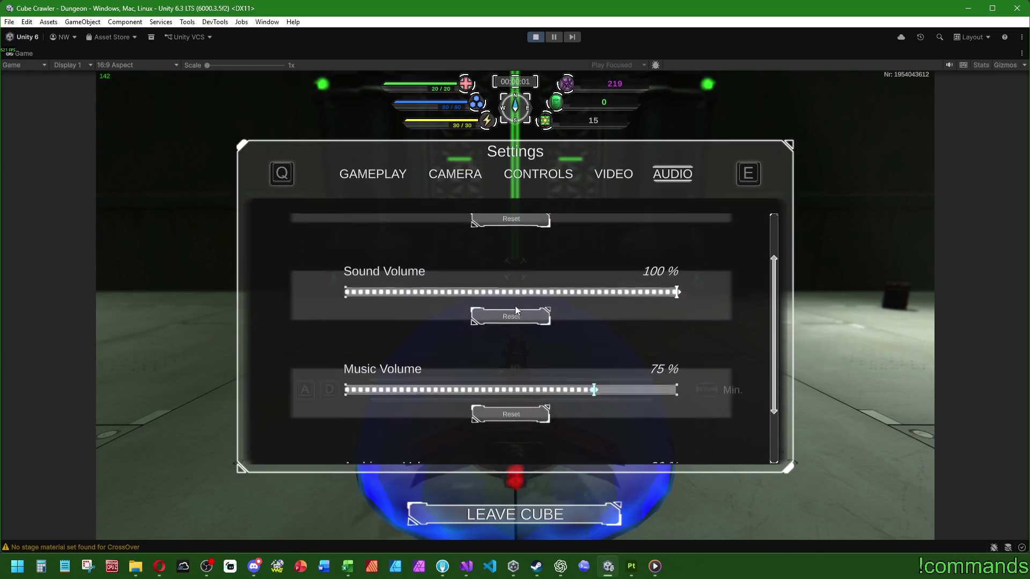
key(Up)
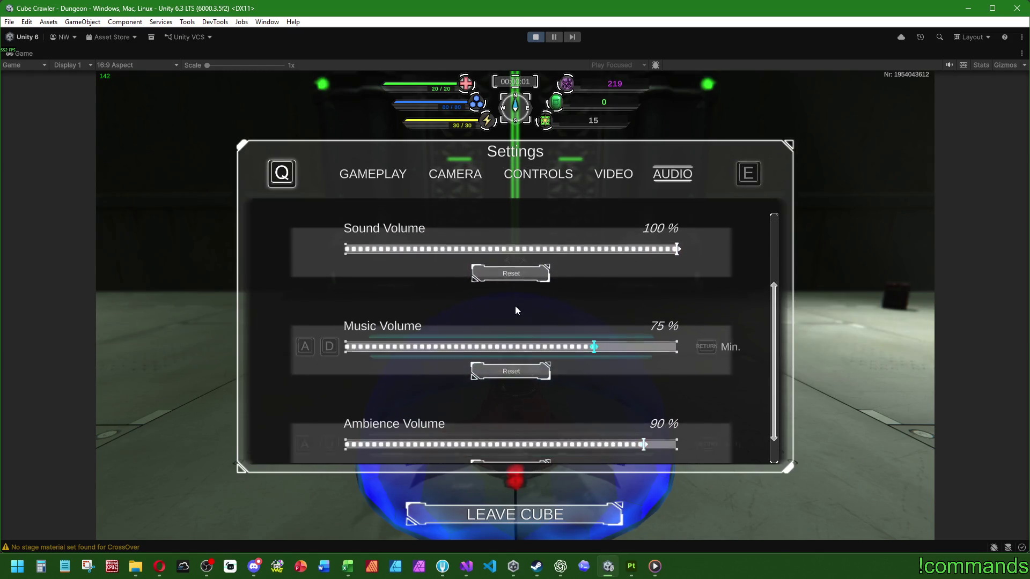
key(Up)
key(Up)
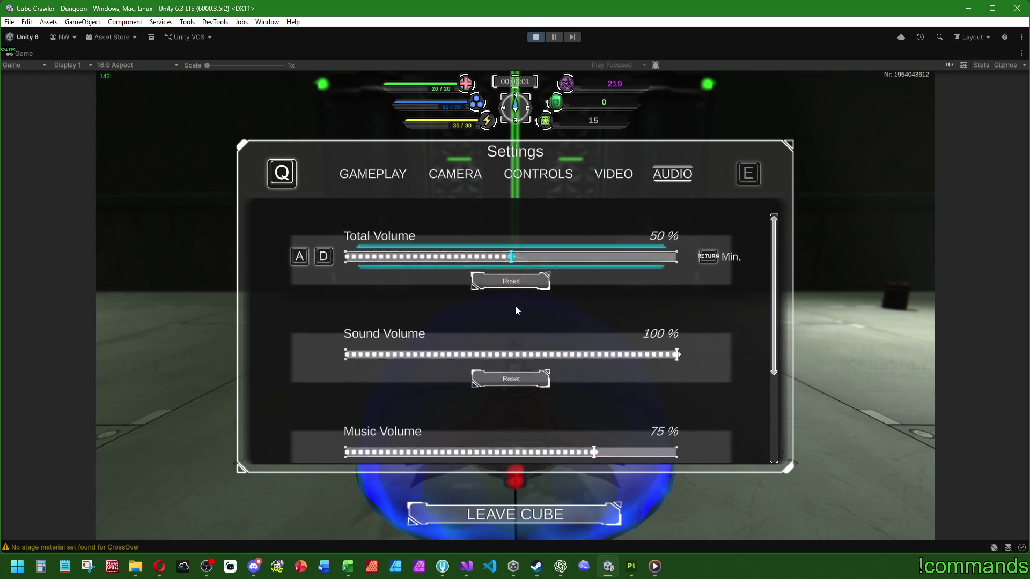
key(super)
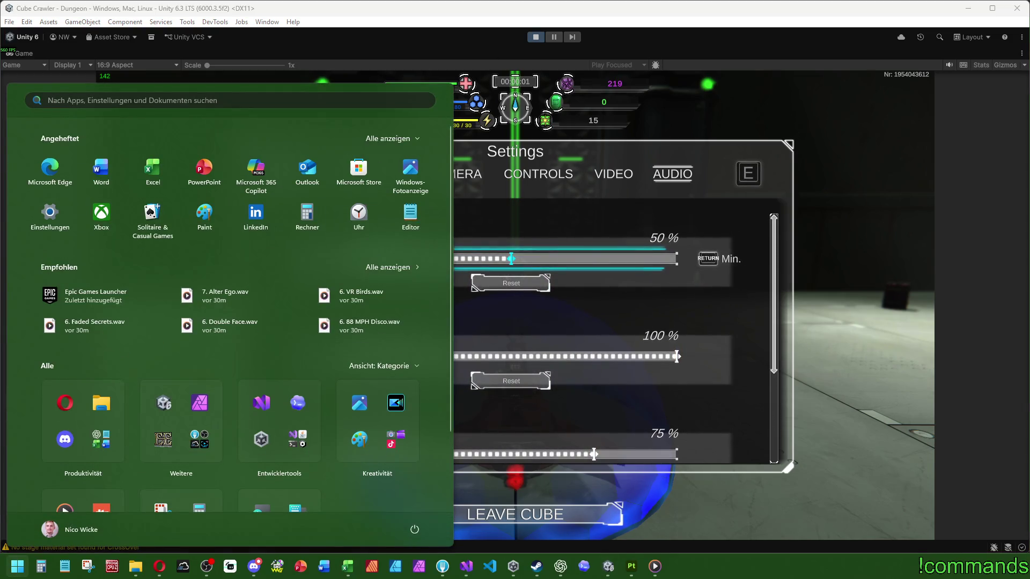
key(super)
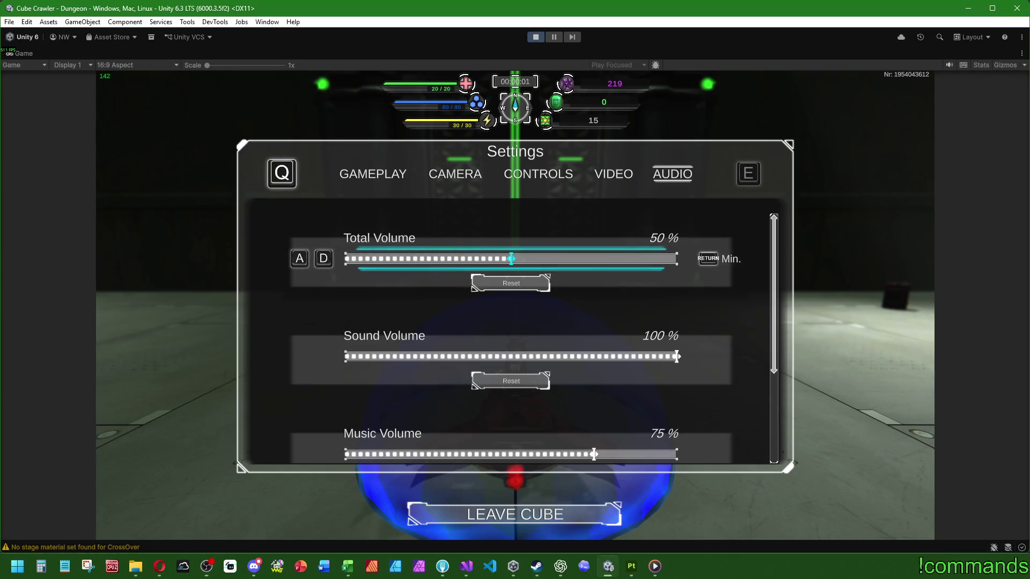
key(Escape)
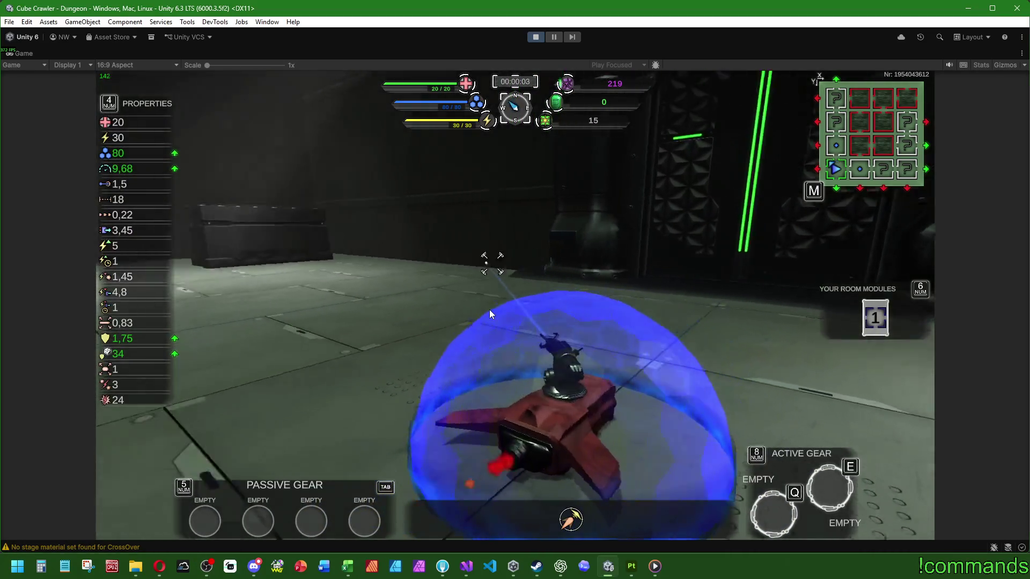
Drive the ship across the room past the crates and through the green doorway
key(w)
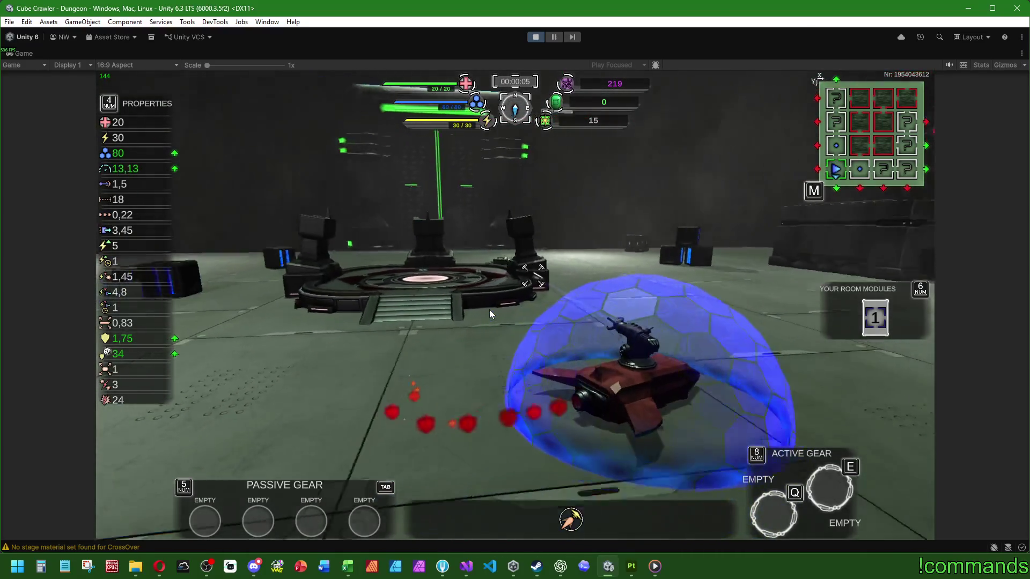
key(w)
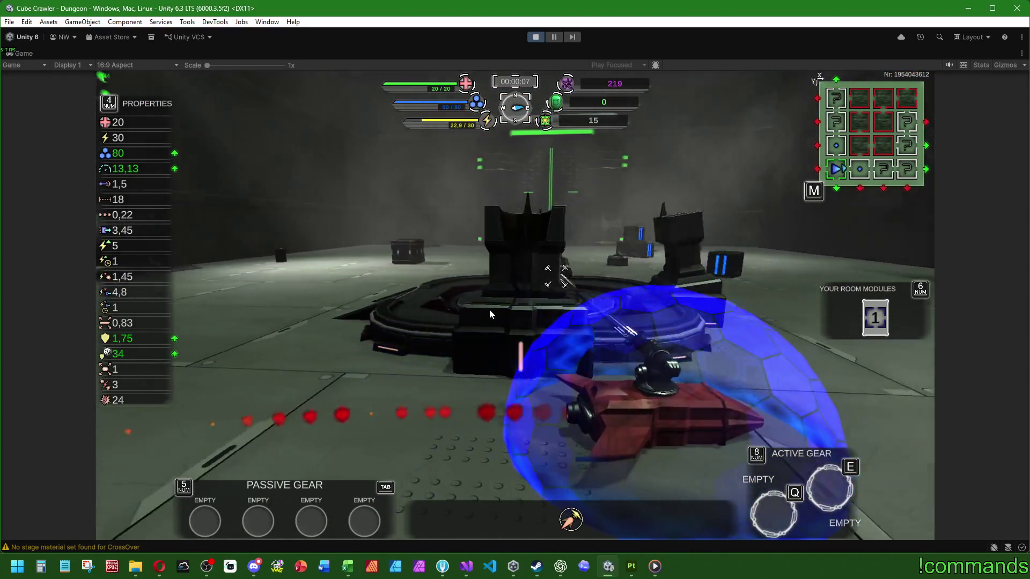
key(w)
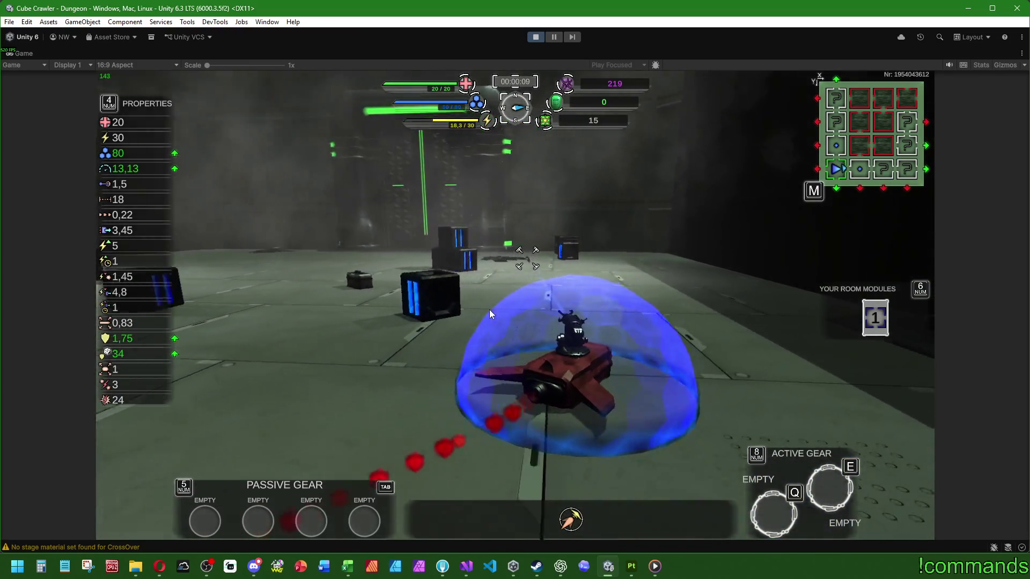
key(w)
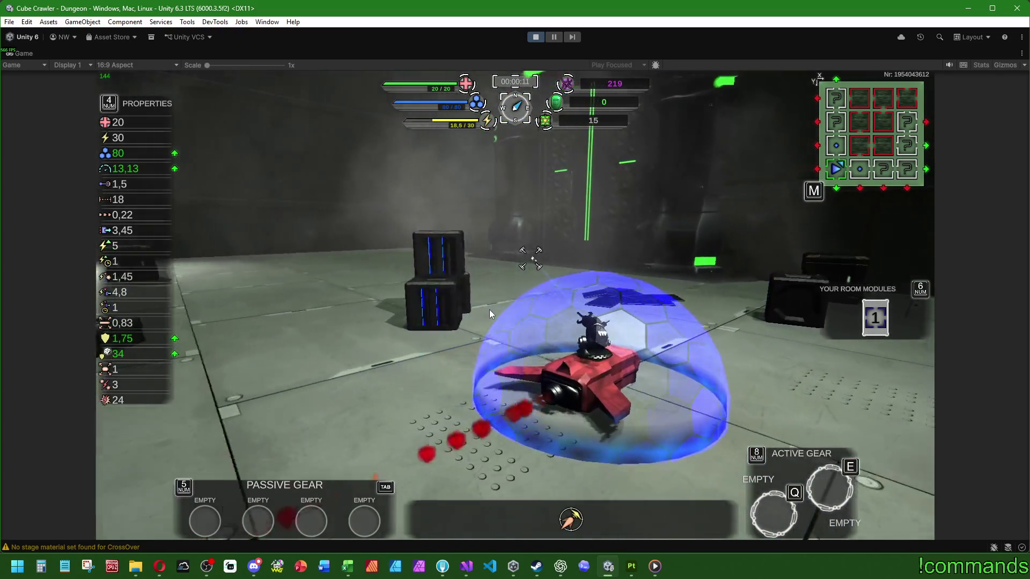
key(w)
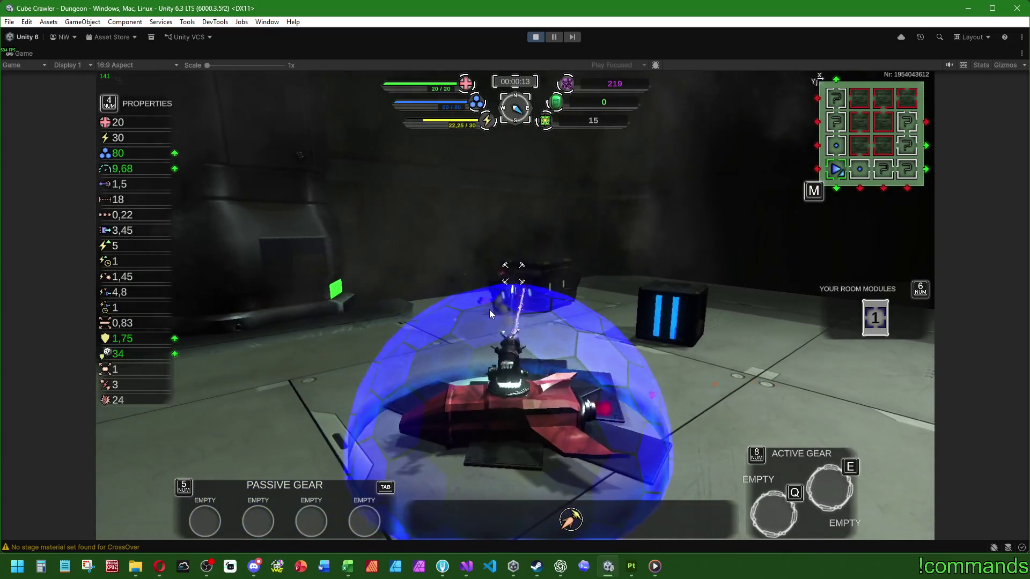
key(w)
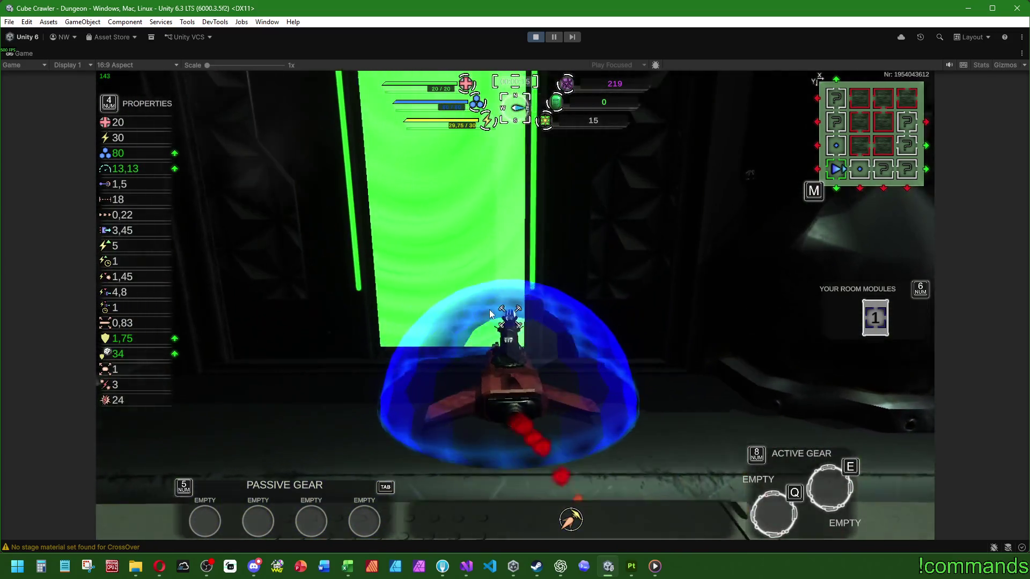
Shoot down the flying enemy in the next room and move on
key(w)
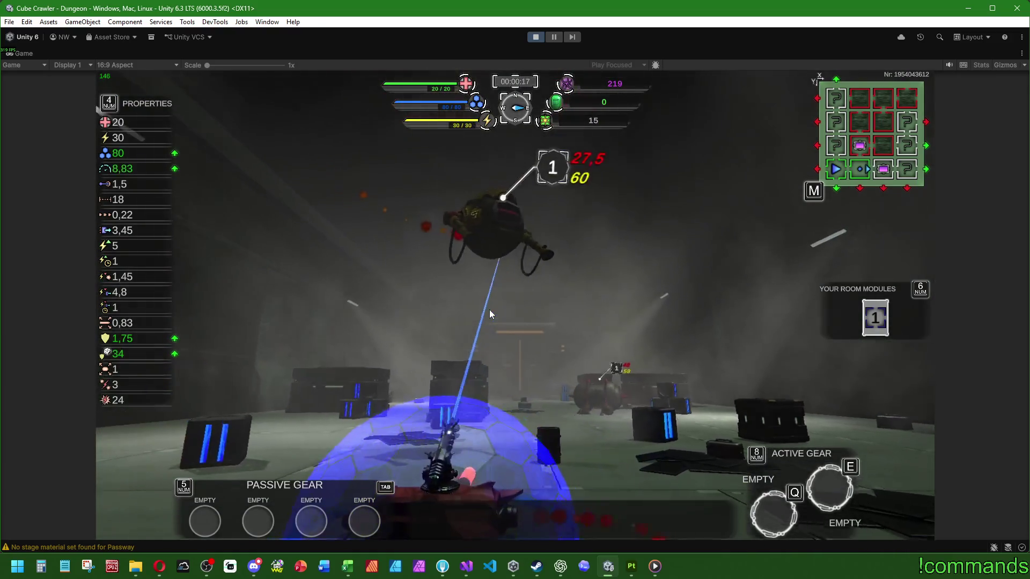
key(w)
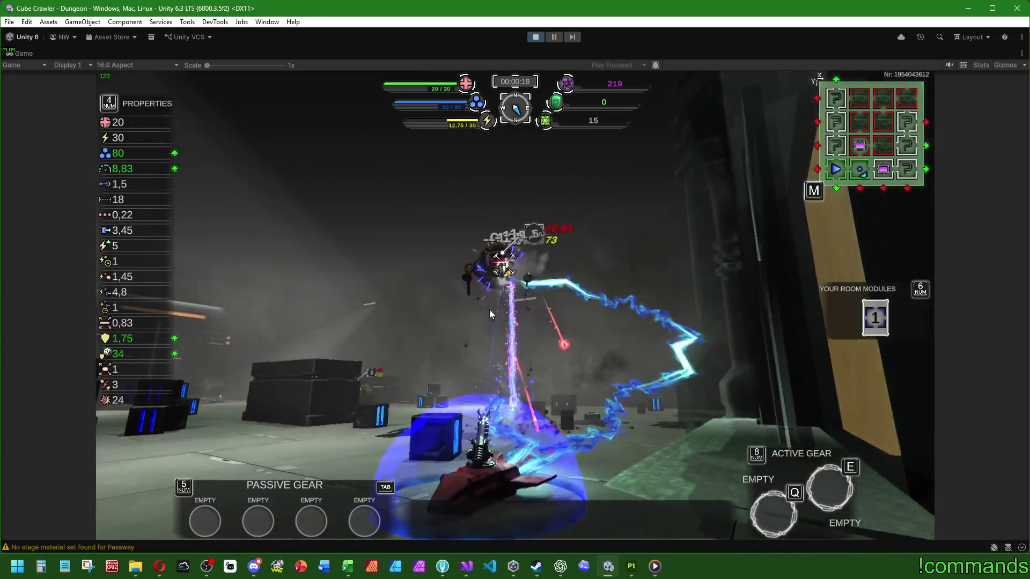
key(w)
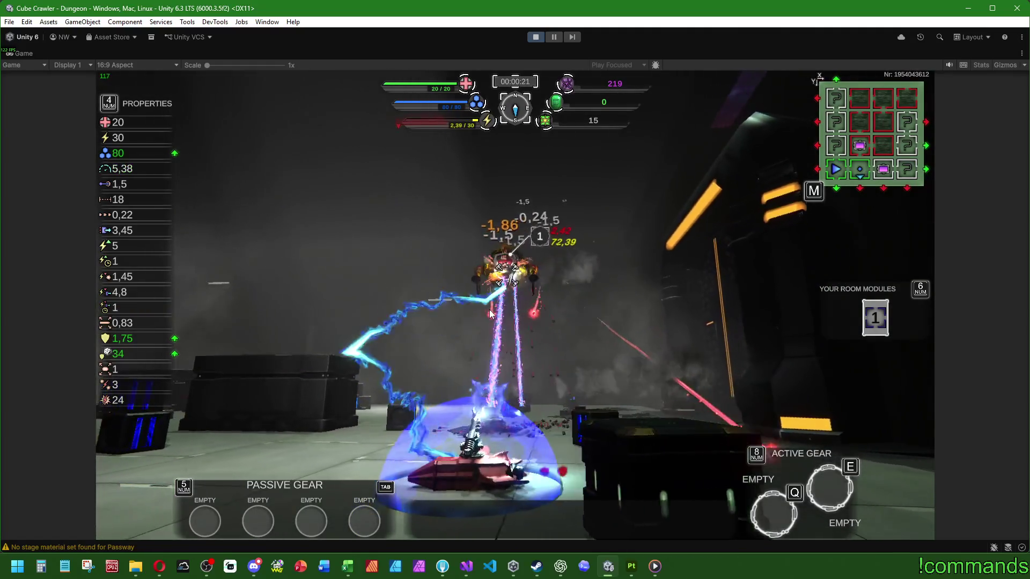
key(w)
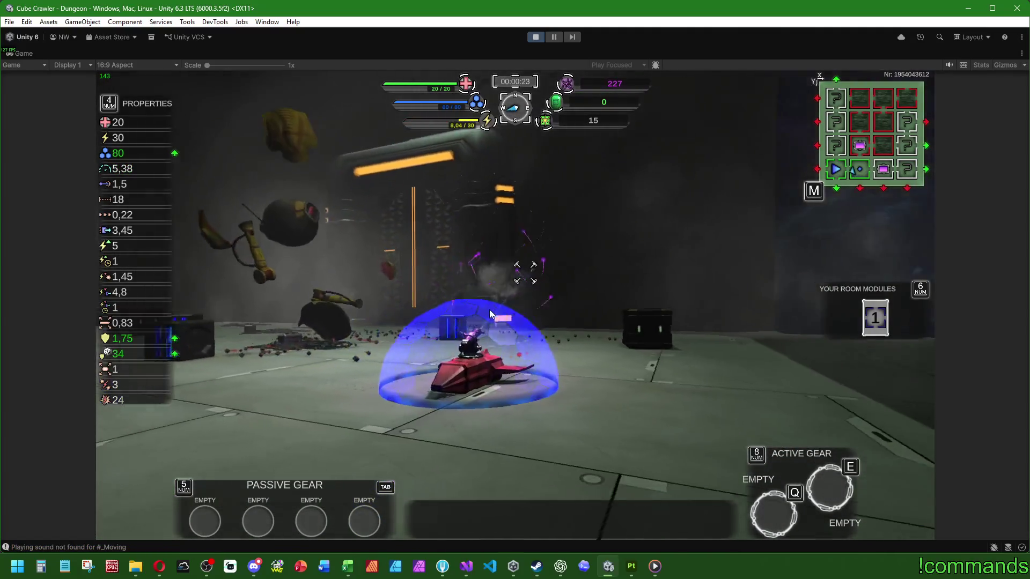
Drive into the next room, destroying the targeted robot, then attack the red creature
key(w)
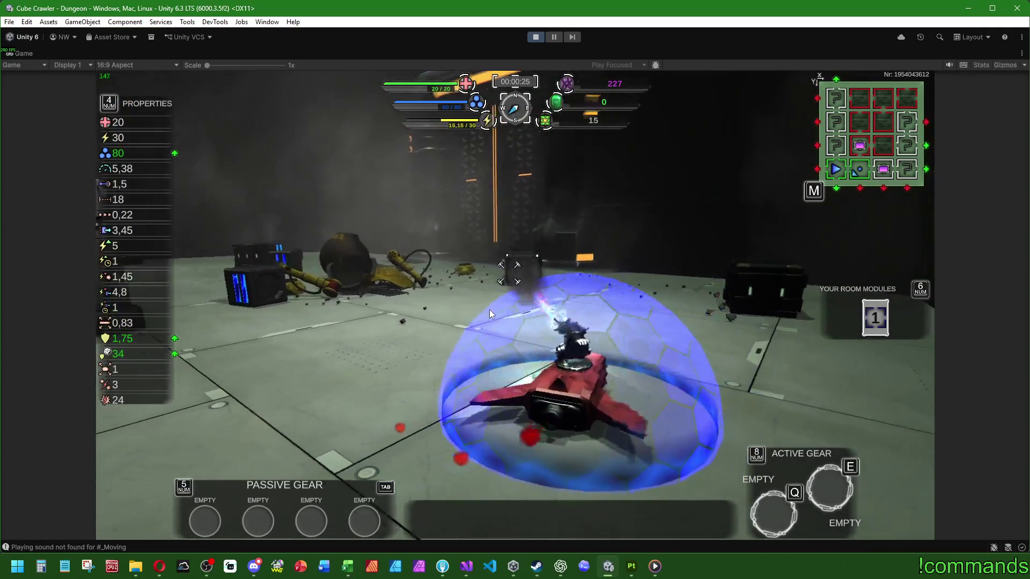
key(w)
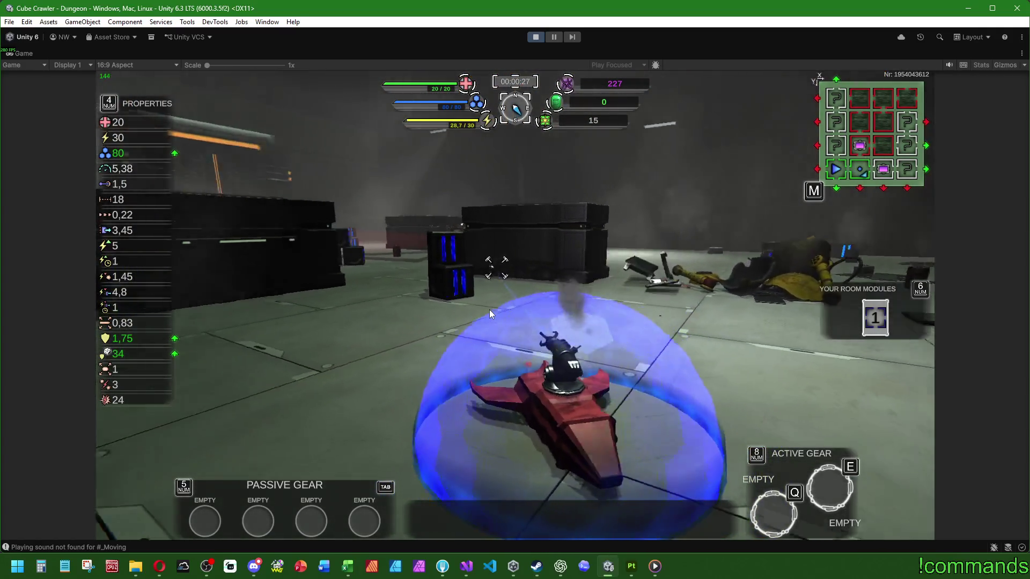
key(w)
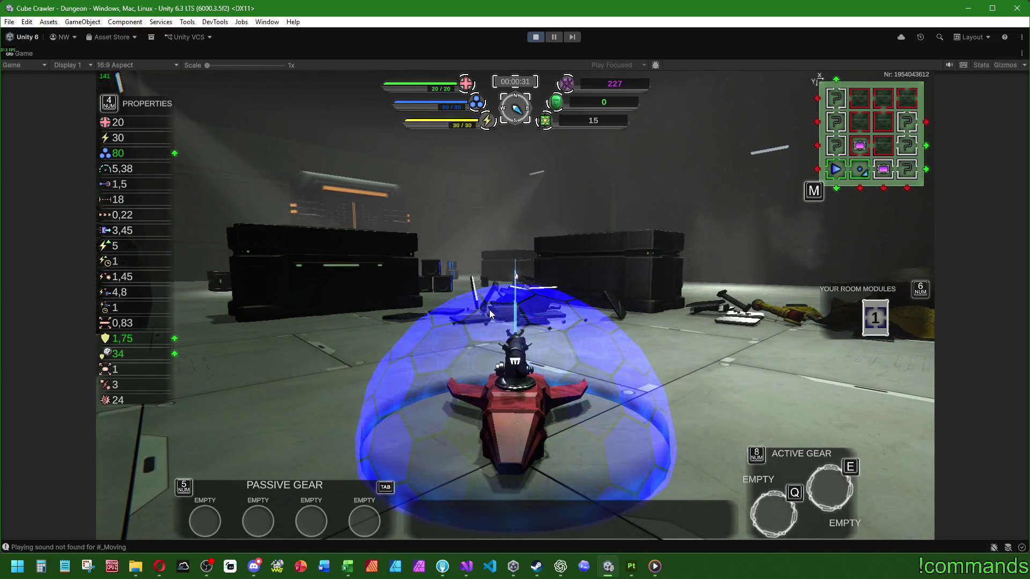
key(d)
key(w)
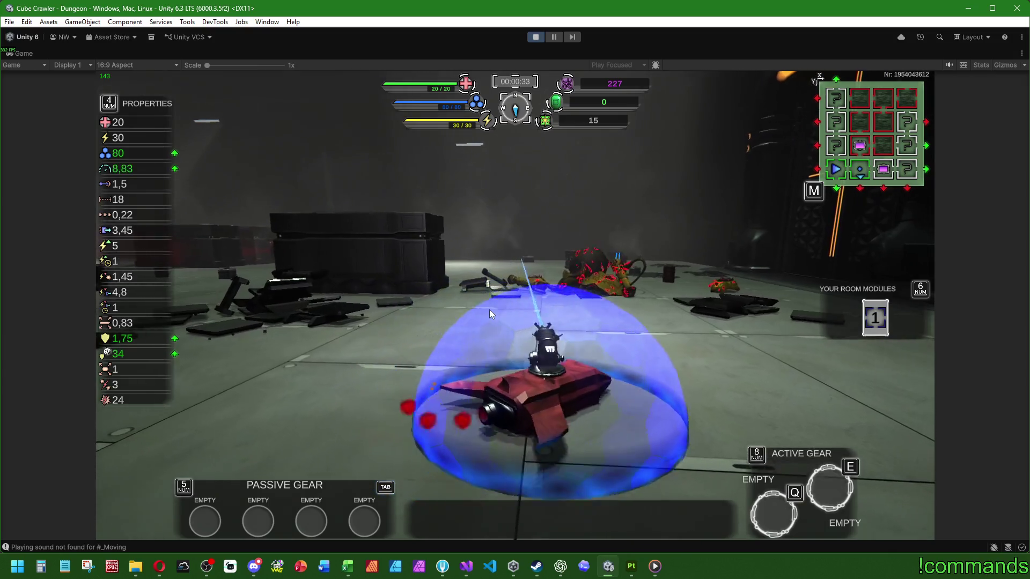
Turn to the blue crate and shoot it apart, firing at targets ahead
key(w)
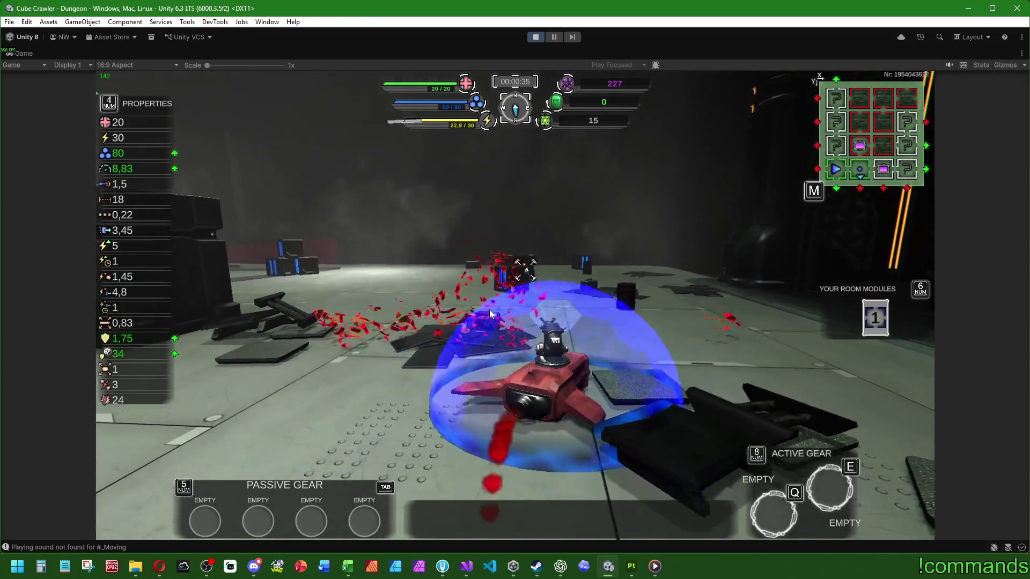
click(489, 310)
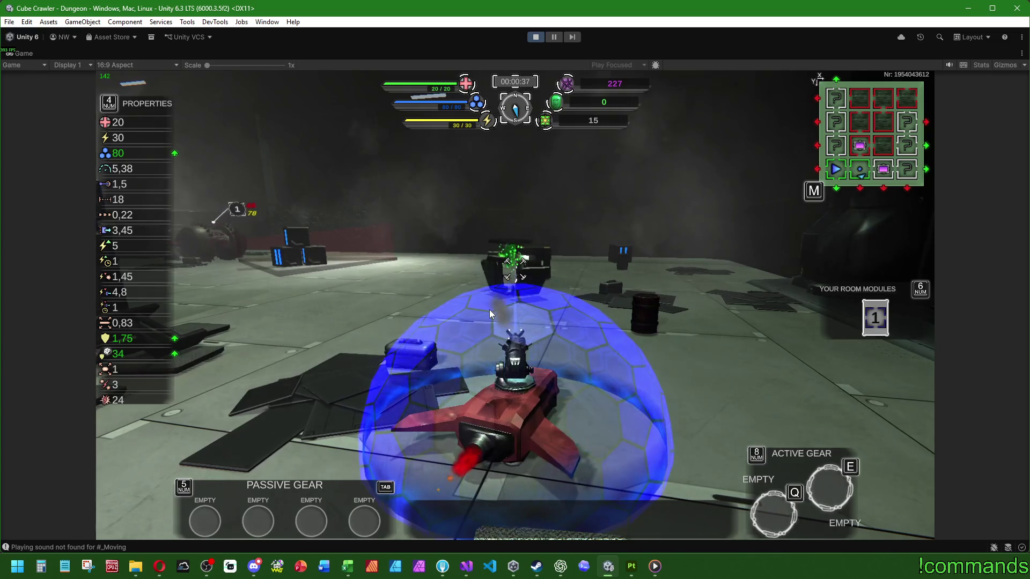
key(w)
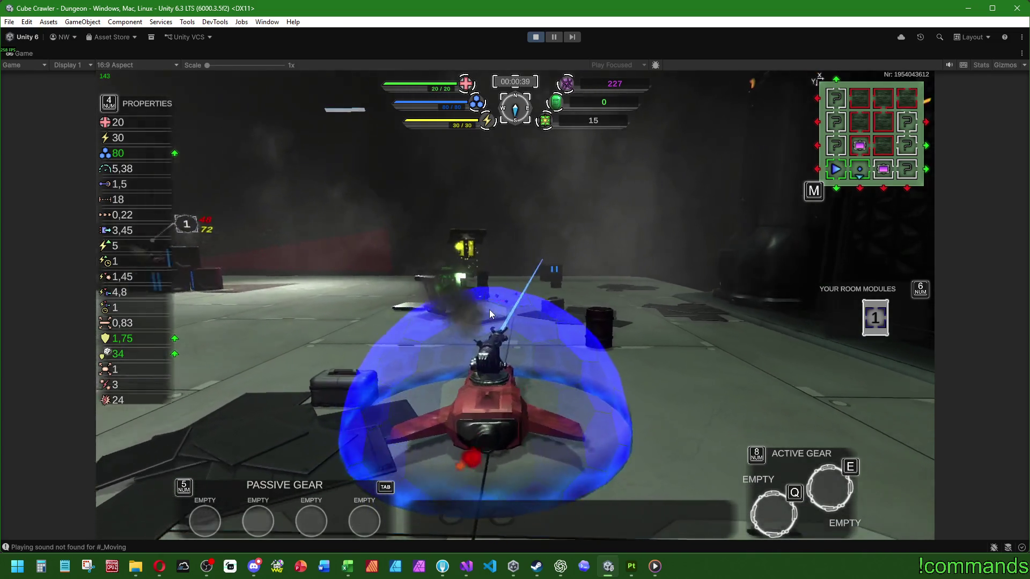
click(490, 309)
Turn toward the enemy drone past the crates and shoot another crate
key(w)
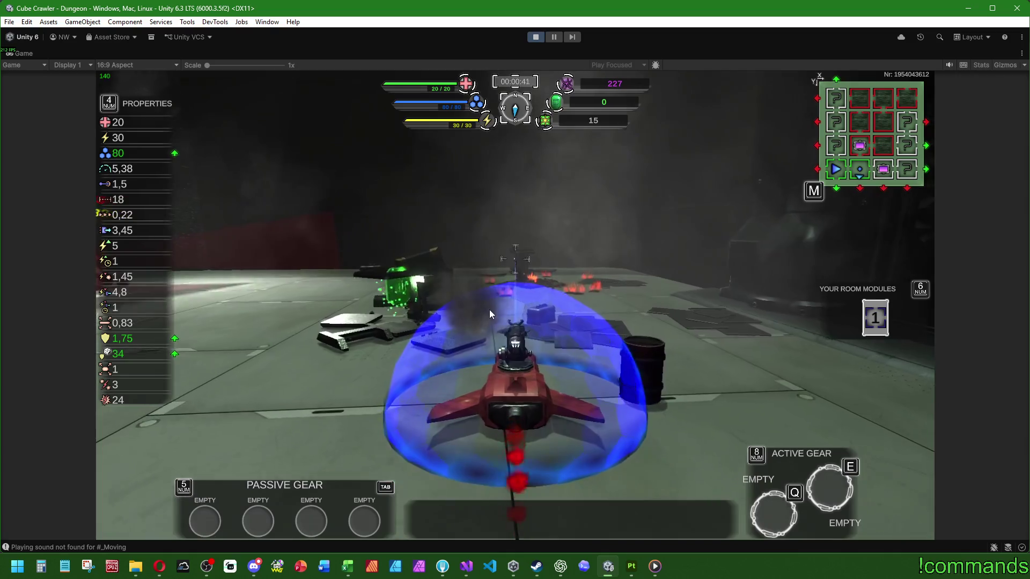
key(d)
key(w)
click(490, 310)
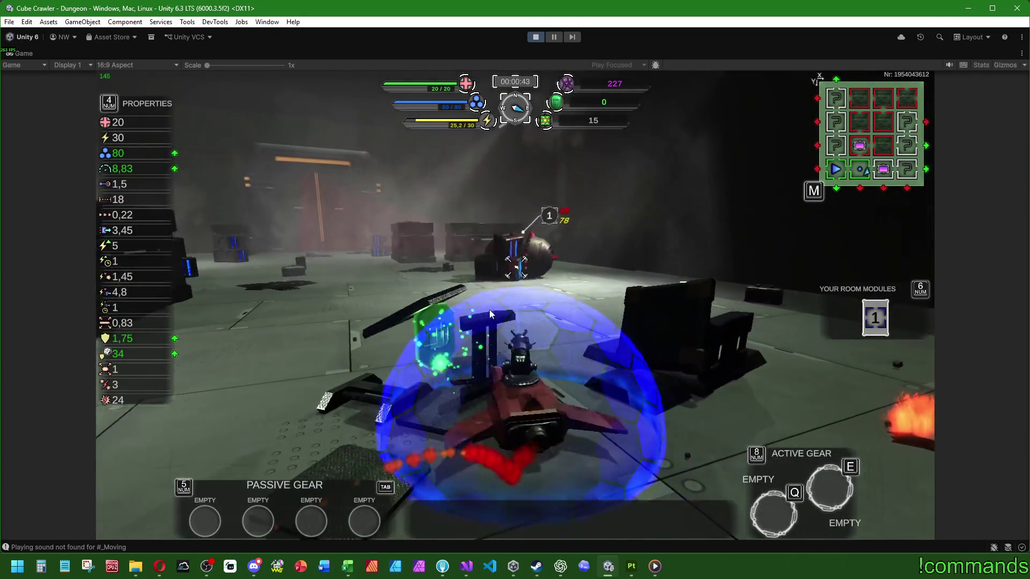
Circle the enemy while firing the laser until it explodes
key(w)
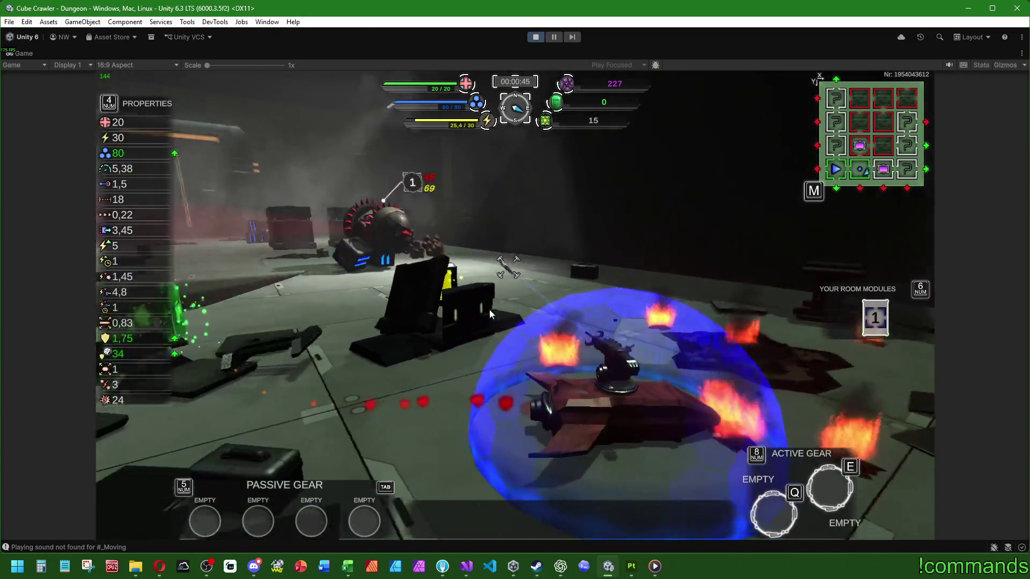
click(490, 310)
key(w)
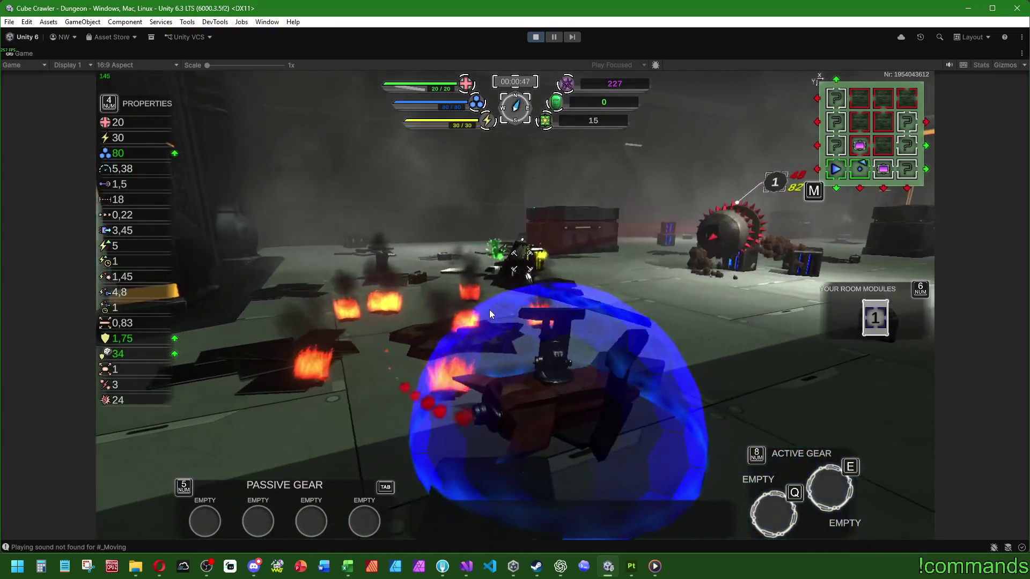
click(489, 309)
key(w)
click(490, 310)
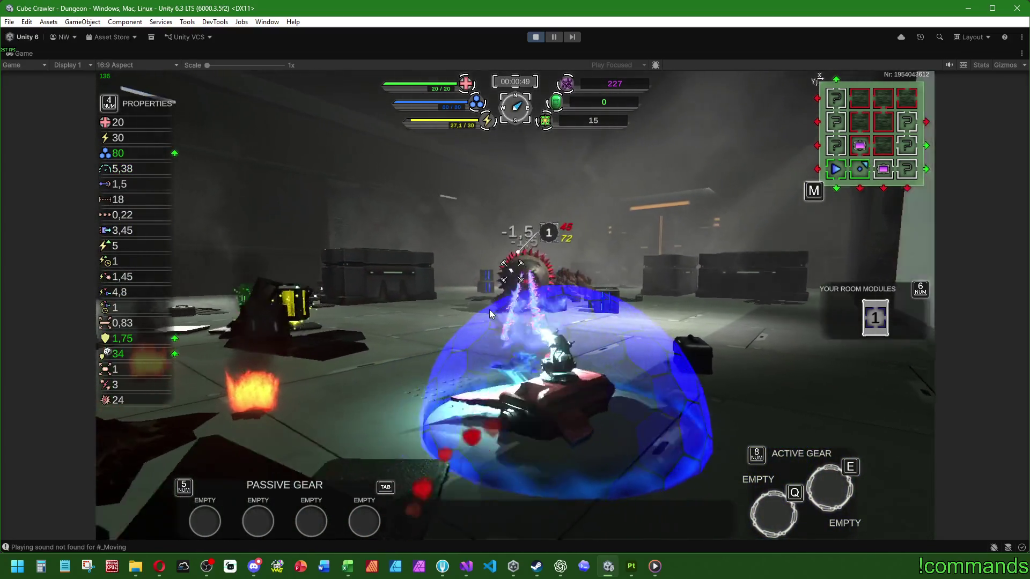
key(w)
click(489, 310)
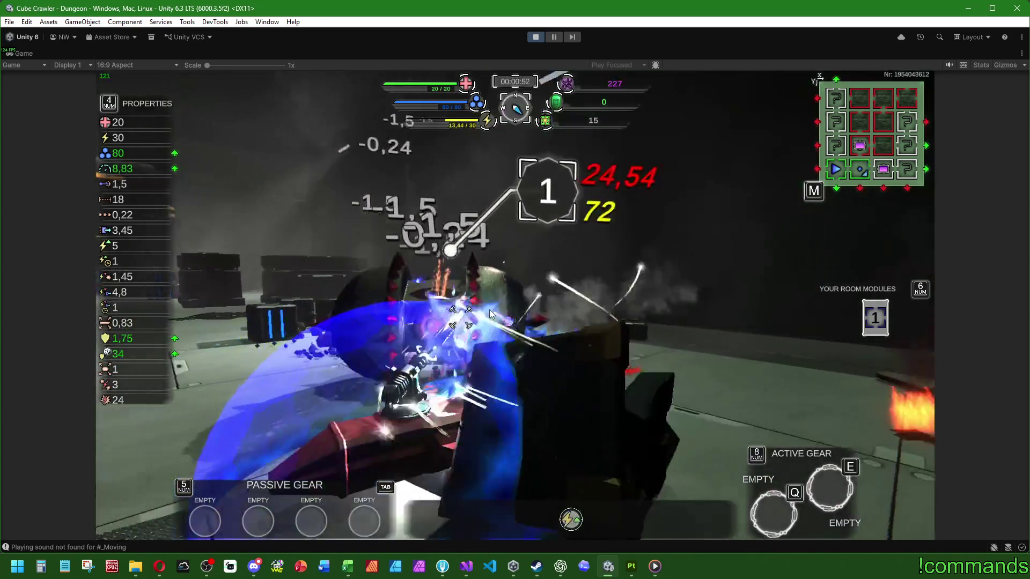
key(w)
click(489, 310)
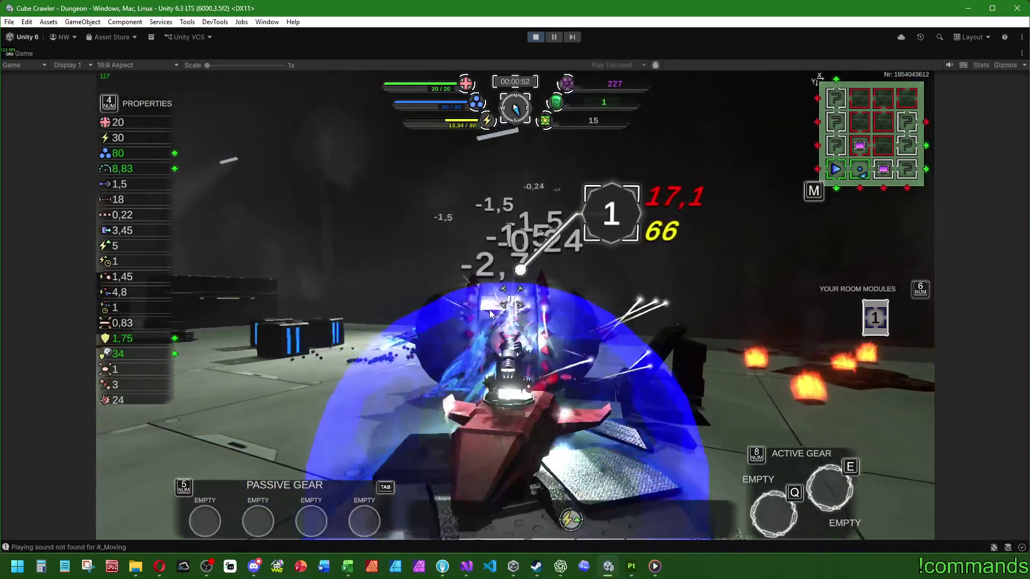
click(489, 309)
key(w)
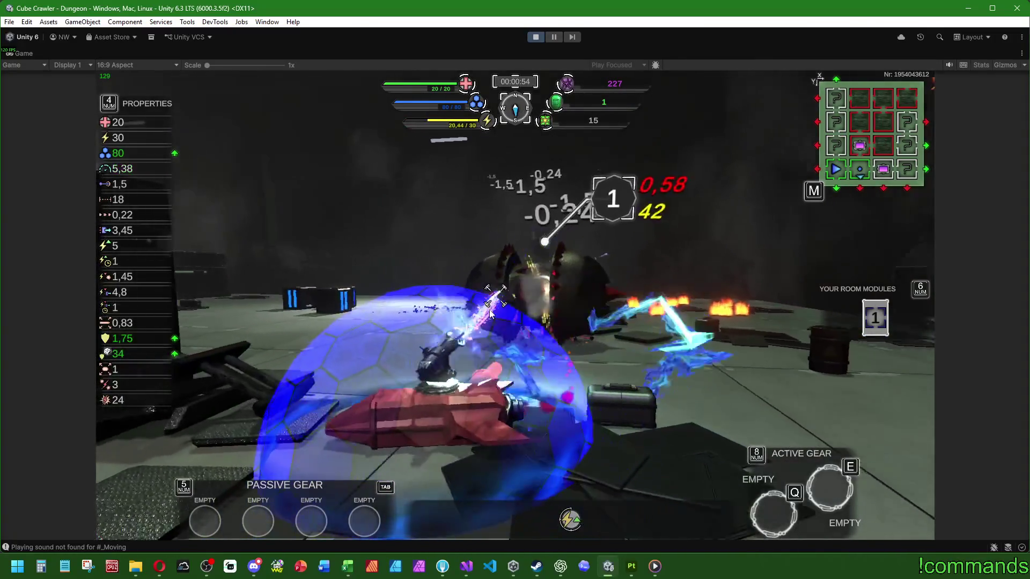
Drive down the corridor and through the green doorway into the large room
key(w)
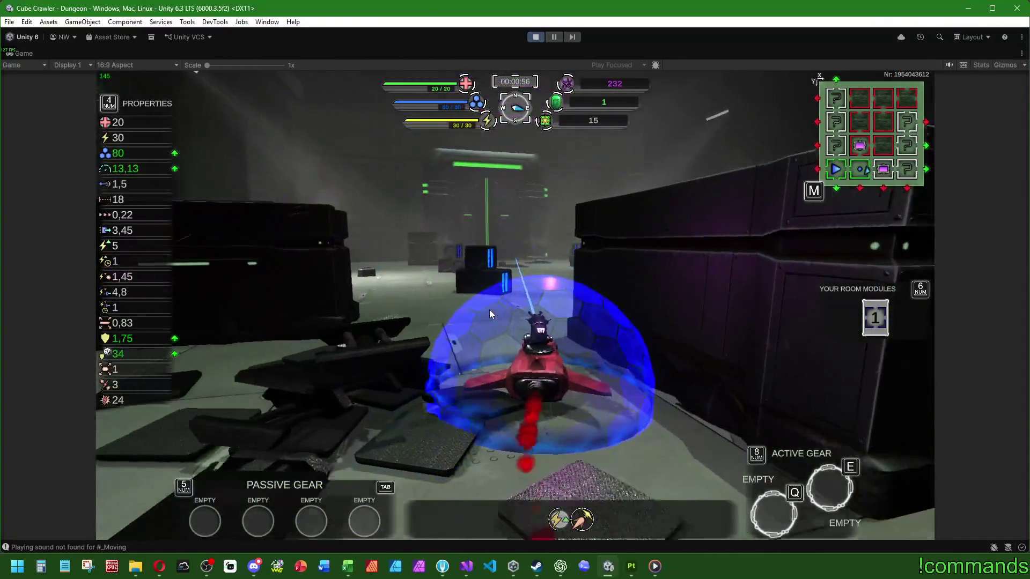
key(w)
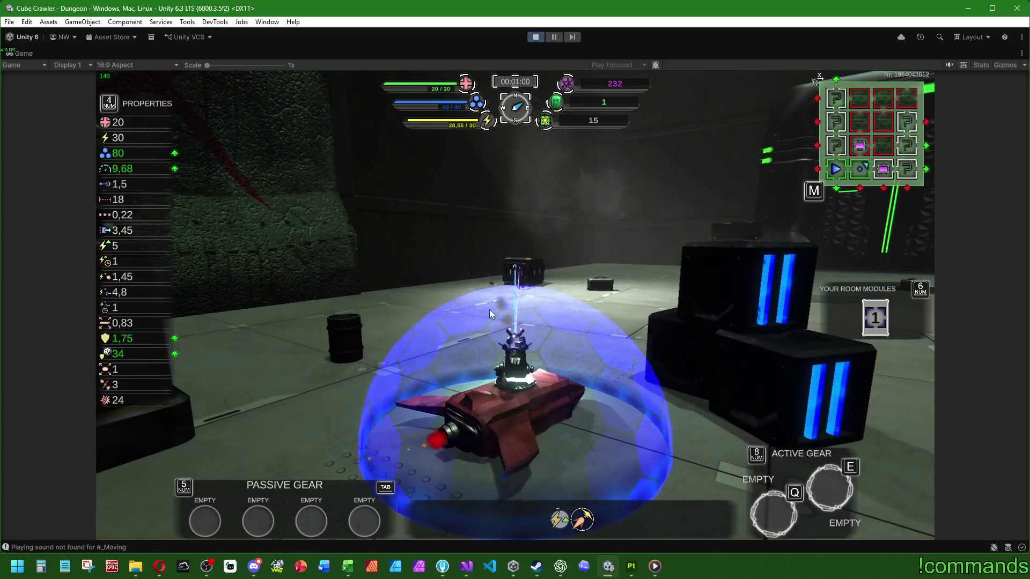
key(w)
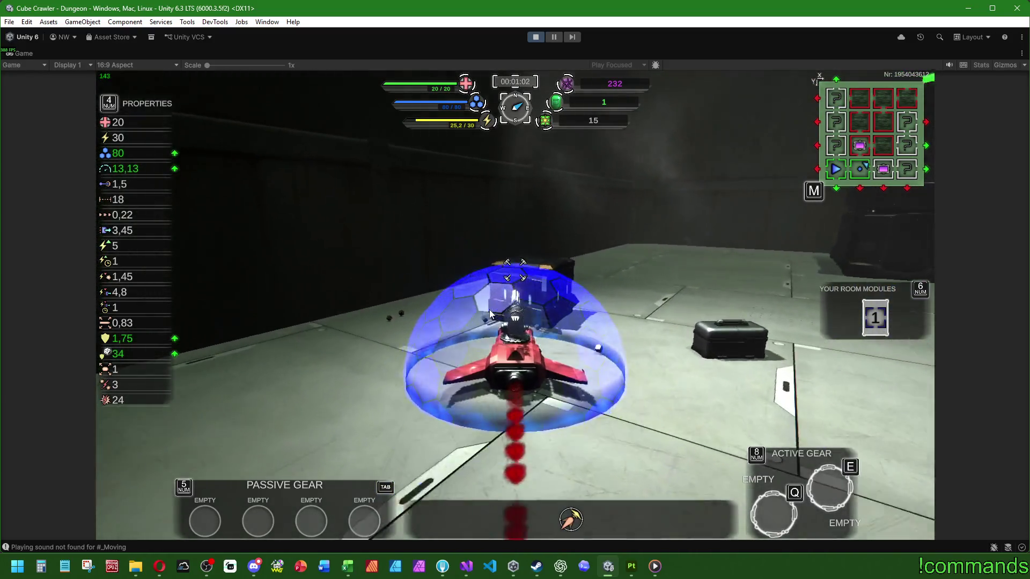
key(w)
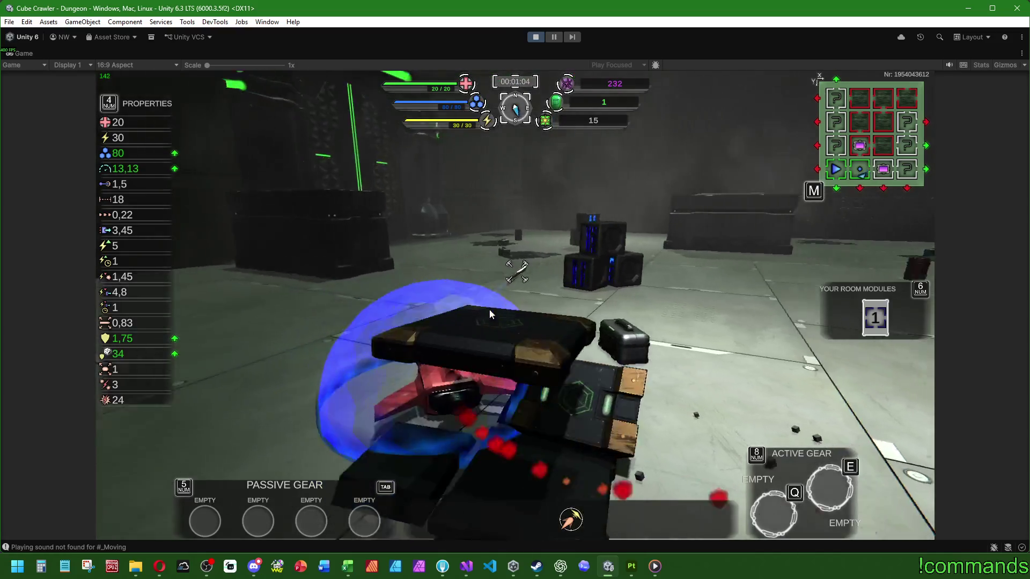
key(w)
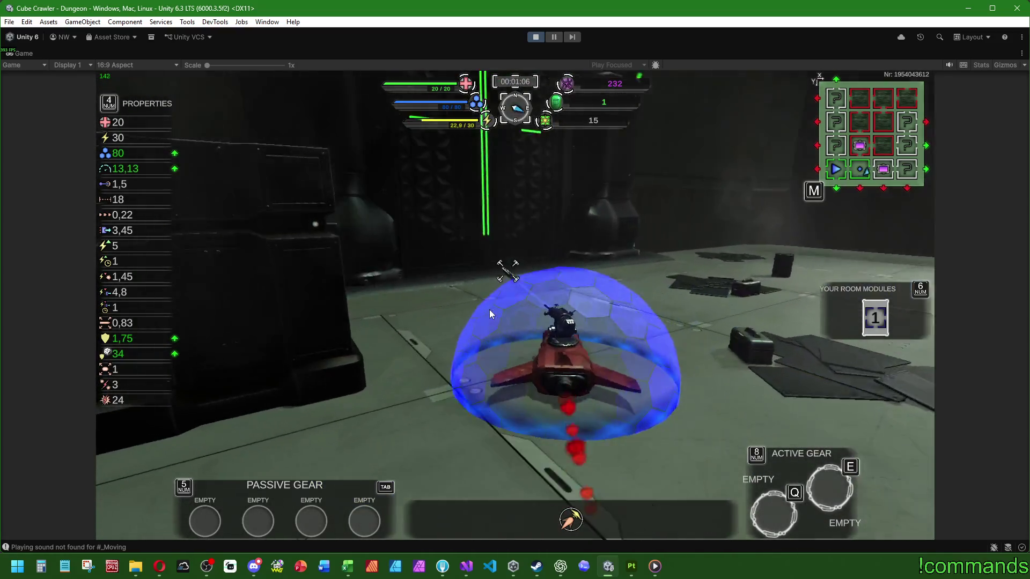
key(w)
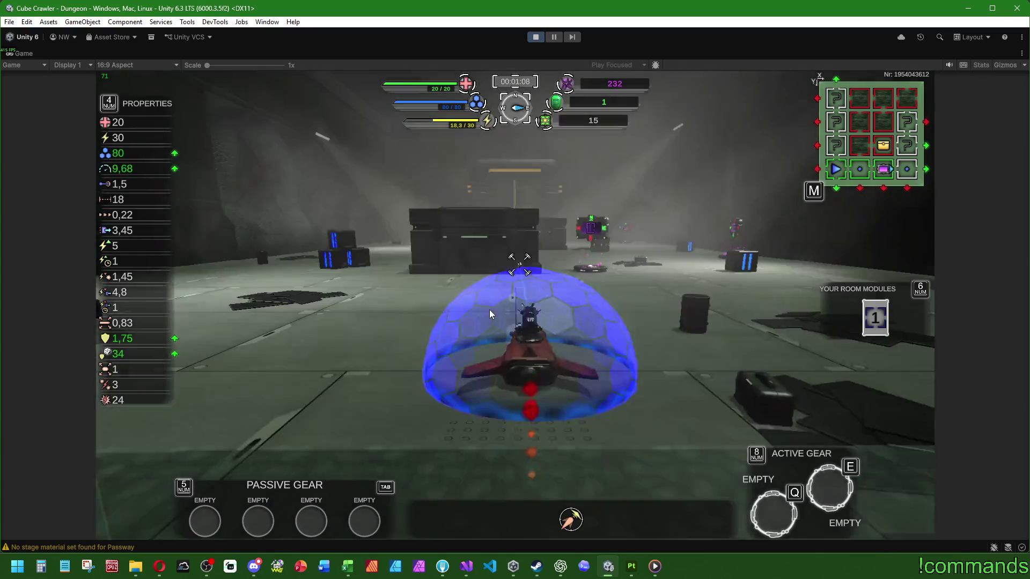
key(w)
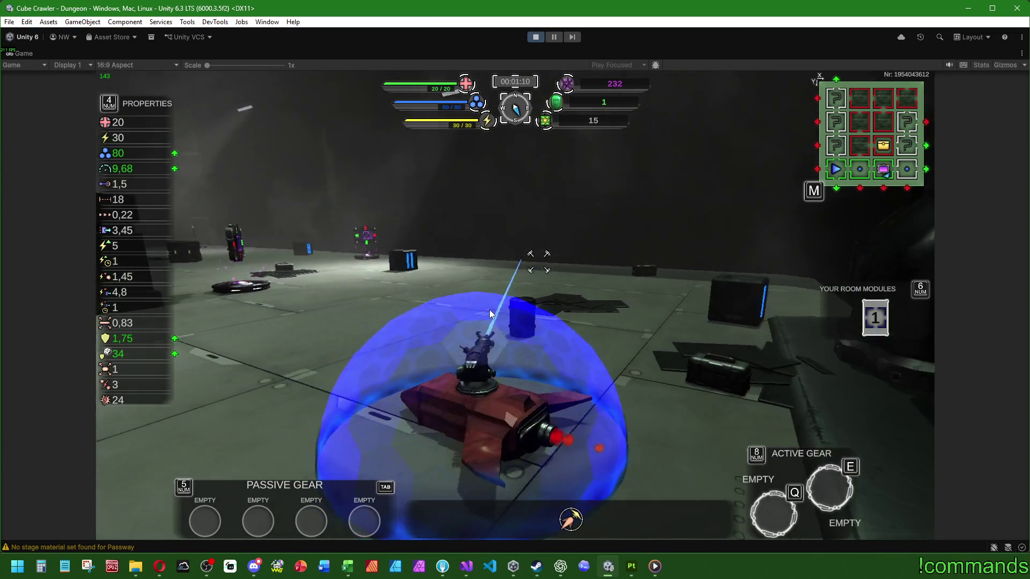
key(w)
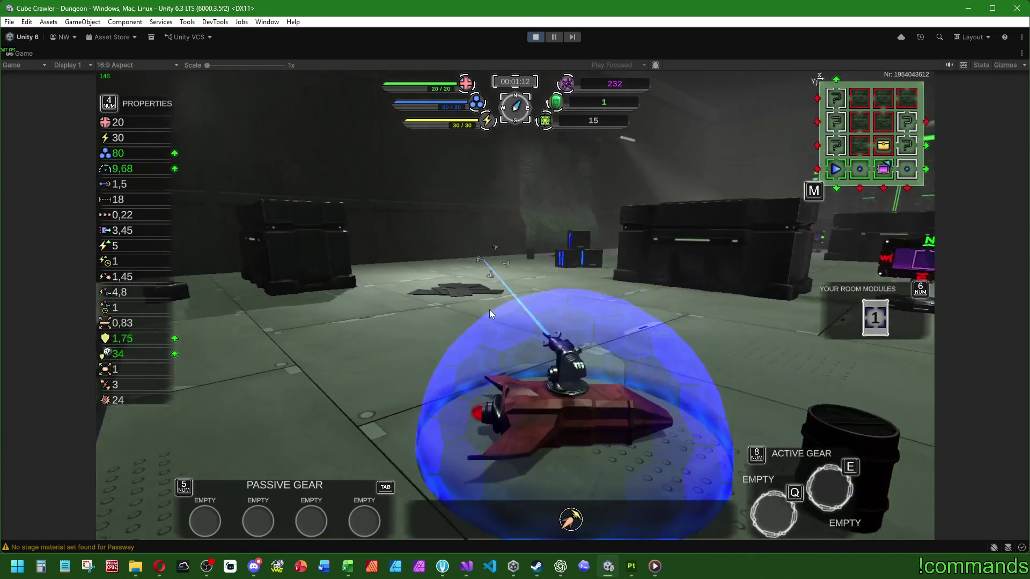
key(w)
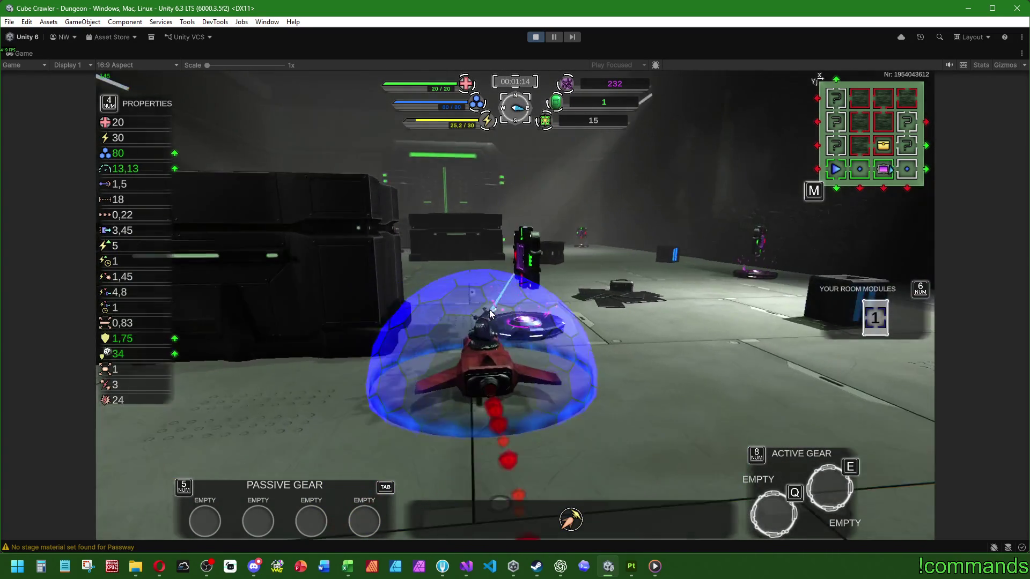
Collect five room modules and the compass item around the room
key(w)
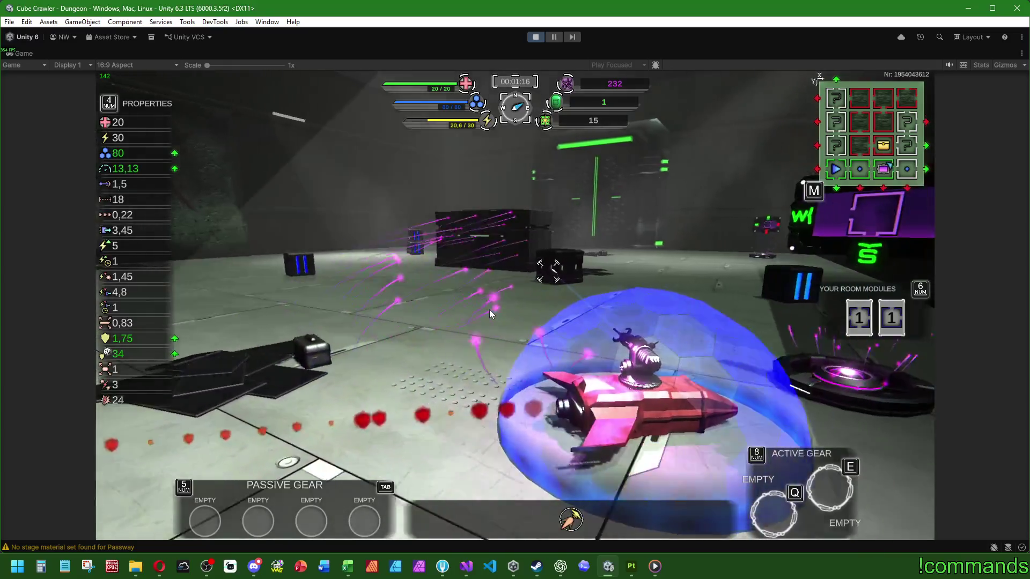
key(w)
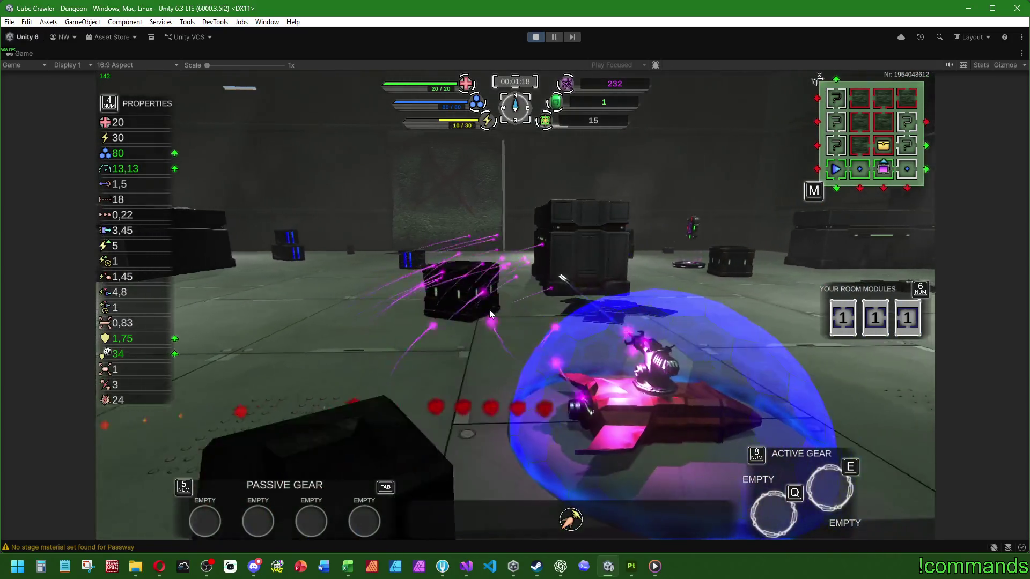
key(w)
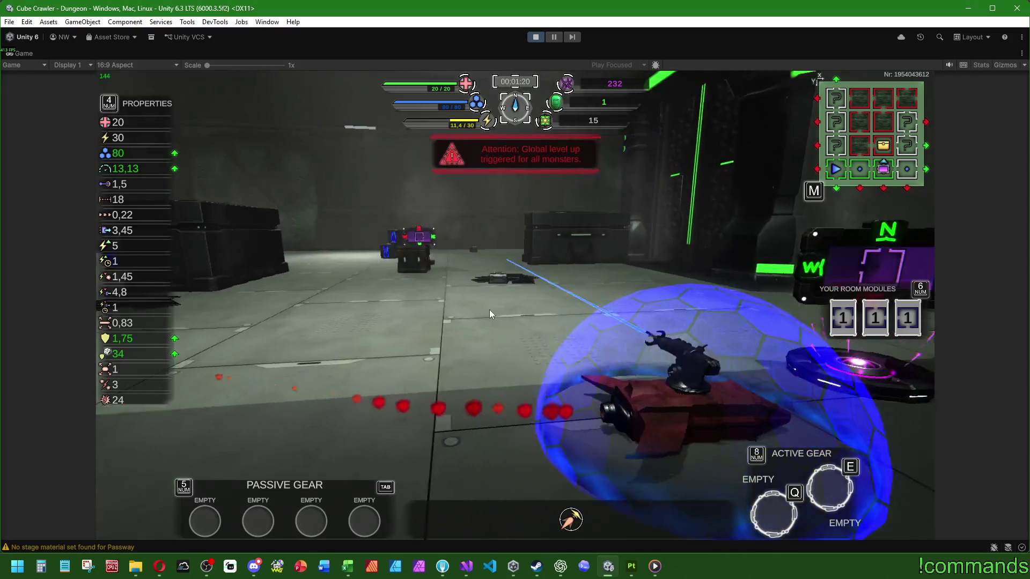
key(w)
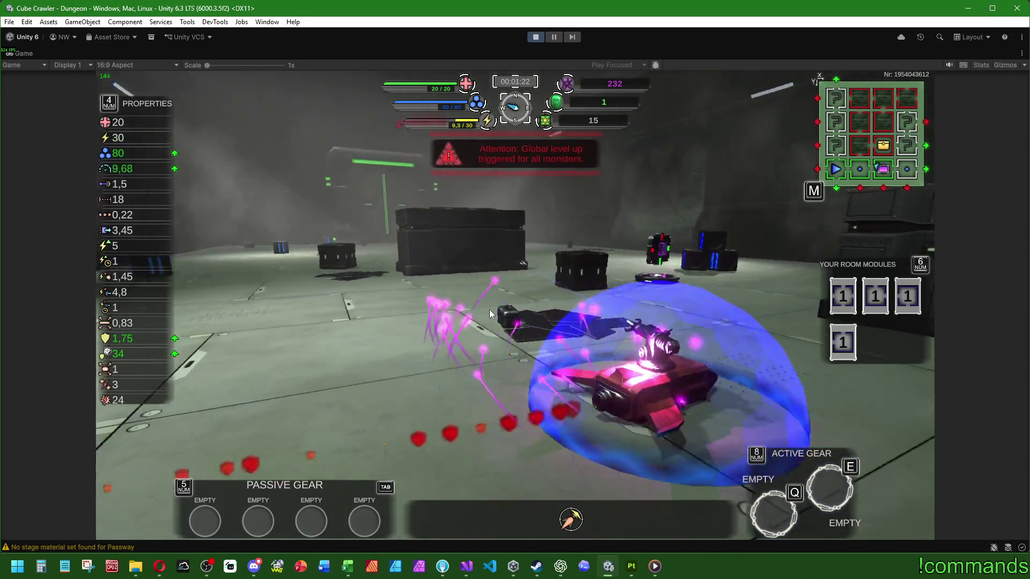
key(w)
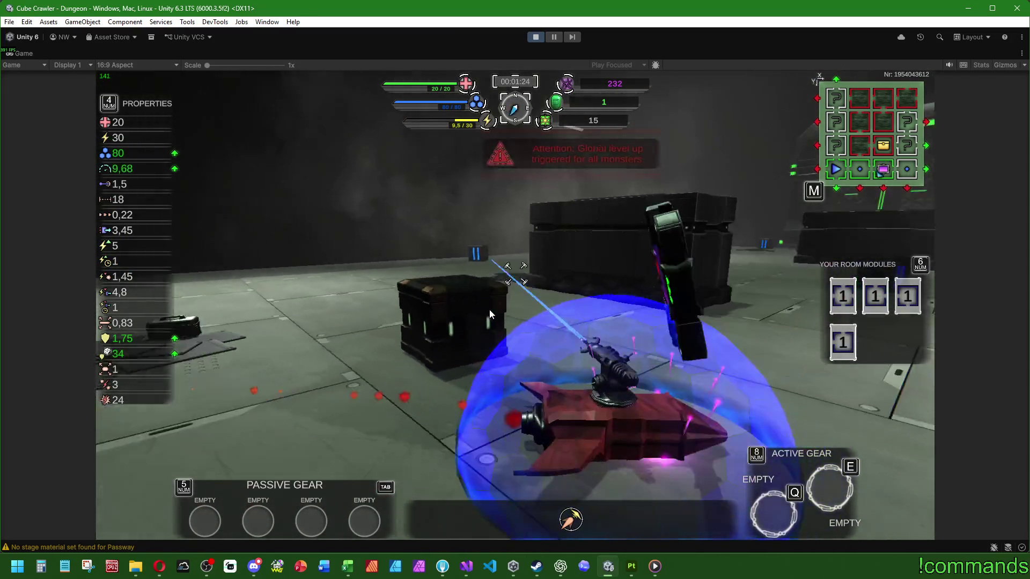
key(w)
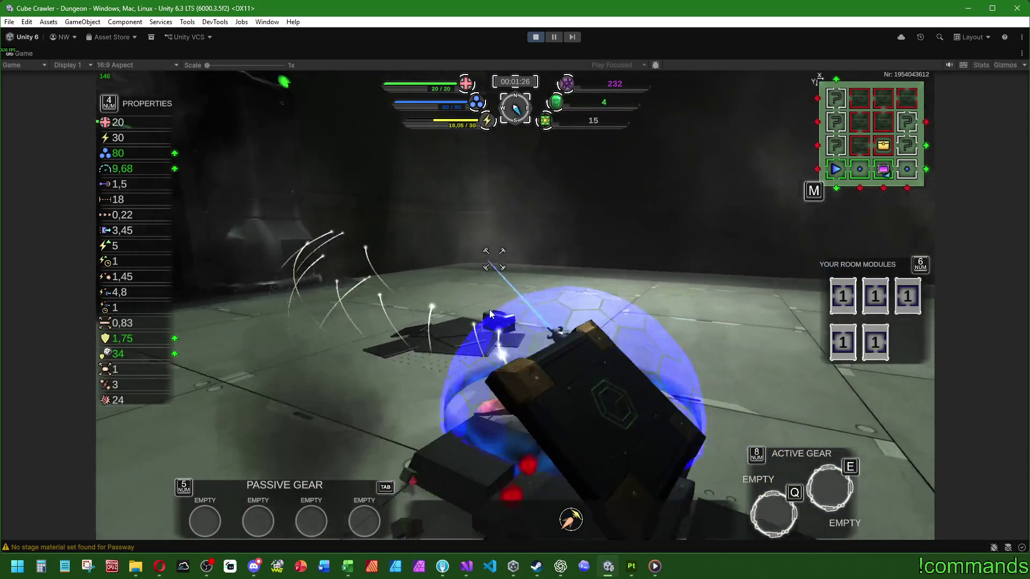
Drive through the green portal, fire at the enemy there, then leave the maximized game view
key(w)
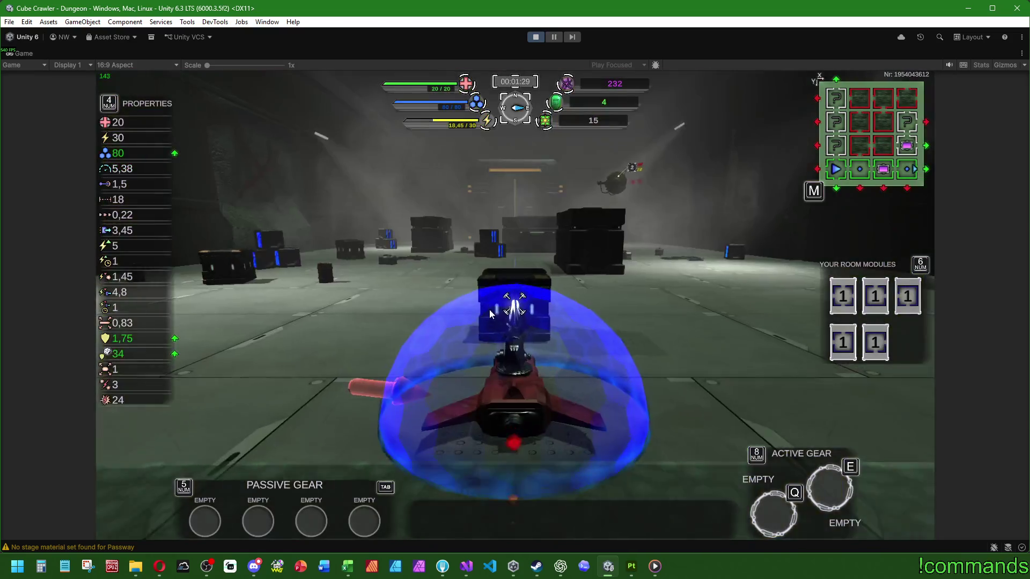
click(489, 310)
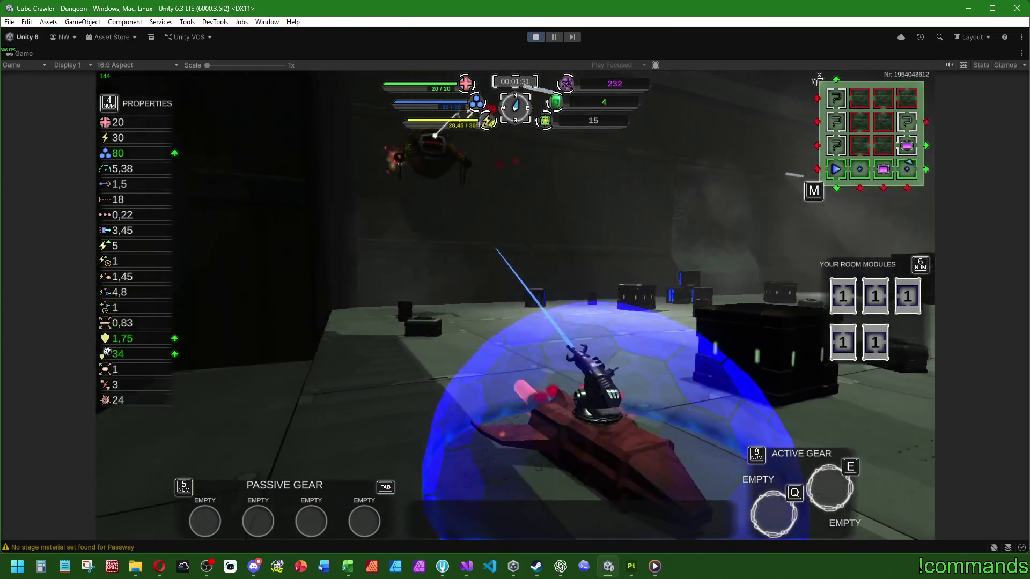
drag(515, 306, 515, 306)
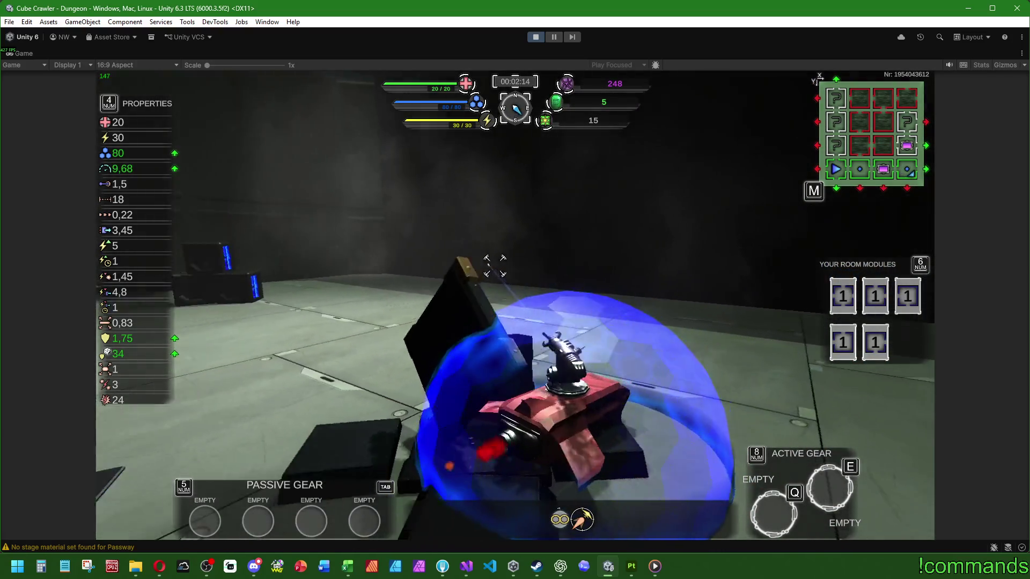
key(super)
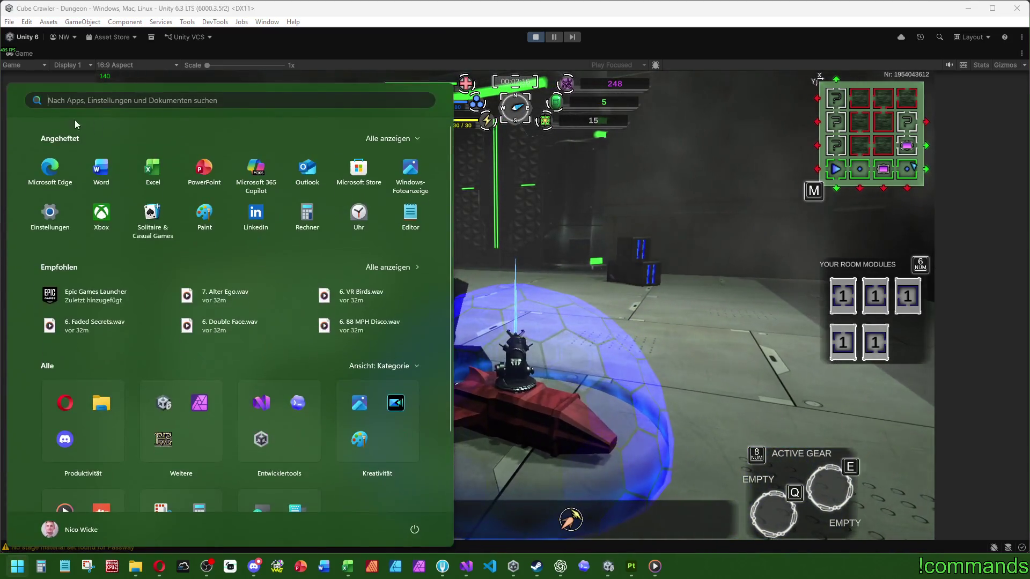
Restore the editor layout, select Room_Ident 32 under Dungeon and frame its crate stack in the Scene view
key(super)
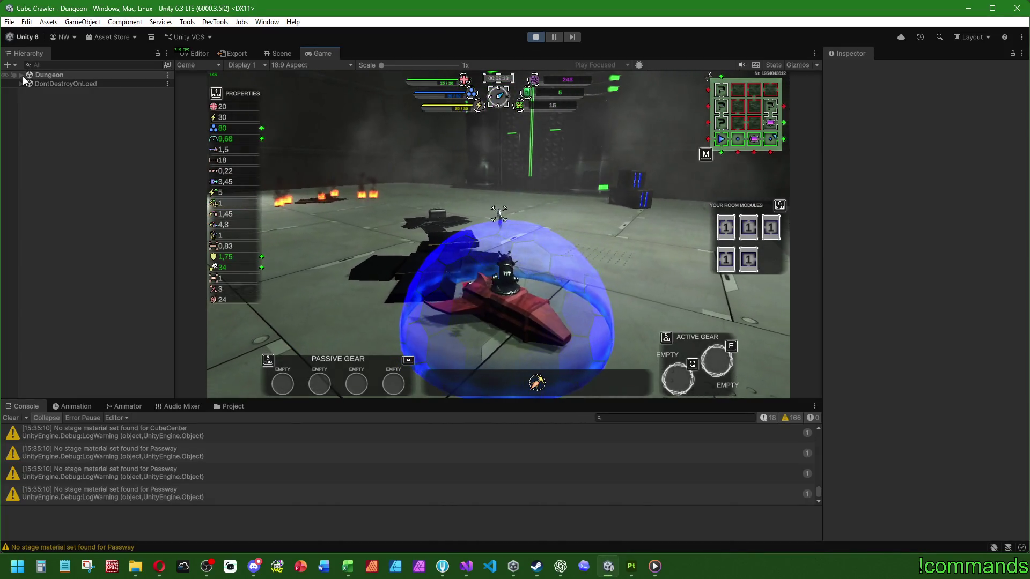
click(22, 75)
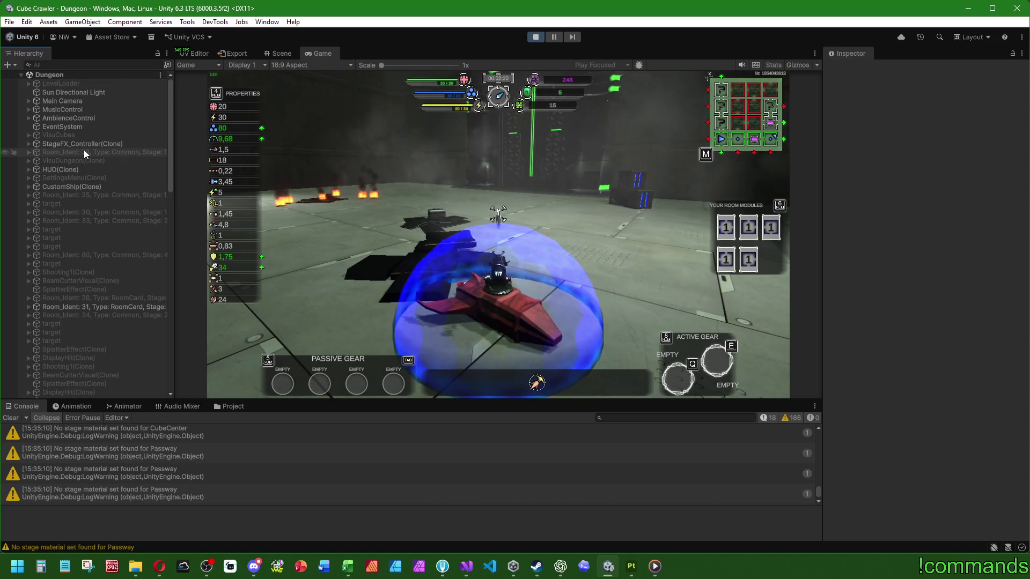
click(276, 53)
scroll(107, 282, down, 5)
scroll(105, 303, down, 5)
click(114, 290)
key(f)
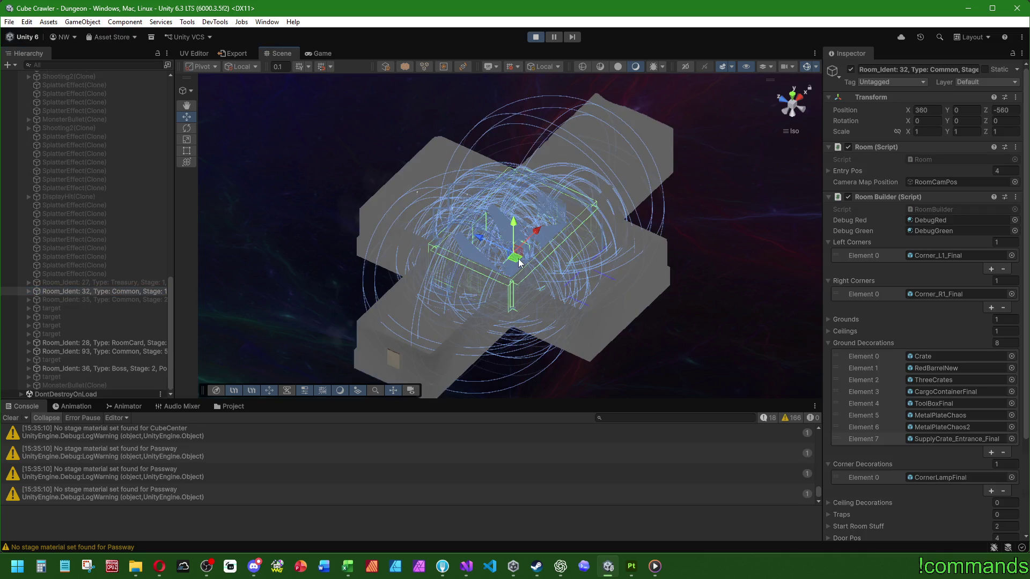
scroll(496, 262, up, 4)
scroll(514, 274, up, 4)
scroll(536, 285, up, 3)
scroll(536, 285, up, 3)
mouse_move(483, 265)
mouse_down()
mouse_move(438, 288)
mouse_move(494, 175)
mouse_move(511, 304)
mouse_up()
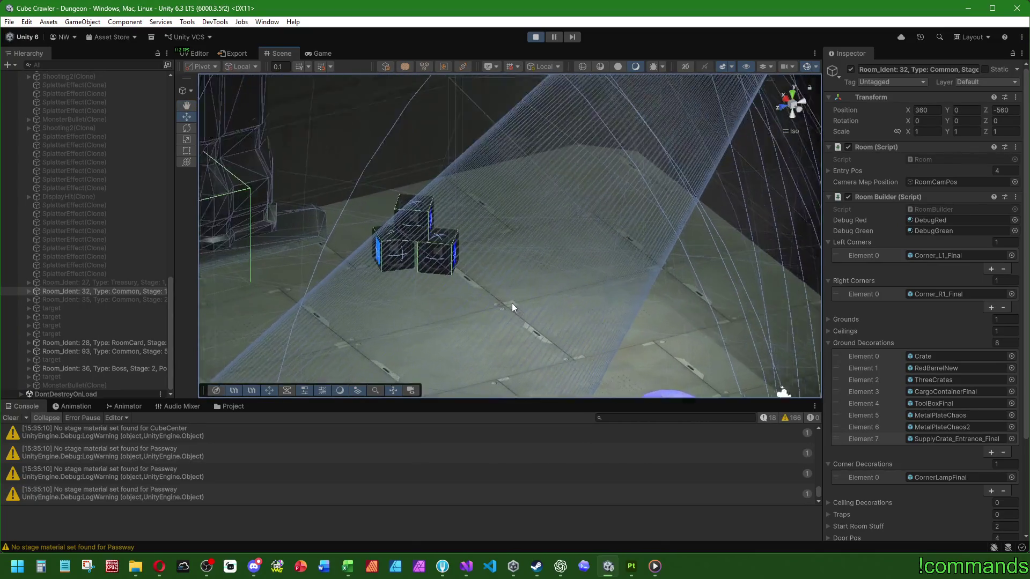
scroll(483, 242, down, 3)
drag(443, 208, 402, 242)
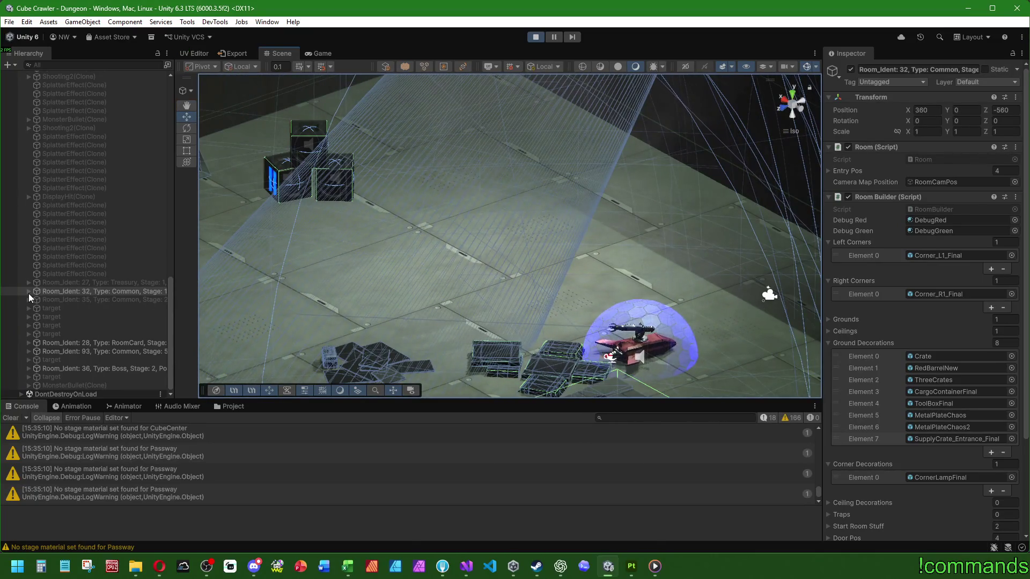
Expand room 32 and inspect its ThreeCrates group, FirePitSmoke and supply crate parts
click(28, 291)
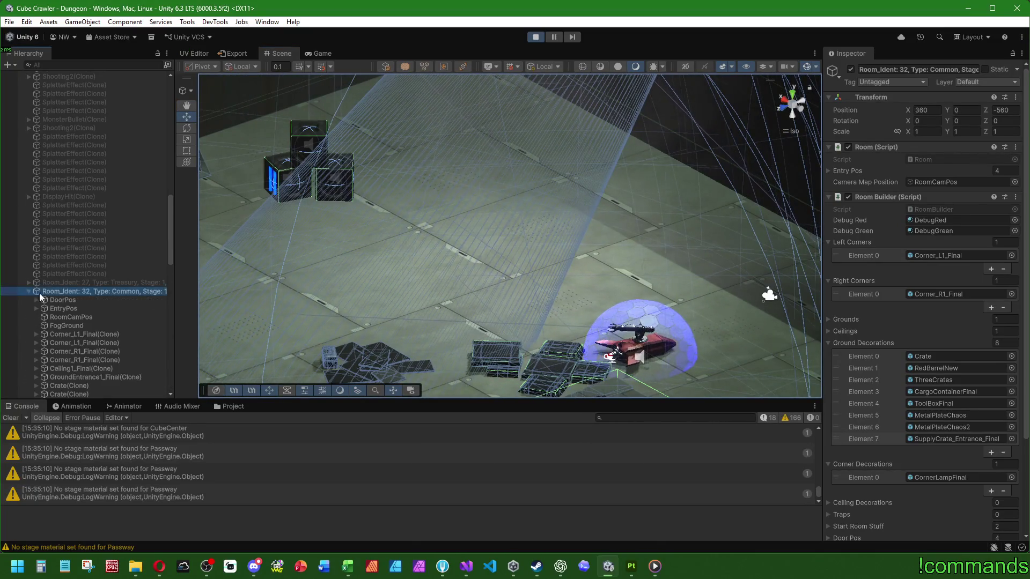
scroll(81, 297, down, 5)
click(79, 220)
click(79, 228)
scroll(78, 204, down, 5)
scroll(92, 194, down, 5)
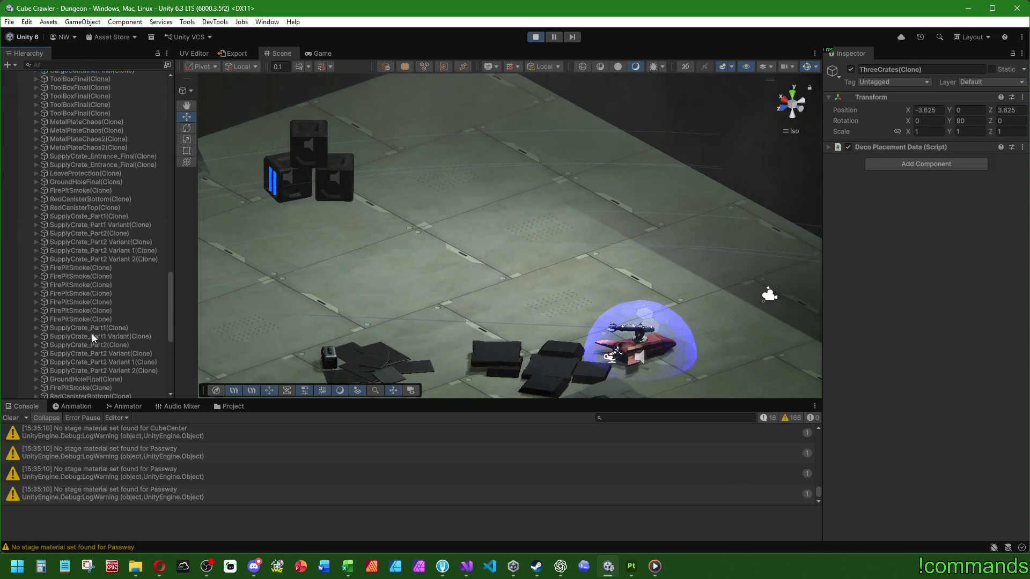
scroll(89, 306, down, 5)
click(80, 260)
click(83, 296)
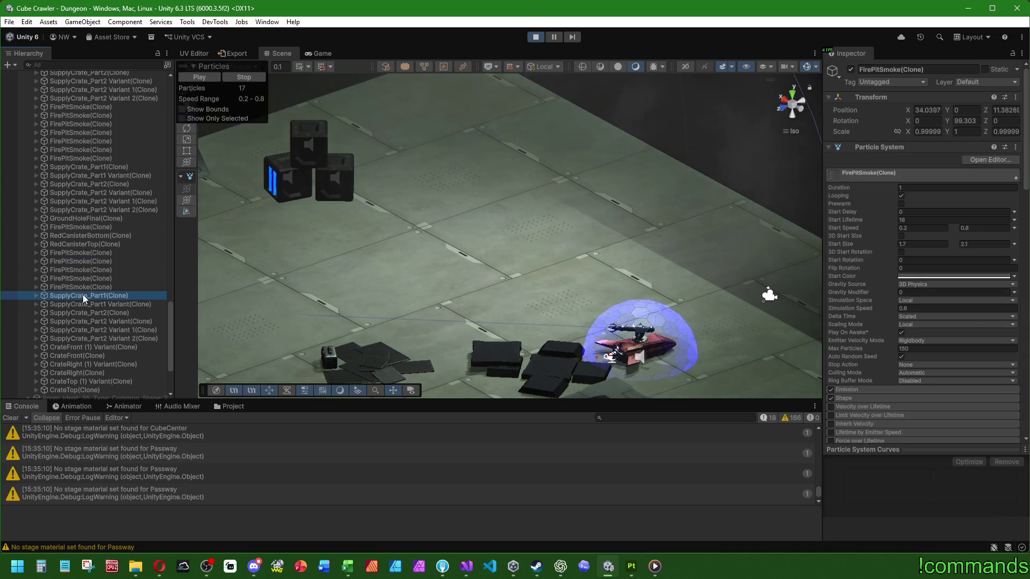
click(84, 330)
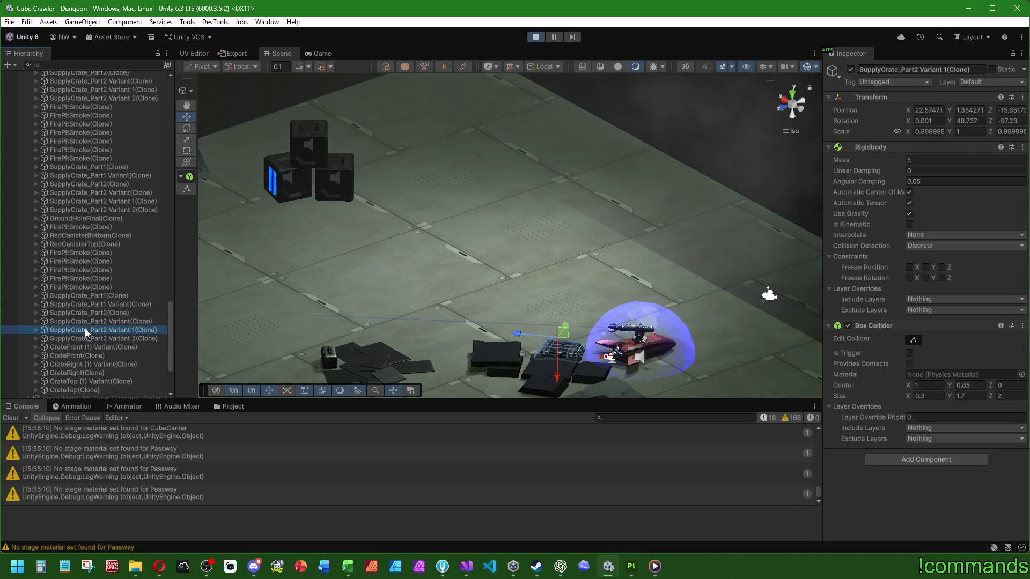
scroll(84, 328, down, 5)
scroll(67, 234, up, 5)
Inspect more supply crate parts and the top variant, ending on a Crate's components
click(78, 199)
click(78, 133)
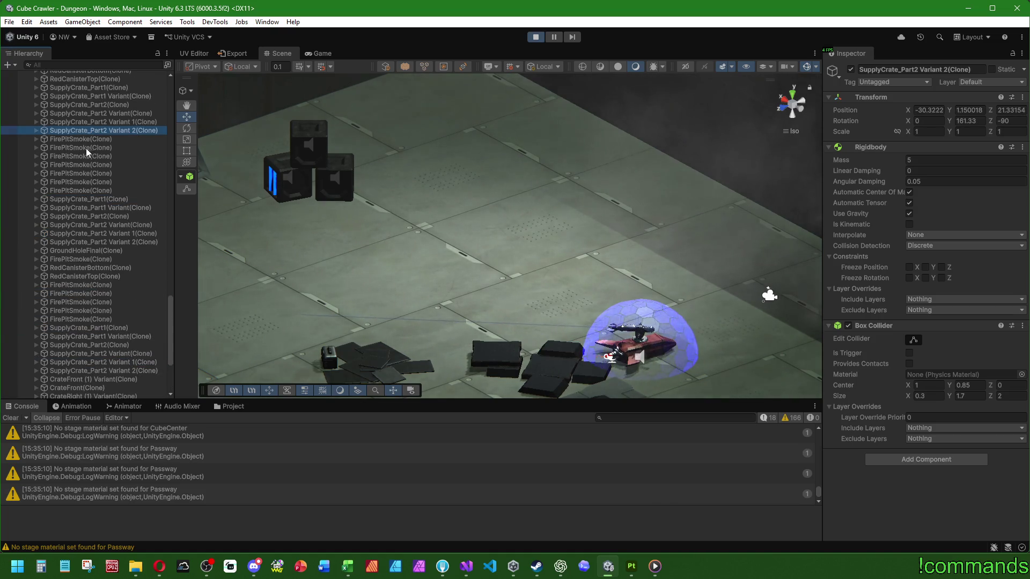
scroll(89, 273, down, 4)
click(81, 316)
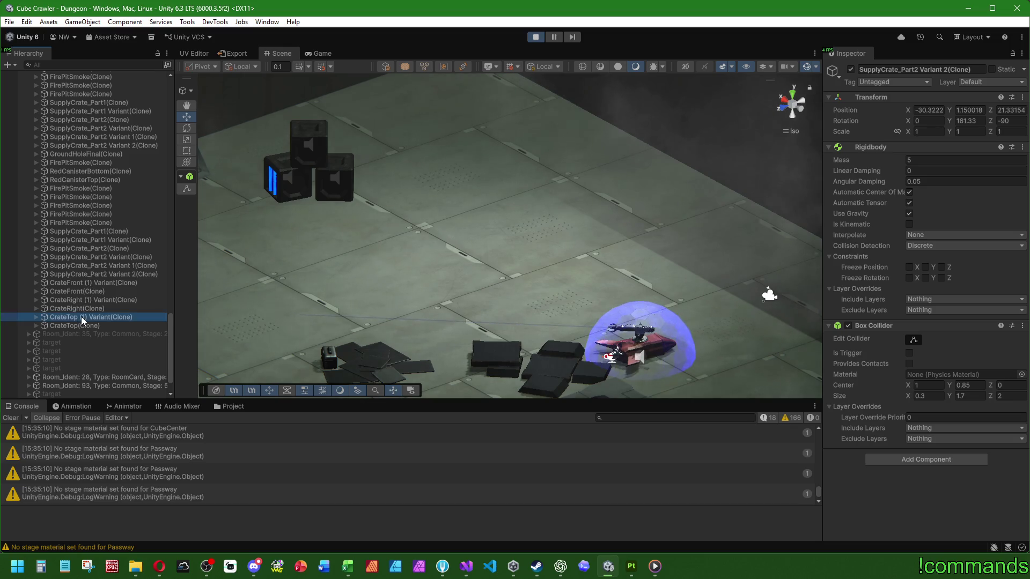
scroll(80, 306, up, 5)
scroll(65, 186, up, 5)
scroll(65, 177, up, 3)
scroll(68, 159, up, 4)
click(71, 129)
scroll(73, 129, up, 1)
scroll(73, 147, down, 3)
scroll(95, 192, down, 5)
scroll(103, 221, down, 5)
scroll(103, 215, down, 5)
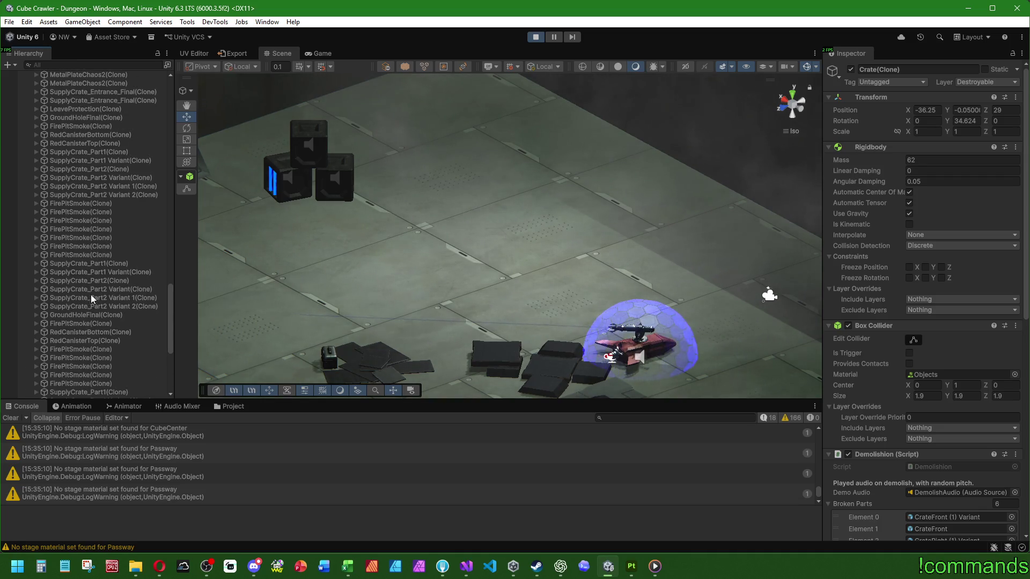
scroll(93, 290, up, 5)
scroll(96, 265, up, 5)
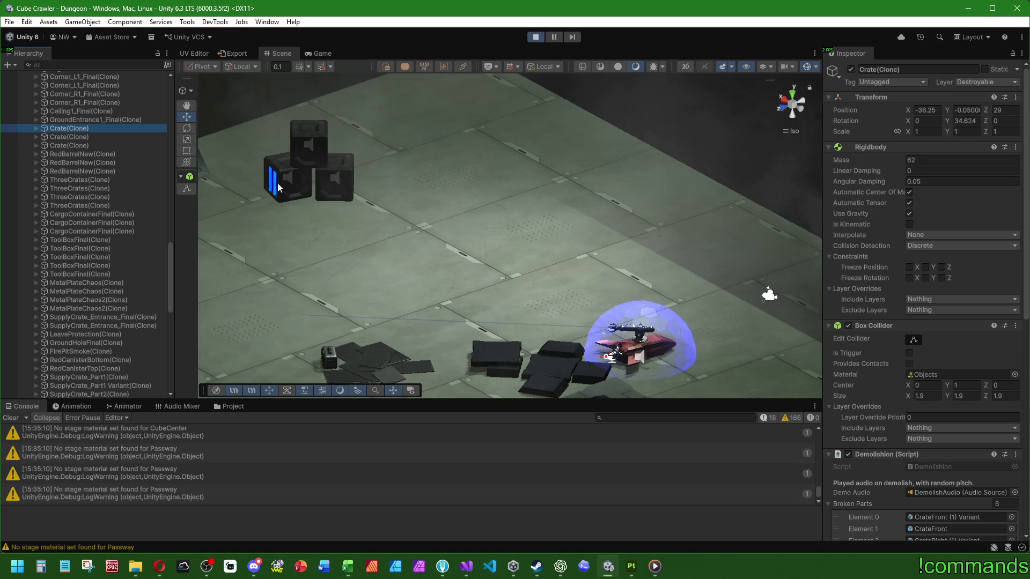
Pick a crate in the stack and select the first Crate under the ThreeCrates group
click(66, 75)
click(338, 176)
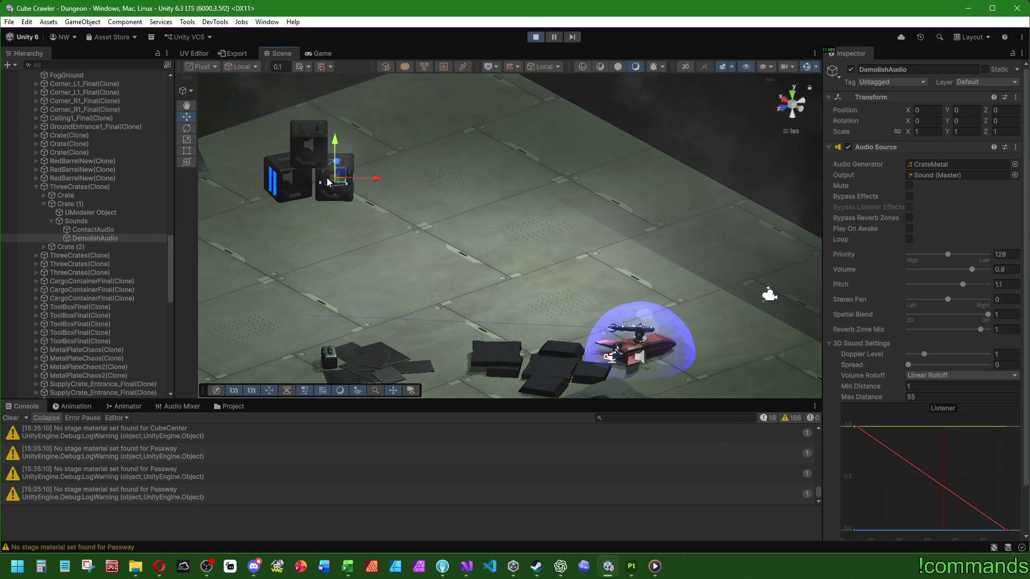
click(88, 185)
click(43, 187)
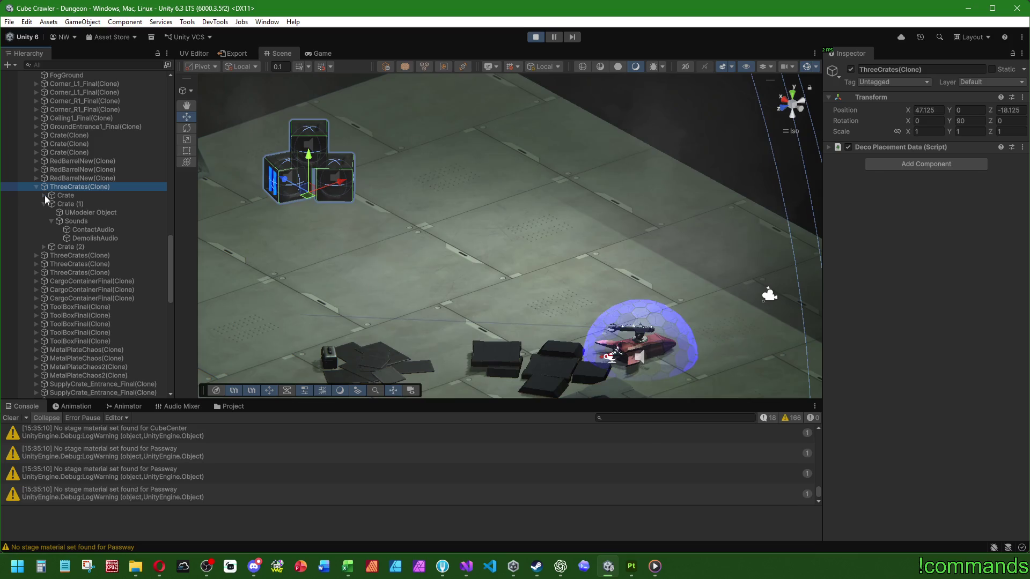
click(50, 204)
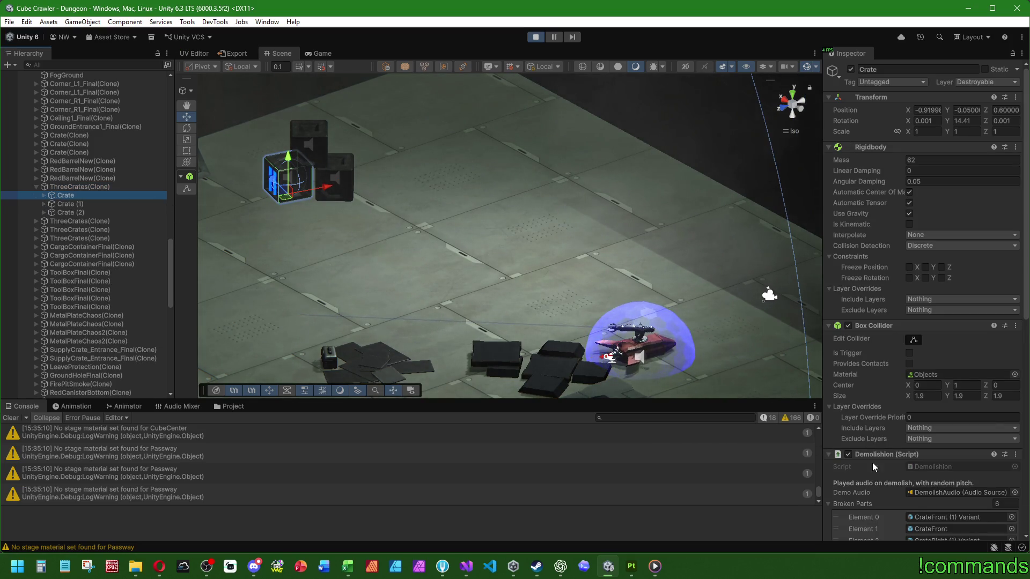
scroll(864, 386, down, 5)
scroll(864, 325, down, 3)
scroll(870, 312, up, 2)
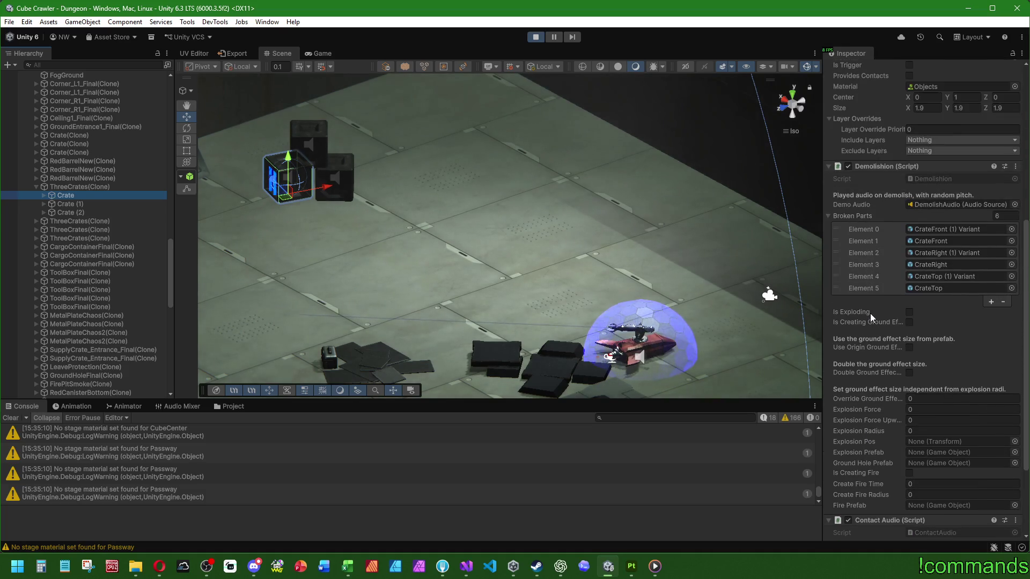
Inspect the Crate's Sounds > DemolishAudio source and clear the console warnings
click(44, 195)
click(51, 212)
click(95, 230)
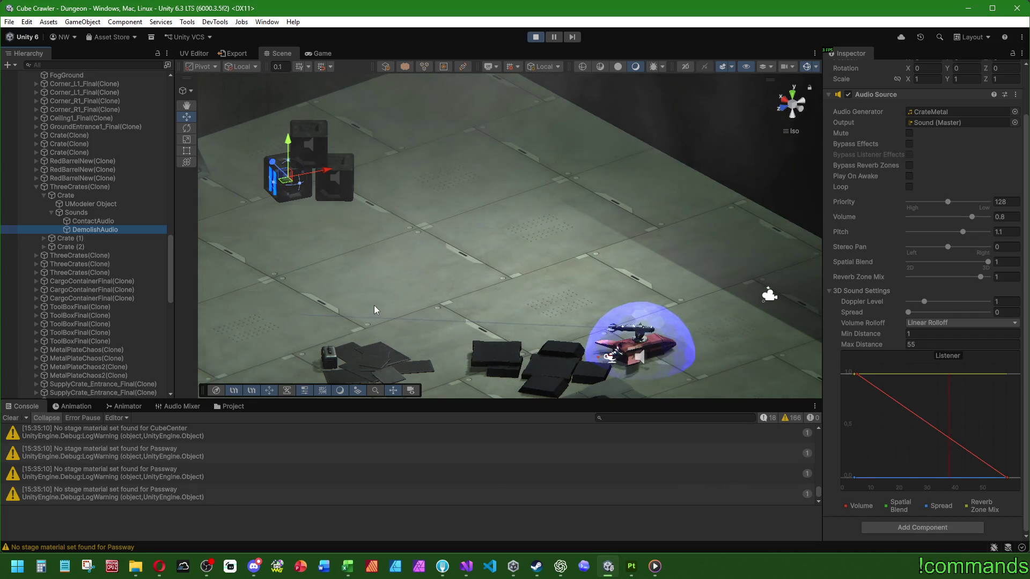
click(17, 418)
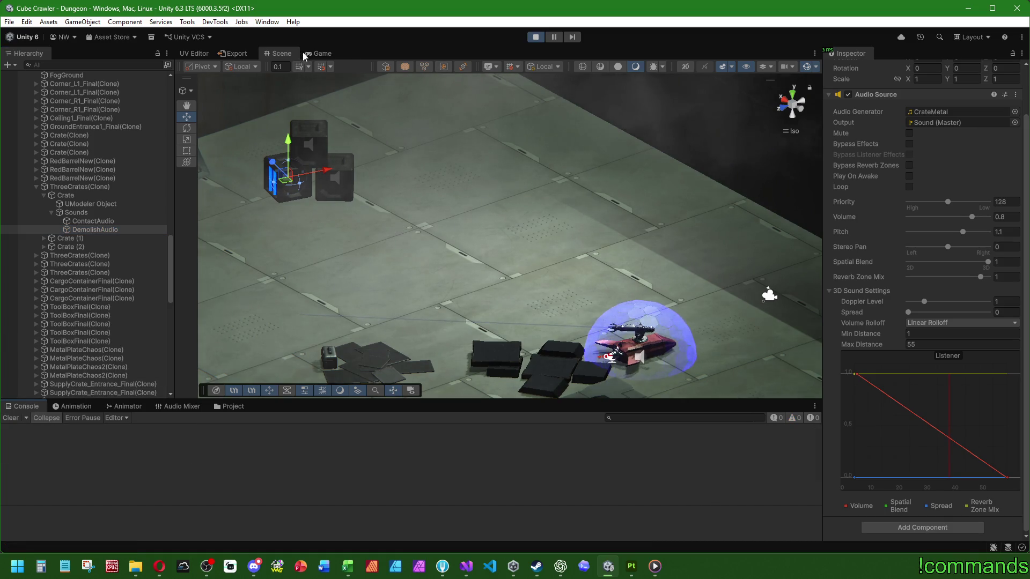
Watch the crates being demolished in the Game view, then stop the play session
click(318, 53)
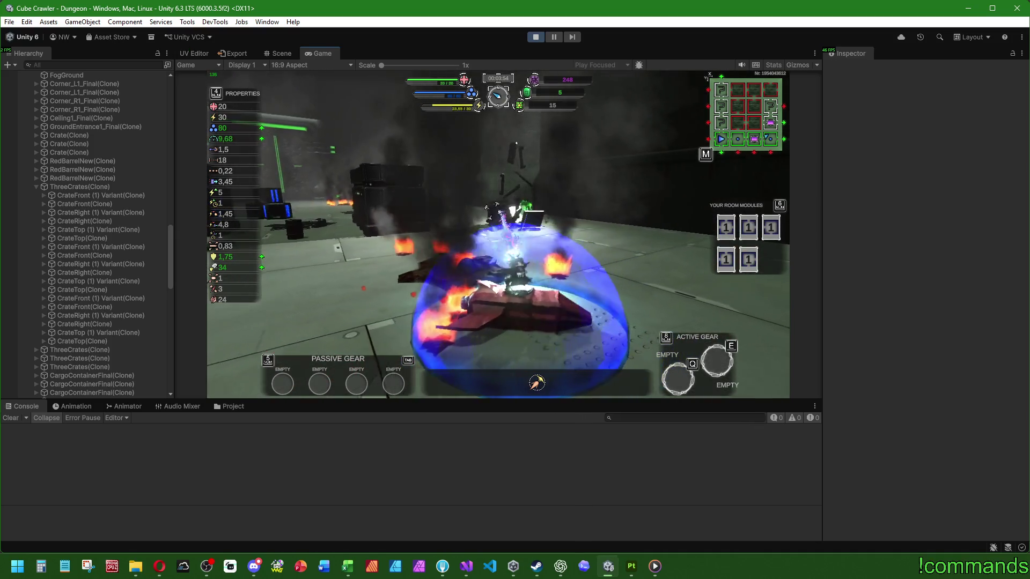
key(super)
key(super)
click(535, 36)
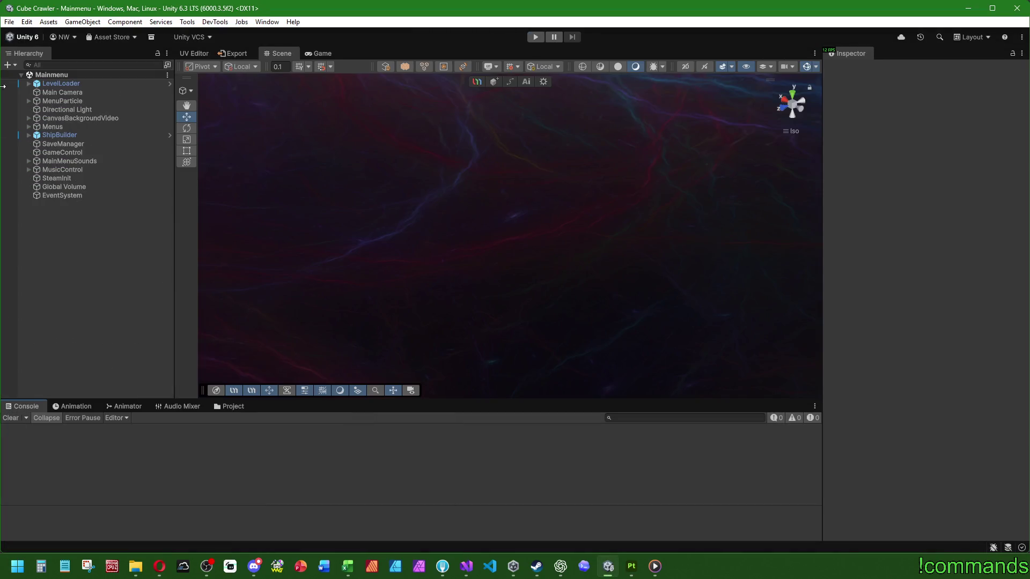
Save the project via File > Save and switch to Visual Studio
click(9, 22)
click(8, 21)
click(48, 74)
click(465, 566)
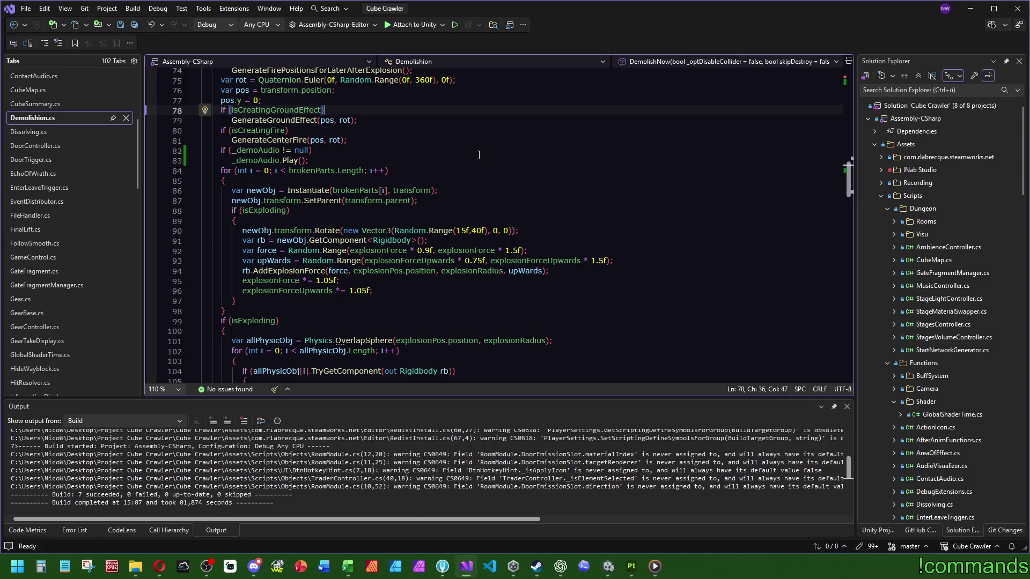
Review _demoAudio, the Destroy(gameObject) call and _demoTriggered uses, ending at the audio null check
double_click(315, 160)
scroll(325, 189, down, 7)
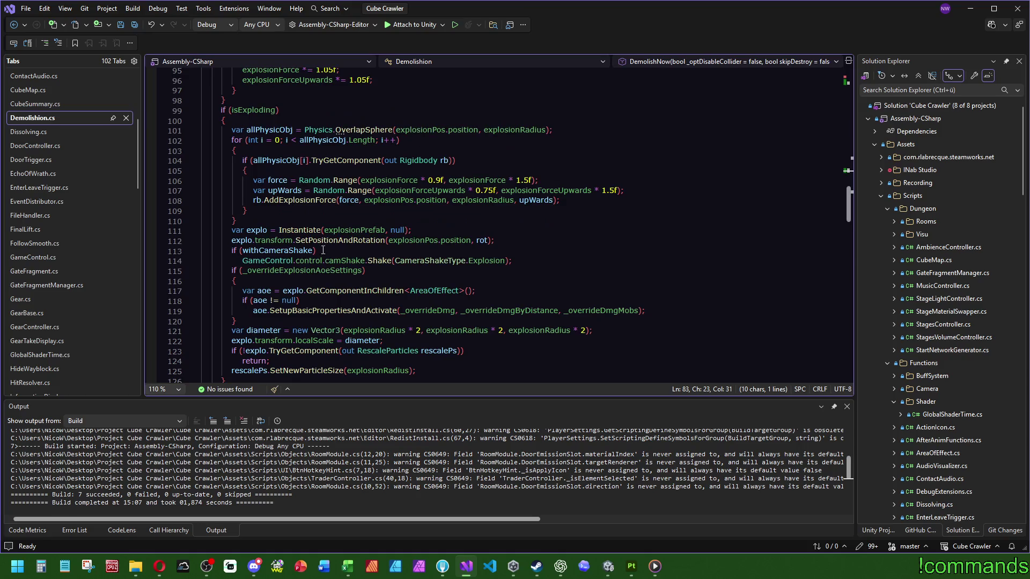
scroll(431, 162, down, 7)
click(261, 281)
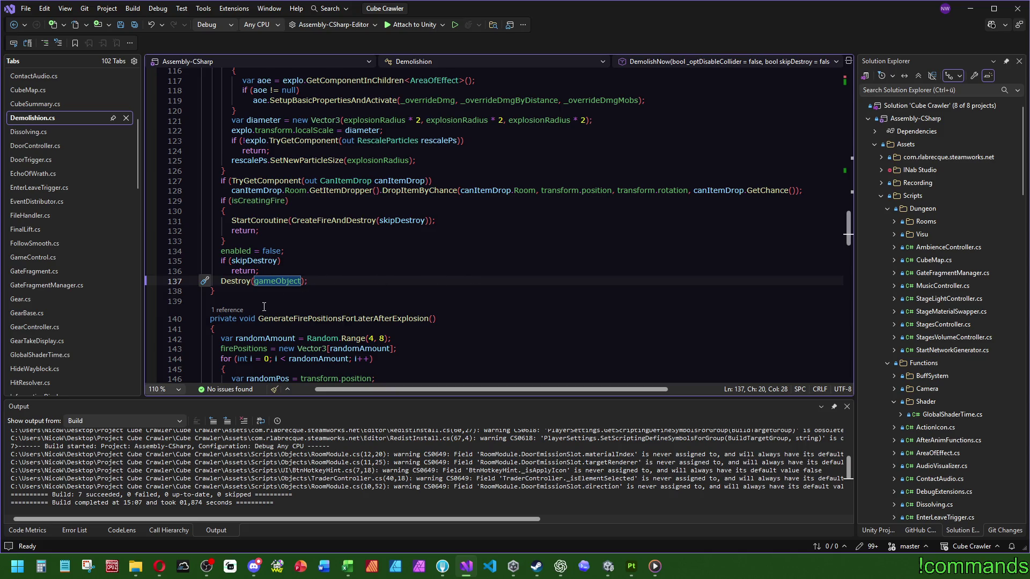
scroll(288, 239, up, 3)
scroll(332, 352, up, 3)
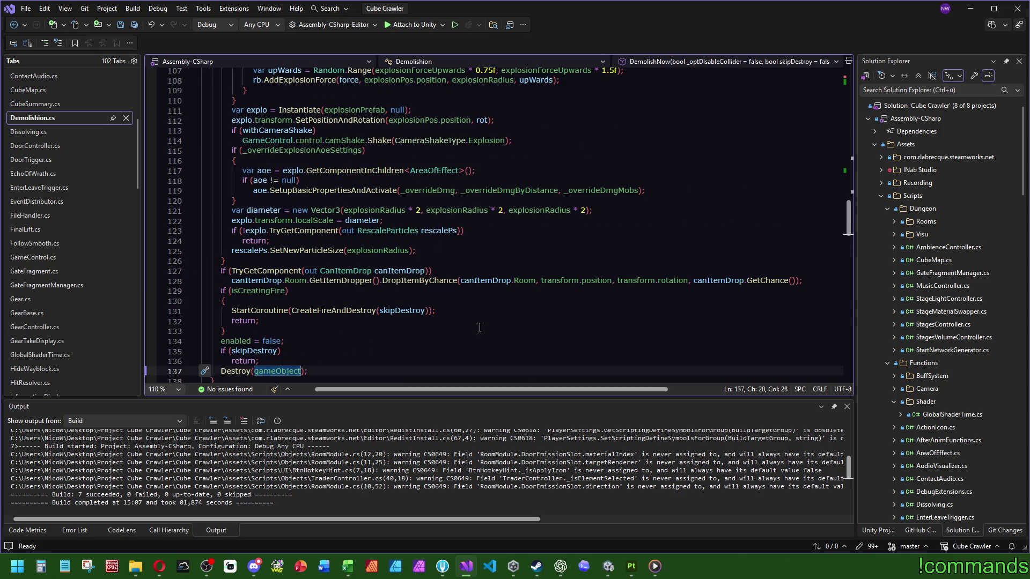
scroll(460, 310, up, 3)
scroll(459, 310, up, 5)
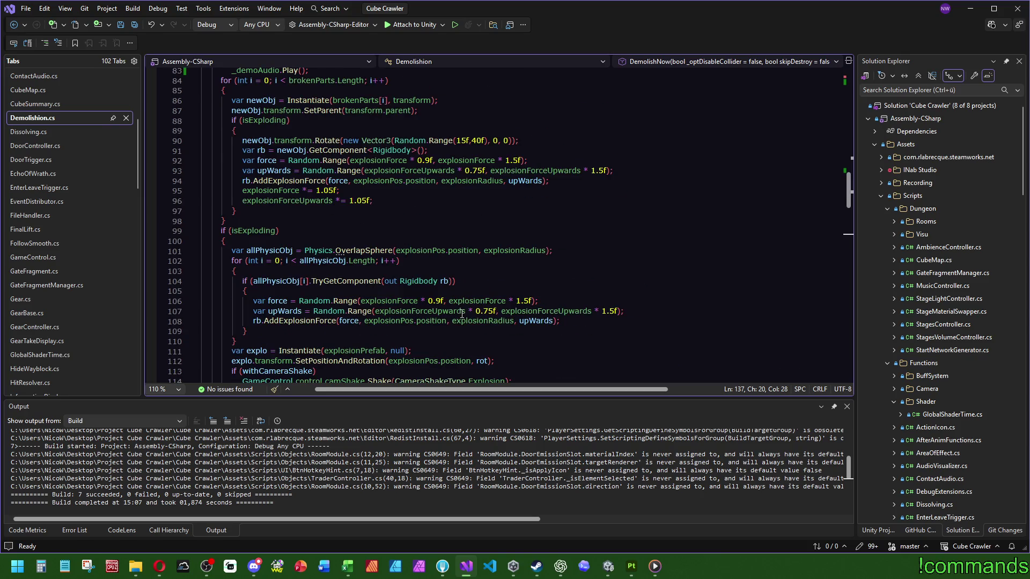
scroll(462, 310, up, 4)
scroll(452, 310, up, 4)
double_click(261, 180)
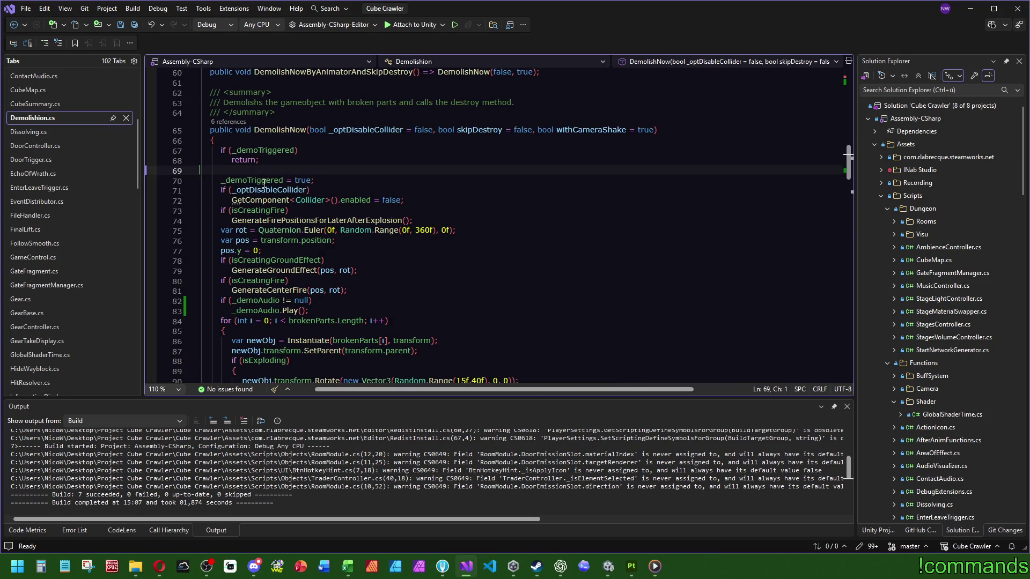
scroll(519, 256, down, 2)
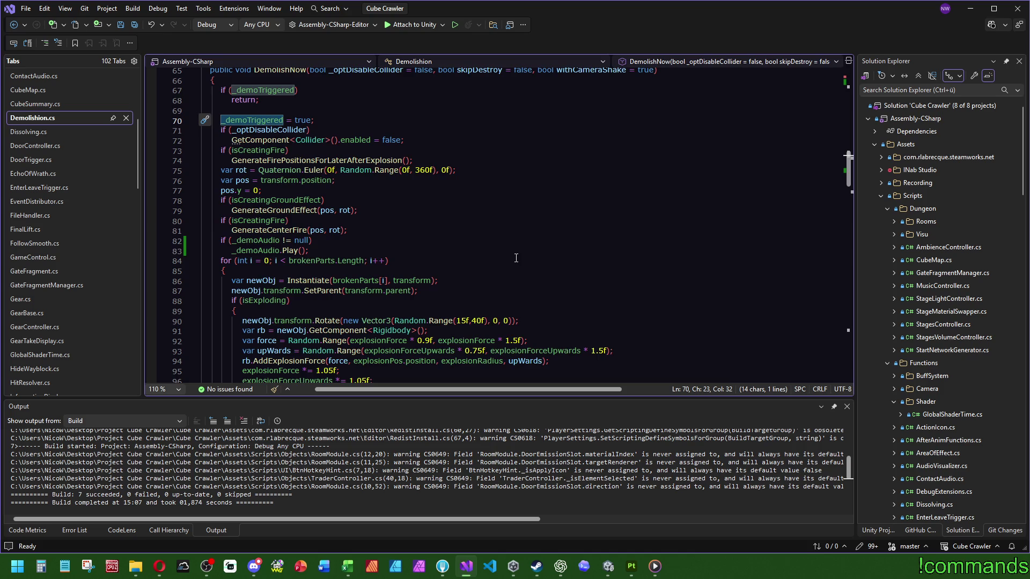
scroll(516, 257, down, 5)
scroll(515, 257, down, 5)
scroll(515, 258, down, 3)
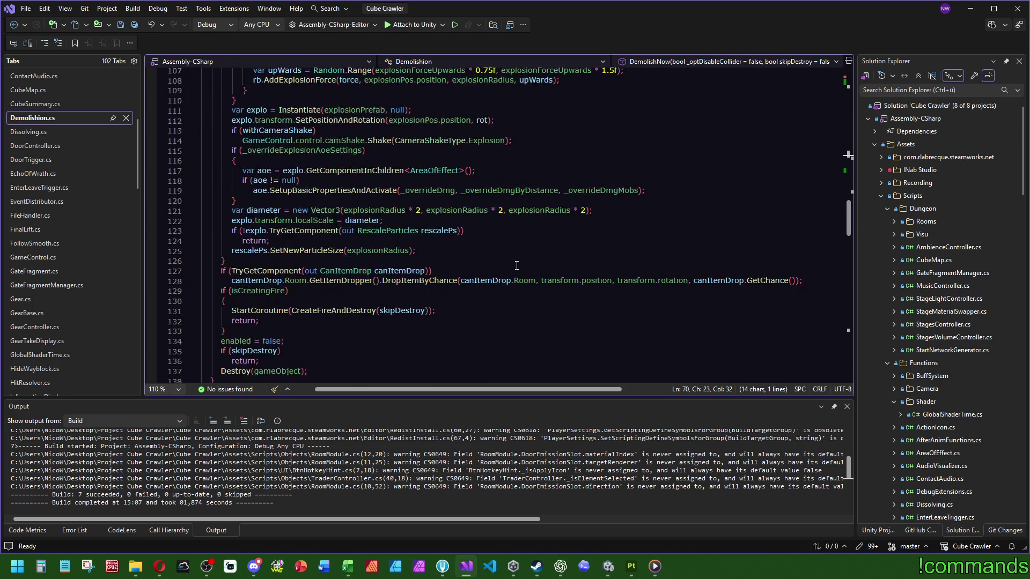
scroll(518, 266, down, 3)
scroll(396, 306, up, 4)
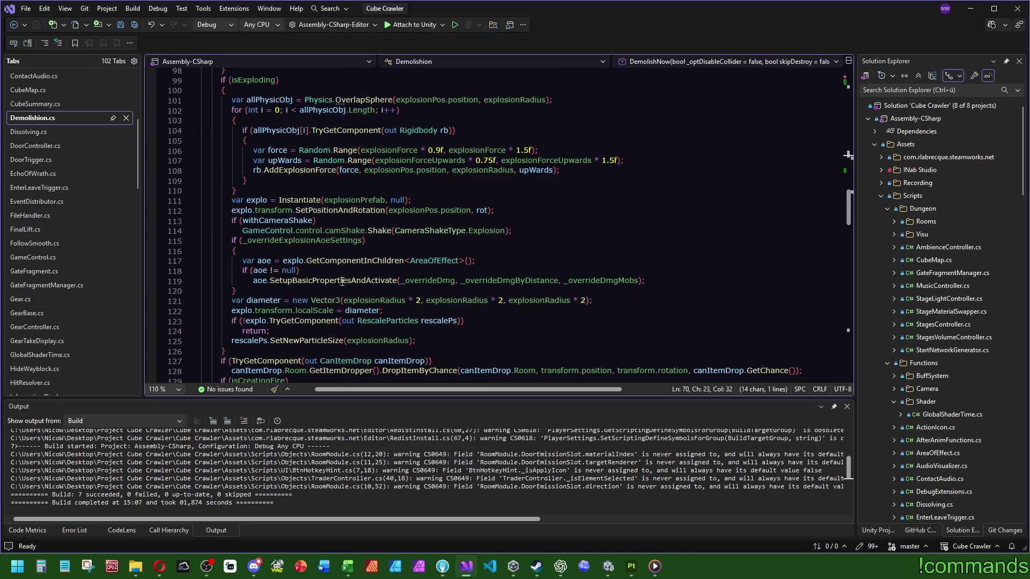
scroll(332, 252, up, 4)
scroll(322, 241, up, 4)
scroll(283, 222, up, 3)
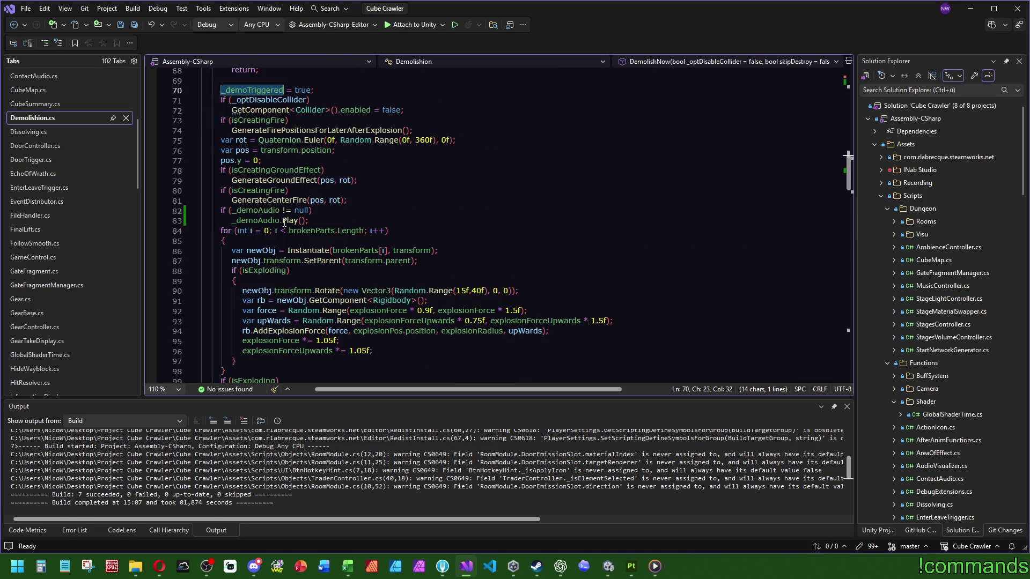
click(325, 210)
Wrap _demoAudio.Play() in braces and cut the audio null-check block from before the loop
key(Return)
text({)
key(Return)
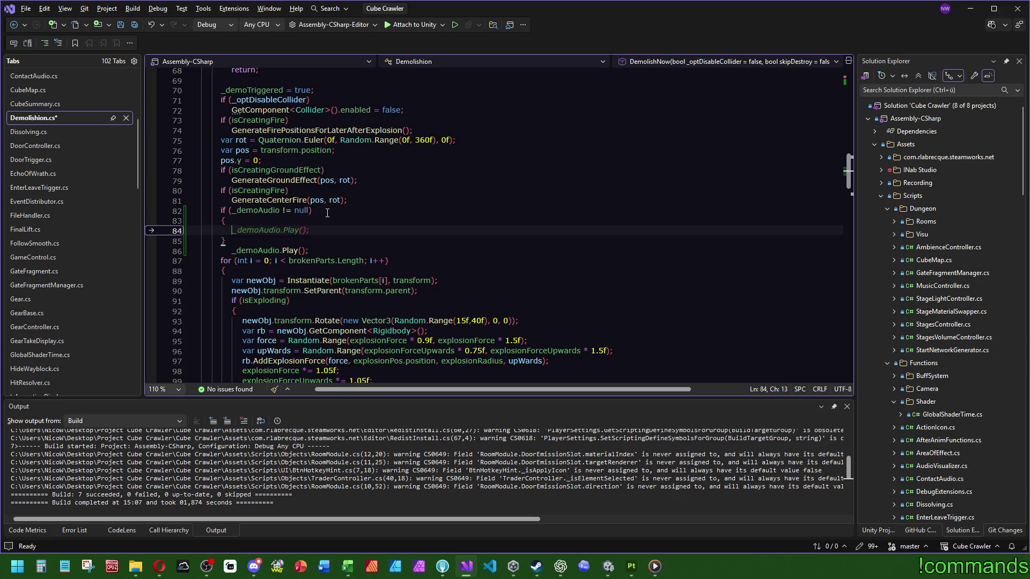
key(Tab)
key(Down)
key(Down)
key(shift+Delete)
click(354, 200)
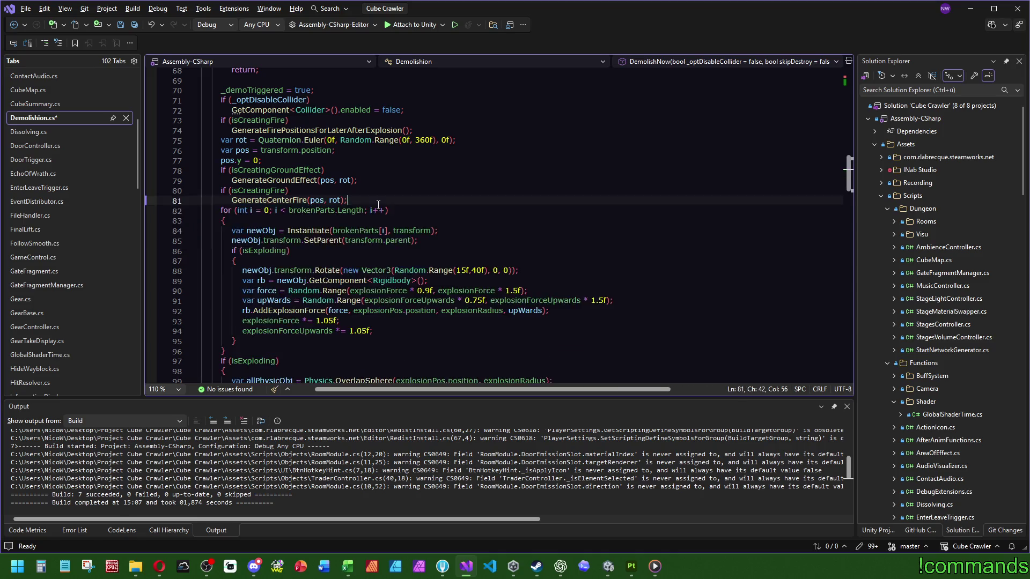
scroll(274, 246, down, 5)
scroll(306, 253, down, 8)
scroll(310, 242, up, 4)
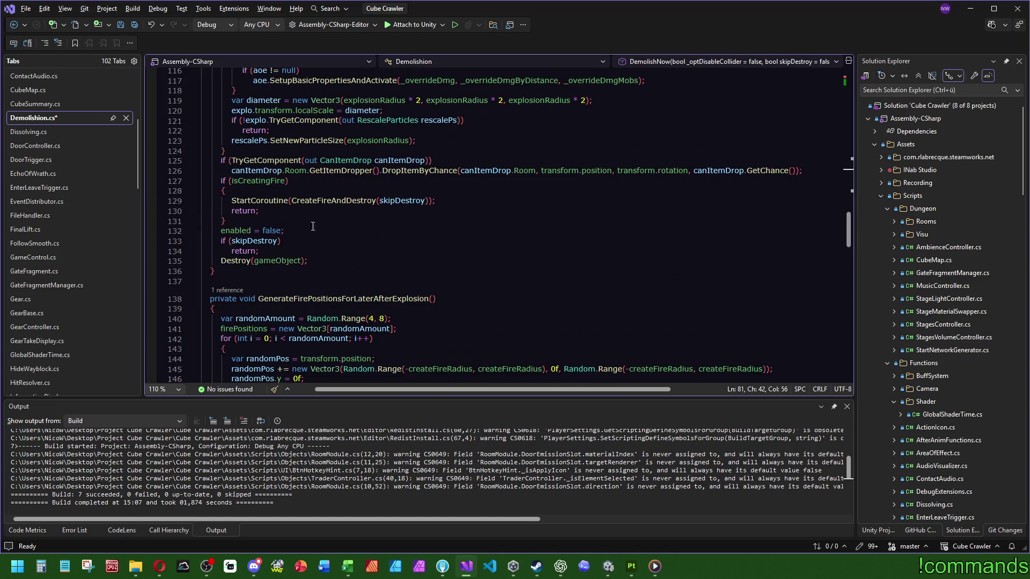
Paste the audio block directly above Destroy(gameObject) at the end of DemolishNow
click(283, 249)
key(Return)
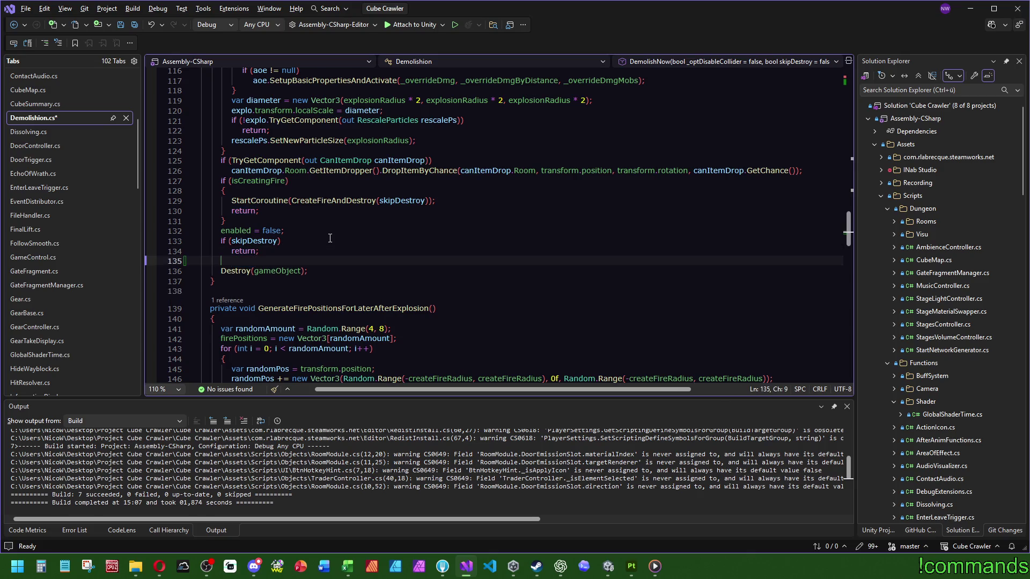
text(if (_demoAudio != null) {     _demoAudio.Play(); })
click(286, 259)
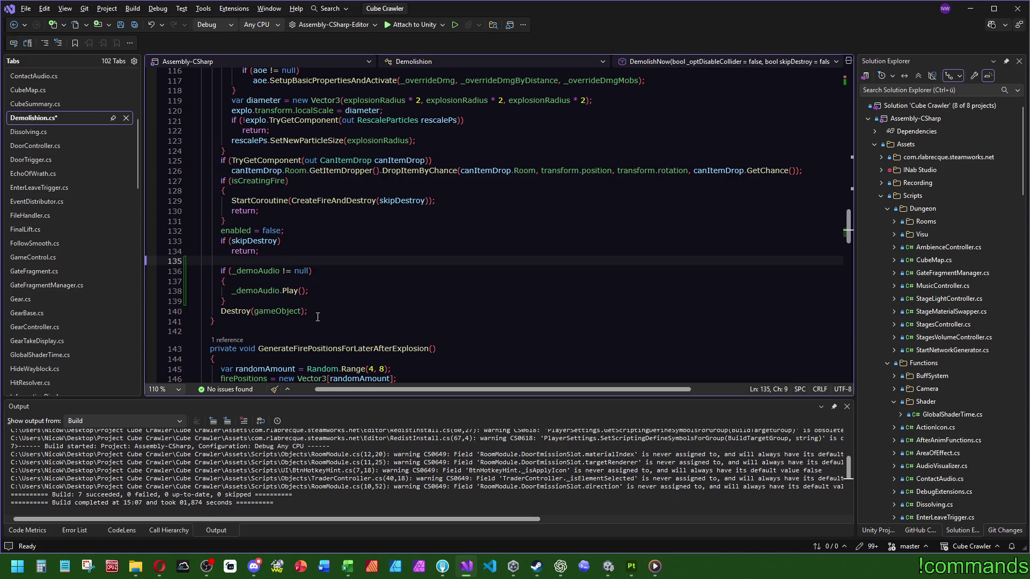
click(324, 291)
click(385, 320)
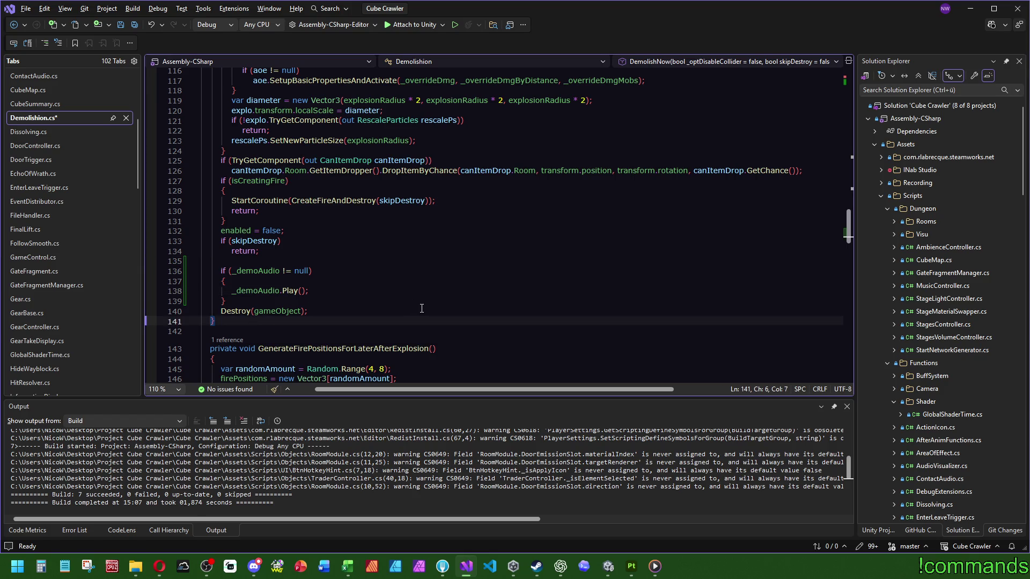
Select the Destroy(gameObj text and search the file for other destroy calls
drag(221, 311, 281, 311)
key(ctrl+f)
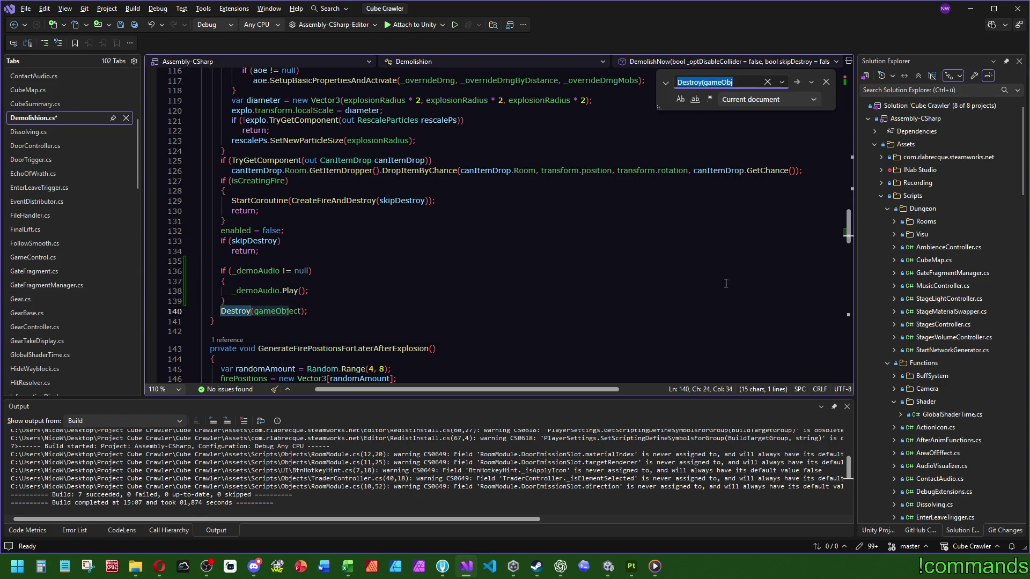
mouse_move(848, 234)
mouse_down()
mouse_move(849, 322)
mouse_move(847, 310)
mouse_up()
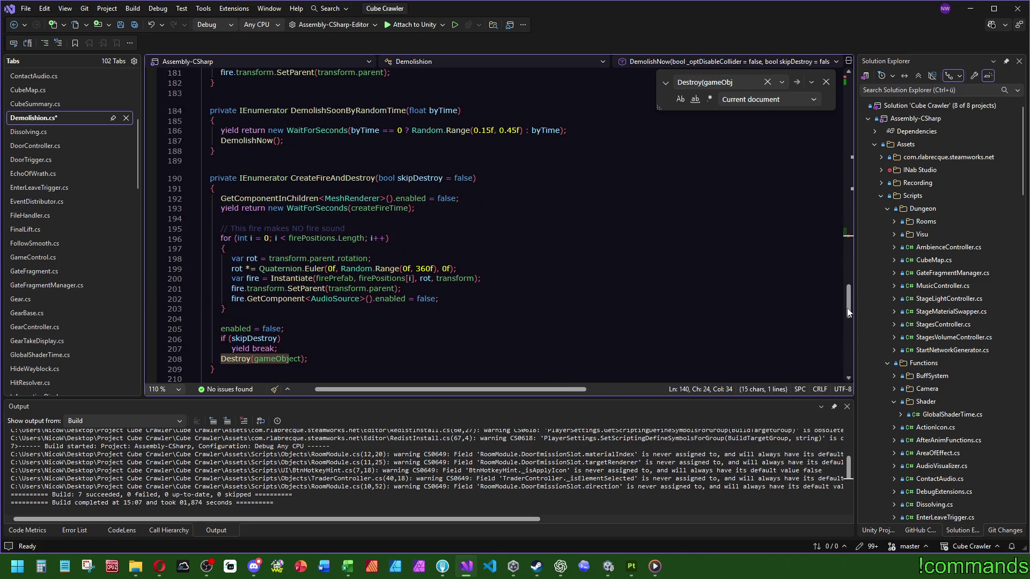
drag(847, 308, 848, 242)
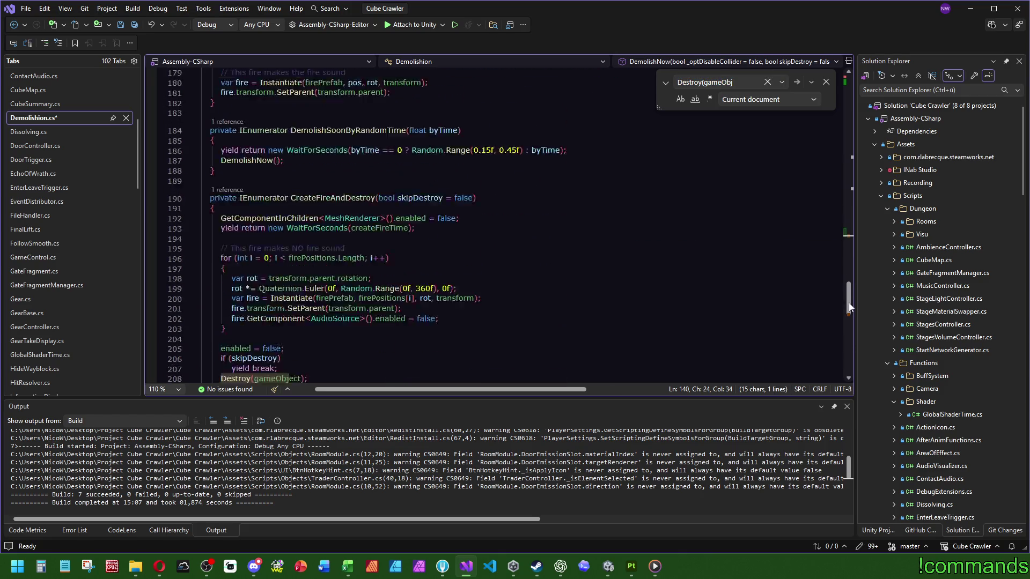
scroll(267, 243, down, 8)
scroll(290, 274, down, 8)
scroll(306, 290, down, 8)
scroll(317, 299, down, 4)
scroll(318, 298, up, 5)
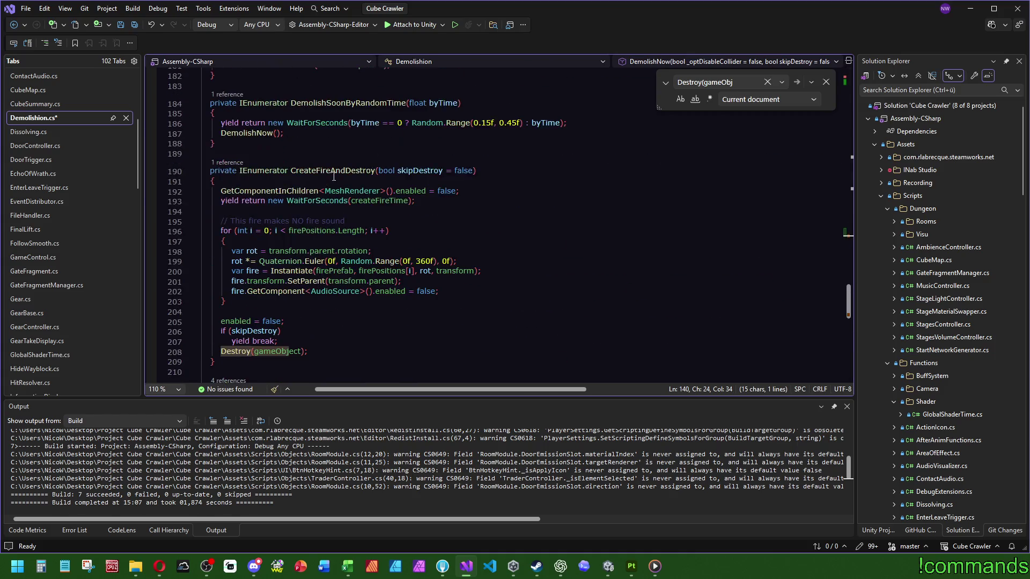
Paste a copy of the CreateFireAndDestroy signature below DemolishNow as DestroySoon with a float parameter
click(492, 170)
scroll(458, 261, up, 15)
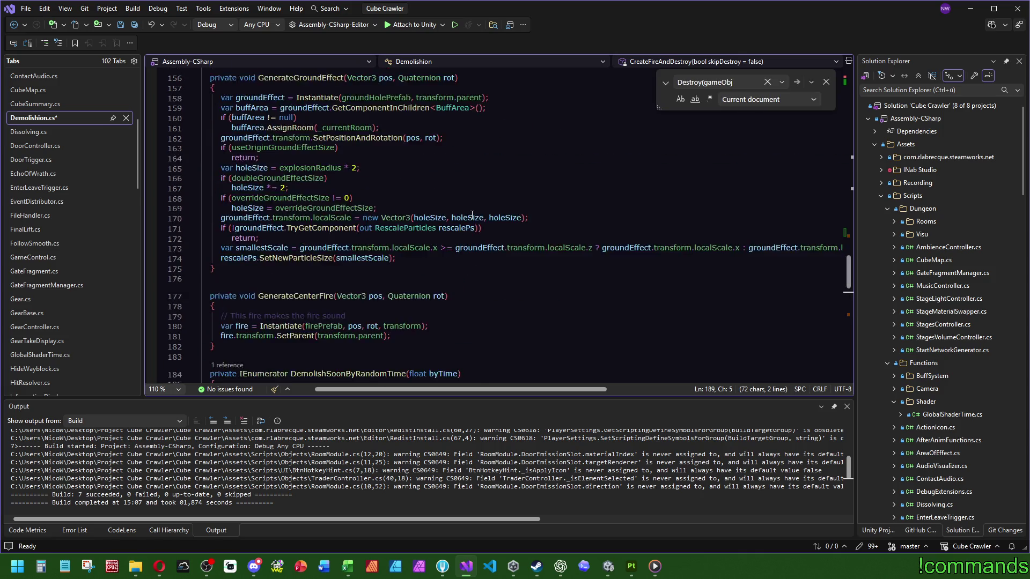
click(252, 272)
key(ctrl+v)
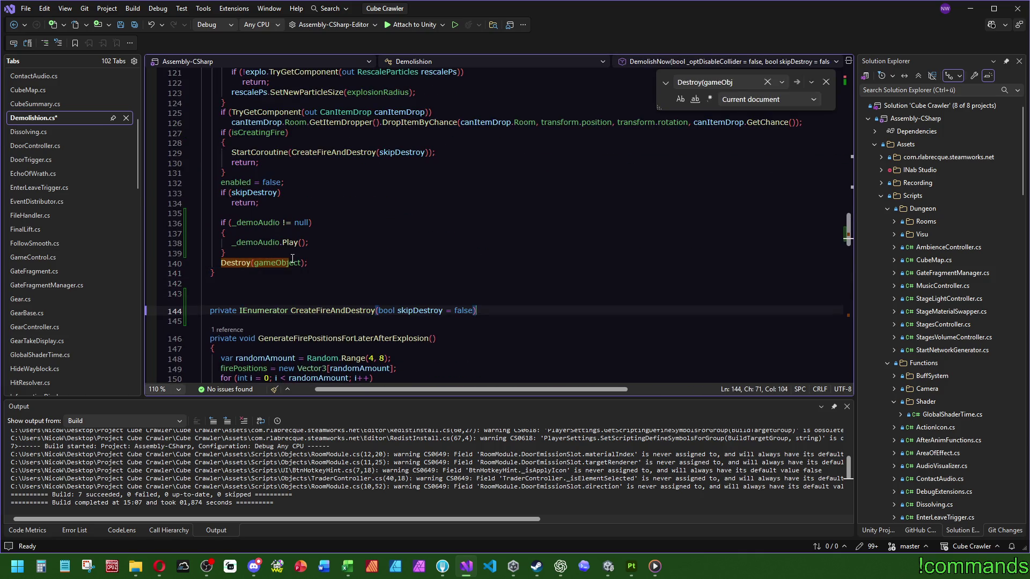
key(Return)
text({)
key(Return)
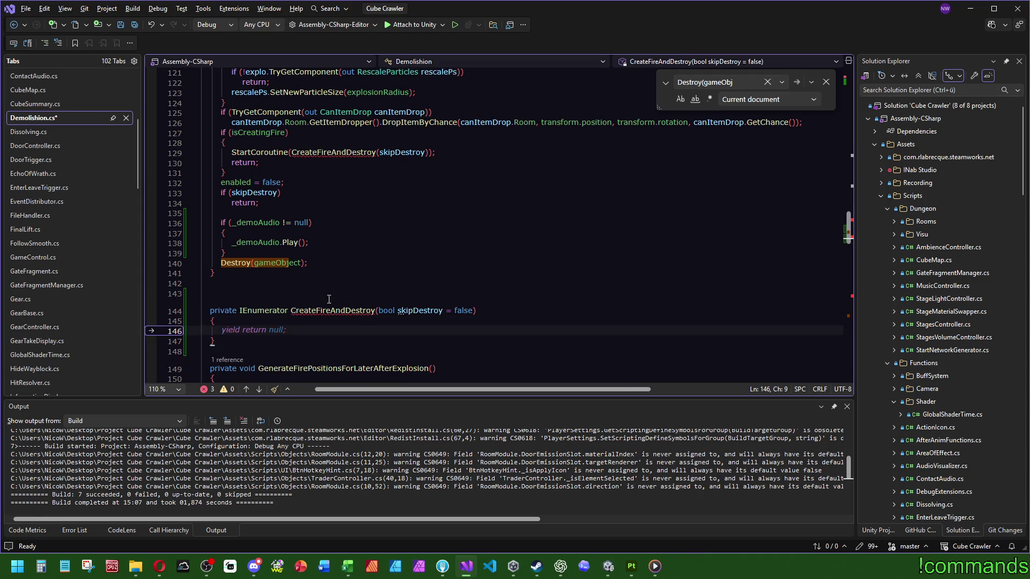
double_click(332, 311)
text(DestroySoon)
key(Escape)
double_click(351, 312)
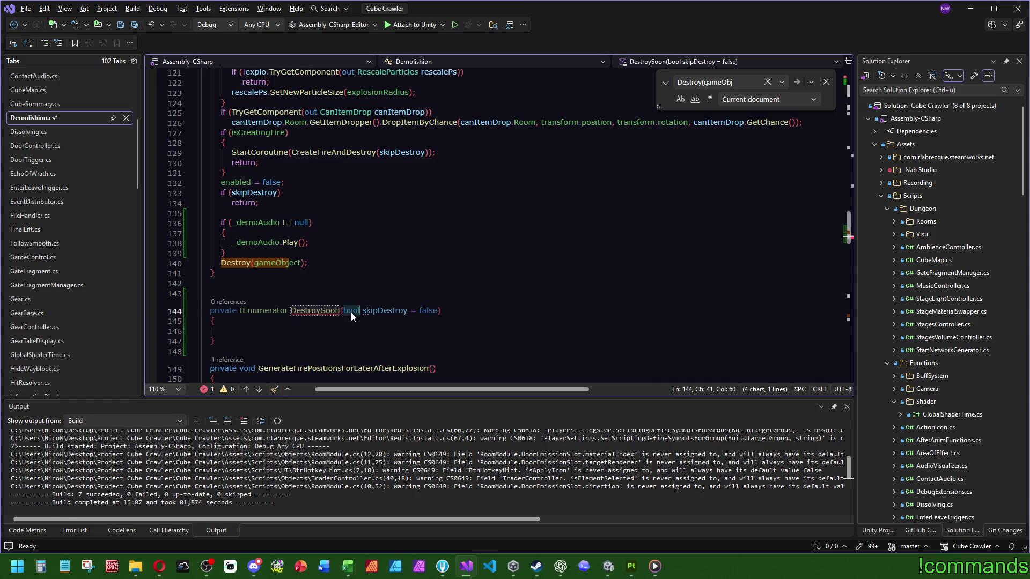
text(float)
key(Escape)
double_click(395, 312)
text(timeto)
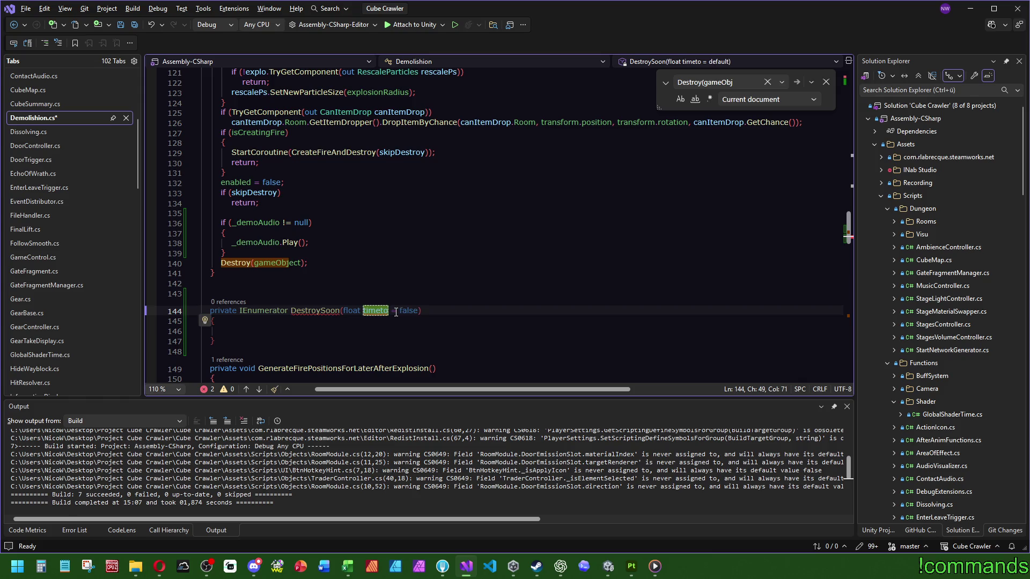
text(Remove)
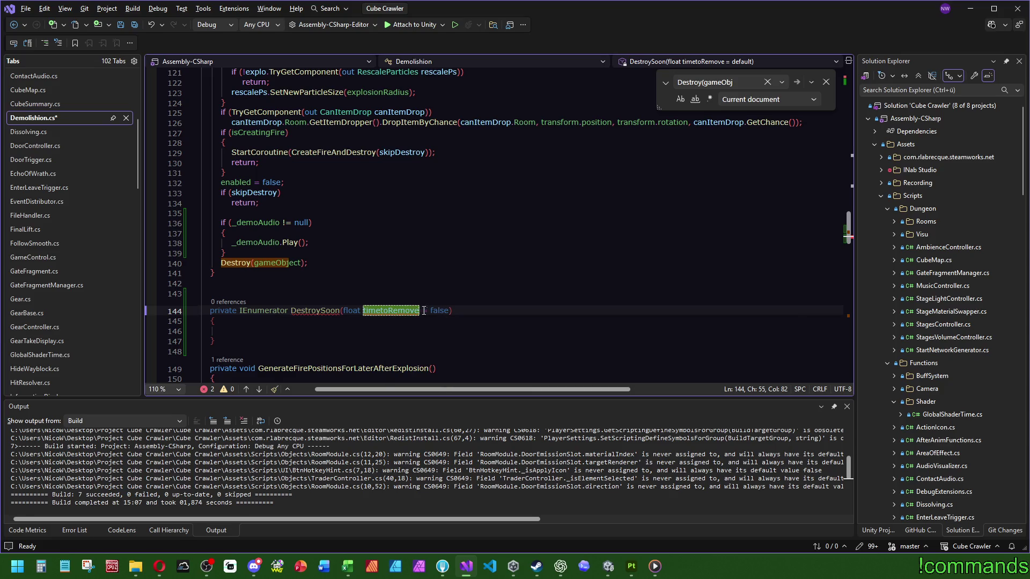
key(ctrl+z)
Rename the method to CleanUpSoon with parameter float timeToCleanUp = 0f
click(308, 309)
right_click(308, 308)
click(332, 244)
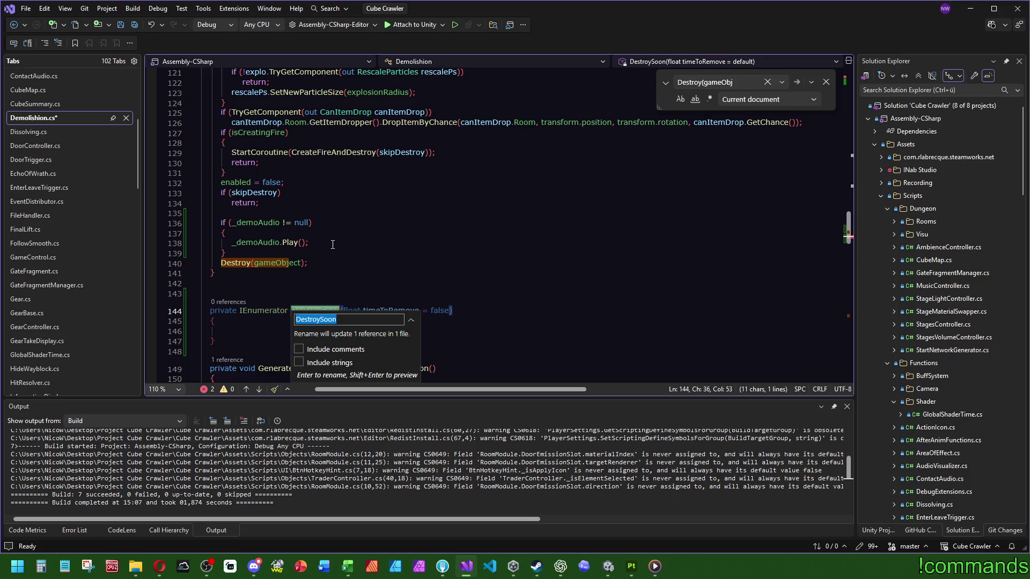
text(CleanUpSoon)
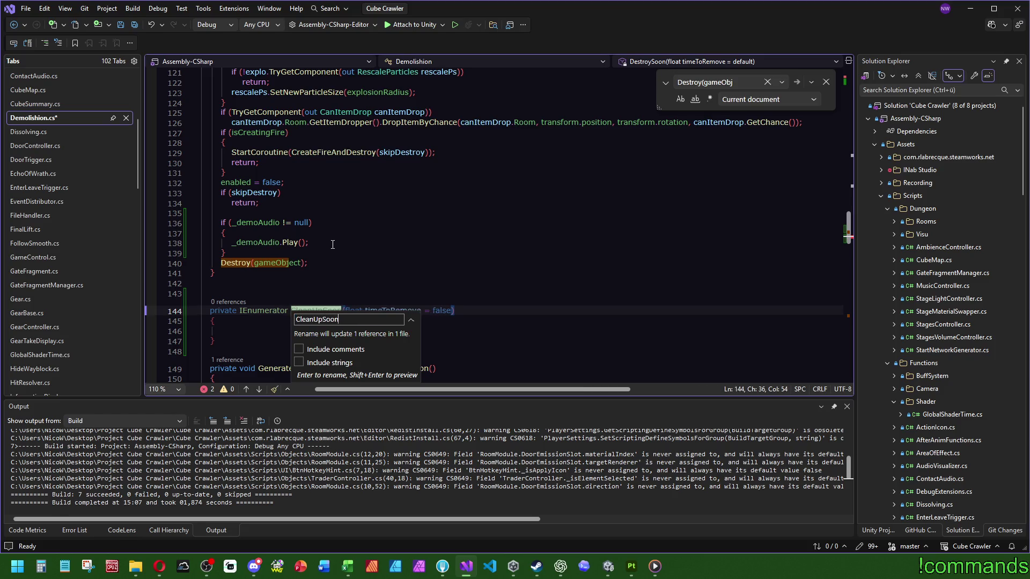
key(Return)
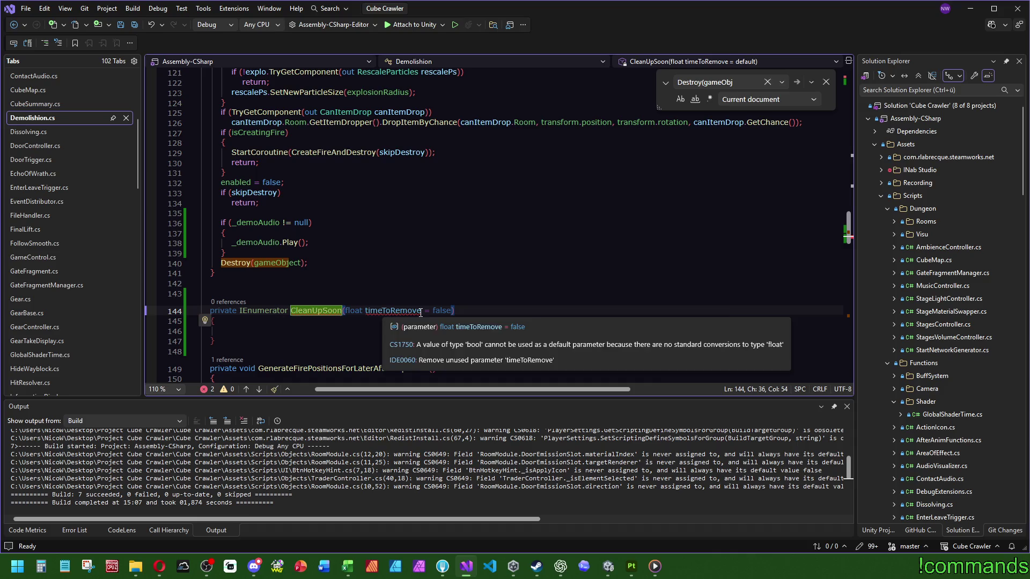
double_click(393, 310)
text(timeToCleanu)
key(BackSpace)
text(Up)
double_click(443, 310)
text(0)
Move the Destroy(gameObject) call out of DemolishNow into the CleanUpSoon body
click(460, 274)
click(460, 326)
drag(310, 264, 323, 254)
key(ctrl+x)
click(257, 317)
key(ctrl+v)
Add StartCoroutine(CleanUpSoon()); in DemolishNow after the audio block
click(244, 251)
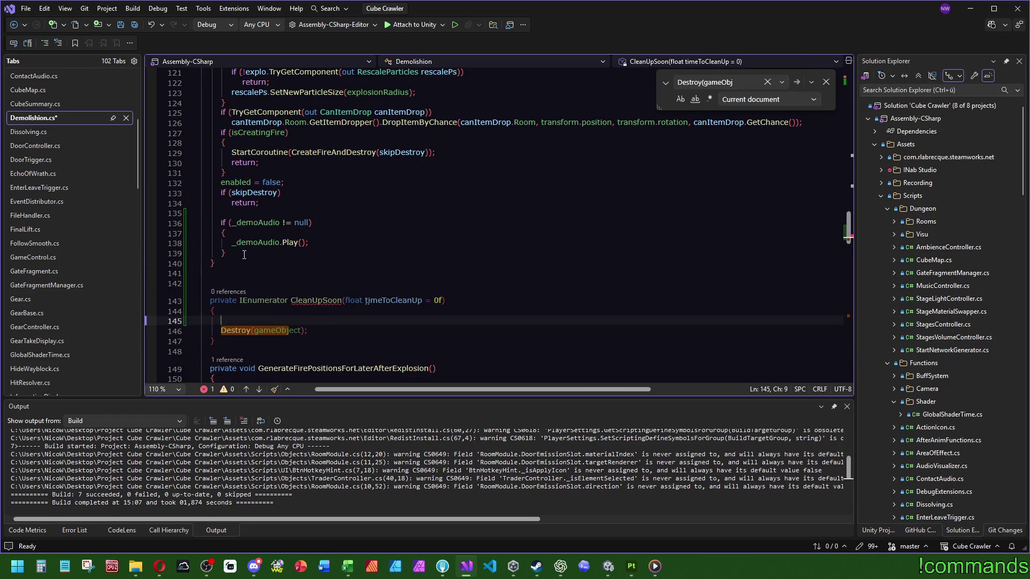
key(Return)
text(start)
key(Down)
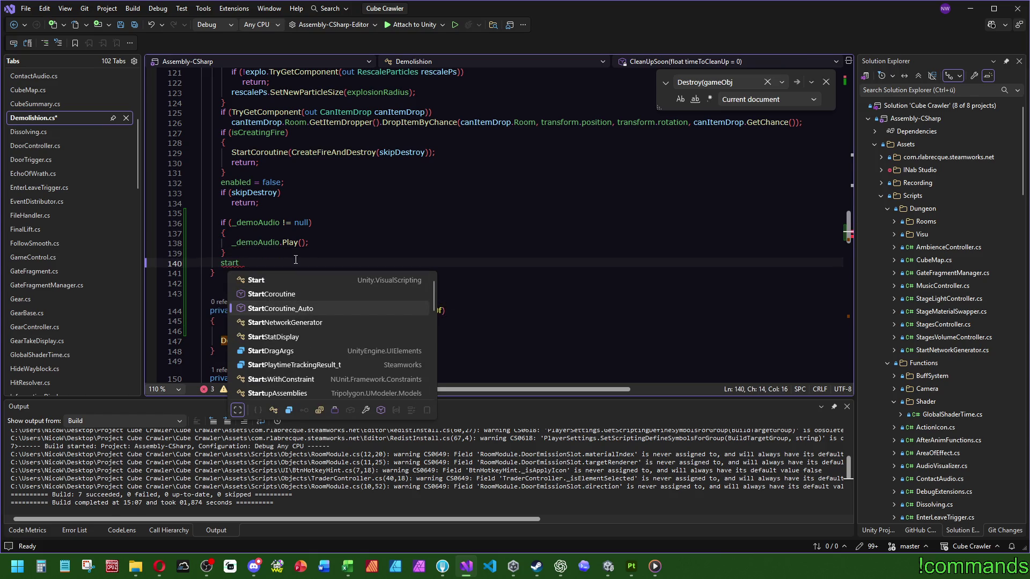
key(Tab)
text(();)
click(281, 264)
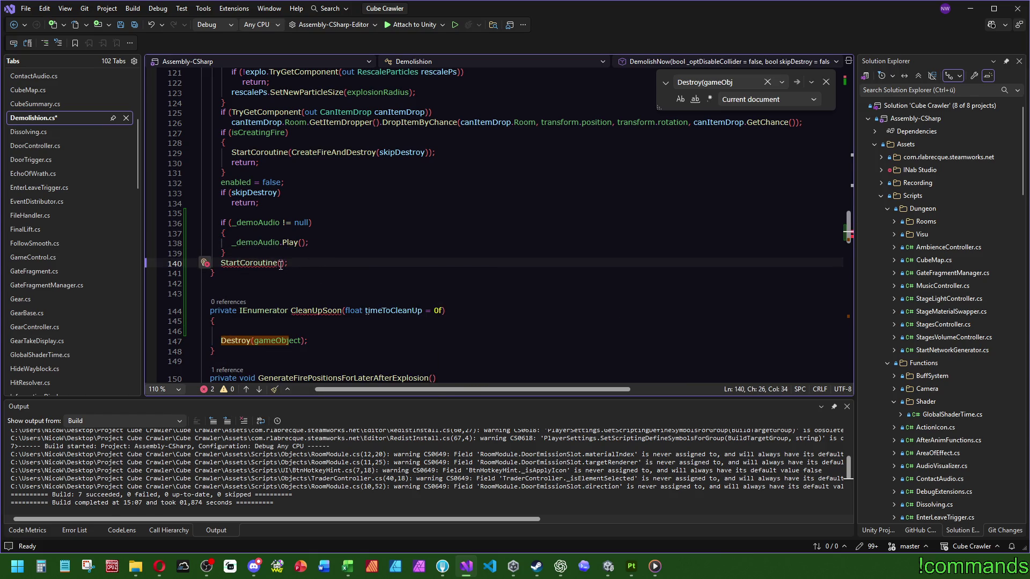
text(CleanUpSoon)
key(Up)
key(Up)
click(334, 262)
text(()
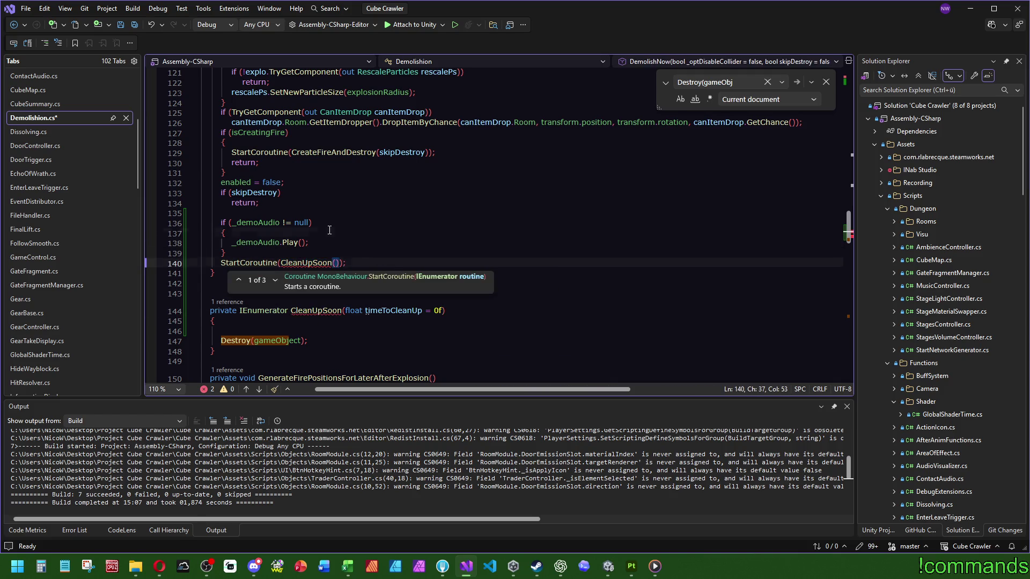
key(Escape)
click(328, 230)
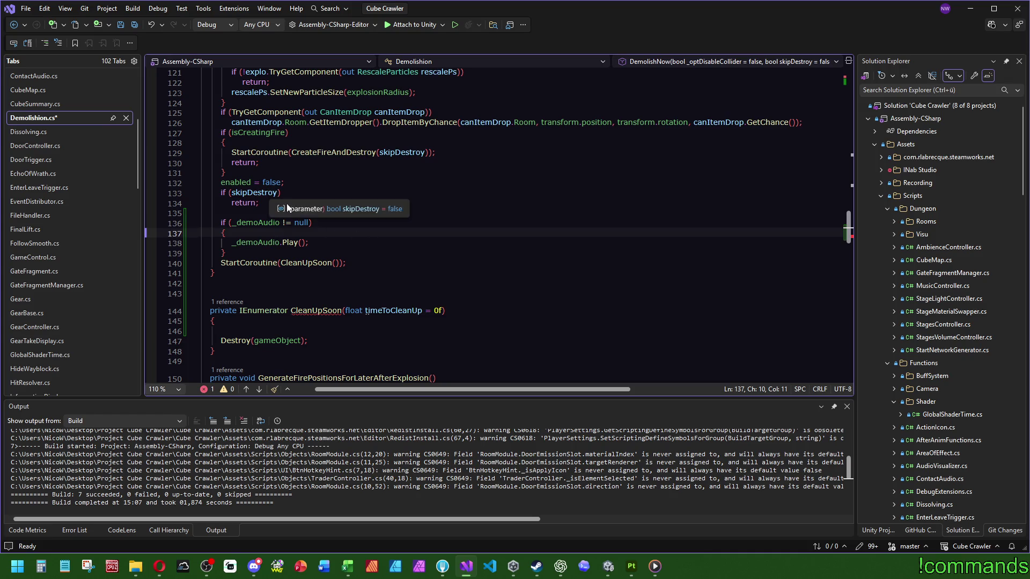
scroll(403, 241, down, 3)
scroll(483, 266, down, 4)
scroll(482, 271, down, 7)
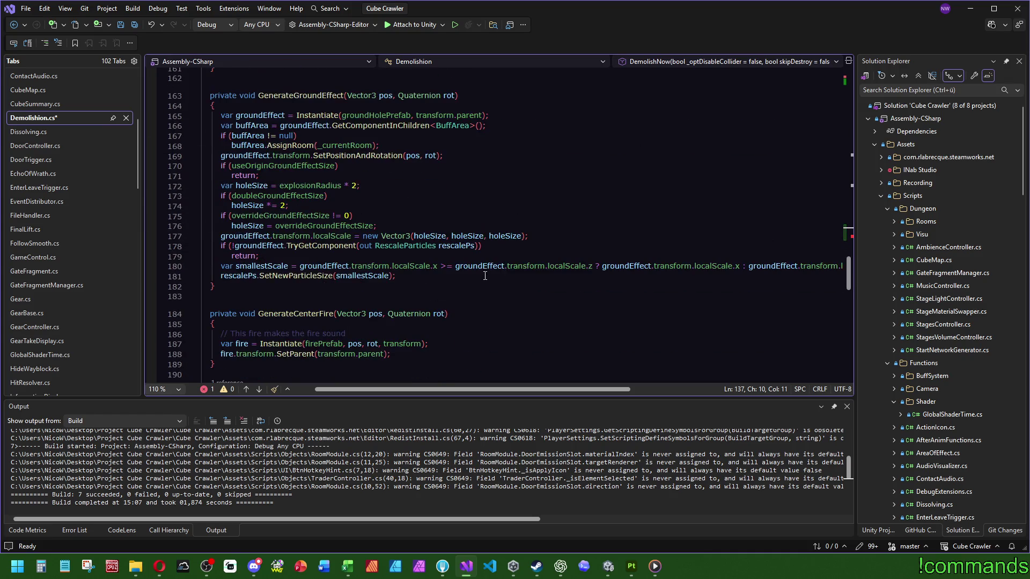
scroll(485, 273, down, 7)
Add yield return new WaitForSeconds(timeToCleanUp); to CleanUpSoon, copied from the fire coroutine
drag(512, 249, 527, 240)
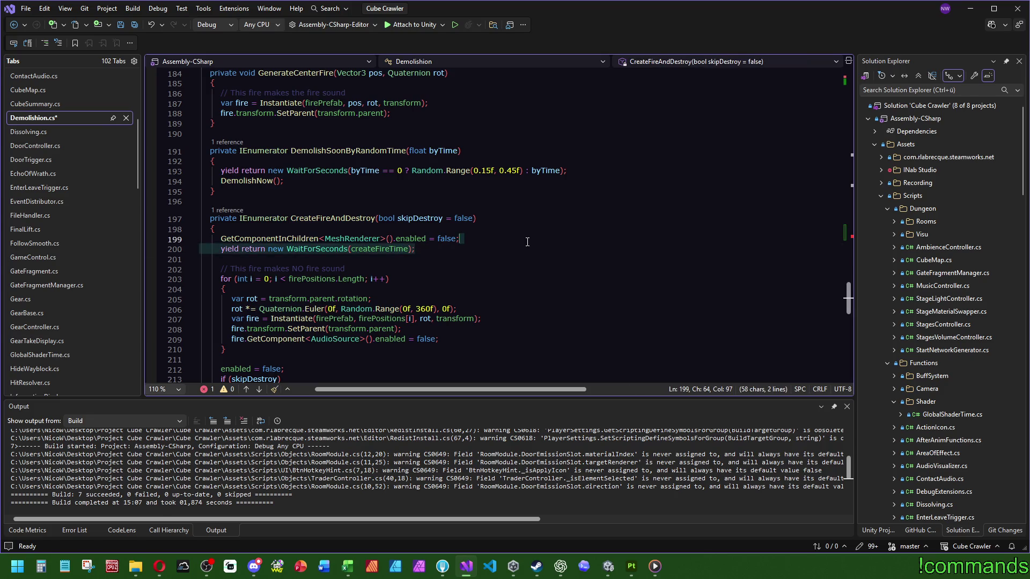
scroll(444, 263, up, 6)
scroll(362, 274, up, 6)
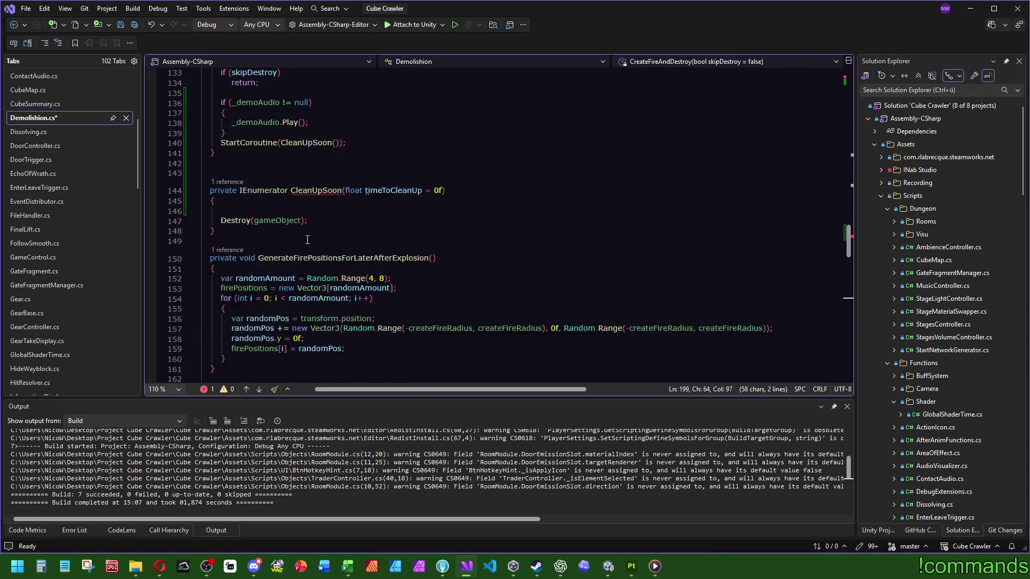
scroll(322, 289, up, 6)
click(269, 298)
key(ctrl+v)
double_click(378, 301)
text(timeToCleanUp)
click(383, 263)
click(263, 214)
Declare a timeToCleanUp variable before the audio check and pass it to the CleanUpSoon call
click(278, 180)
key(Return)
text(var tim)
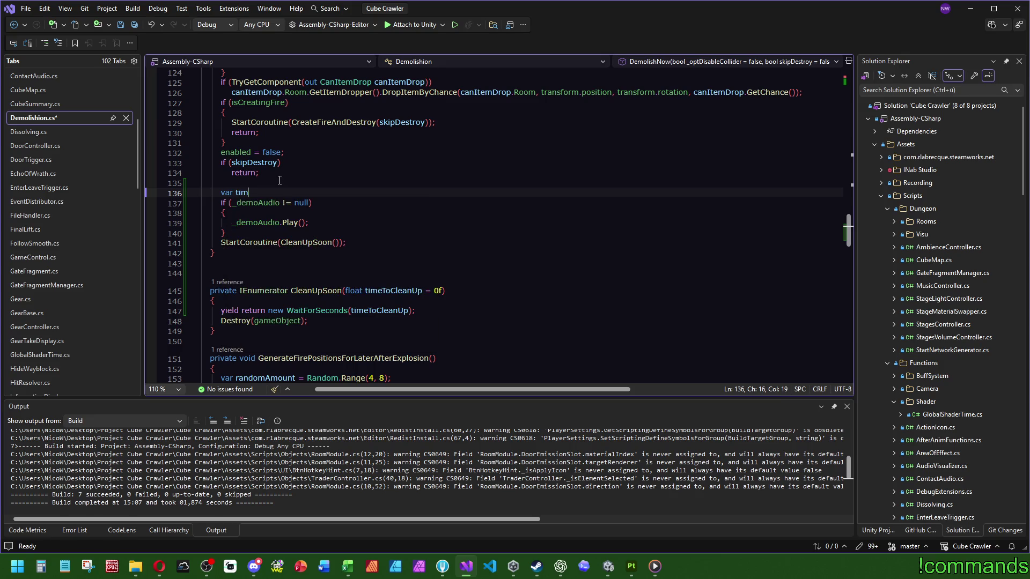
text(eToClean)
text(Up 0)
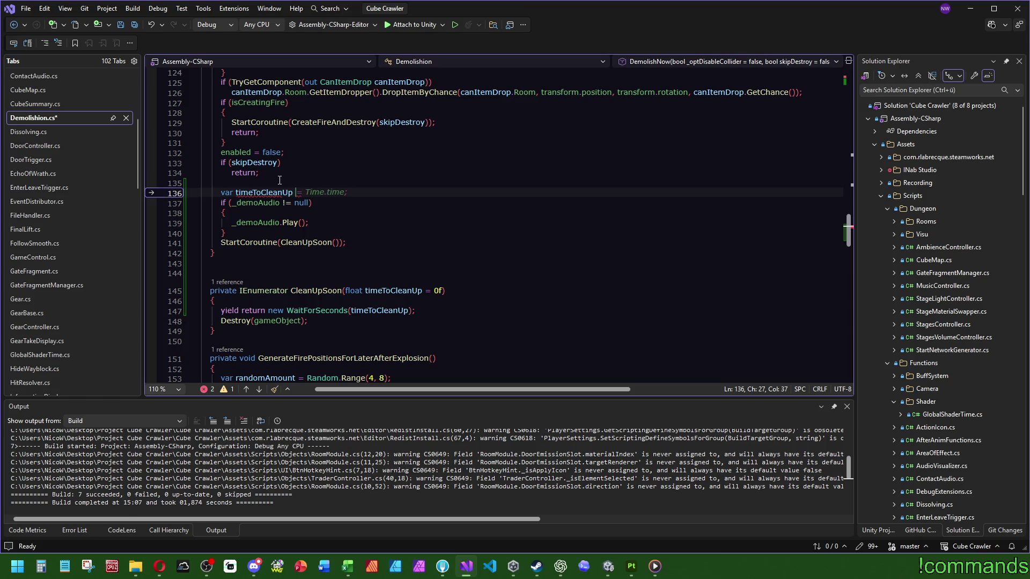
key(Left)
key(Left)
key(Left)
key(BackSpace)
text(=)
click(395, 171)
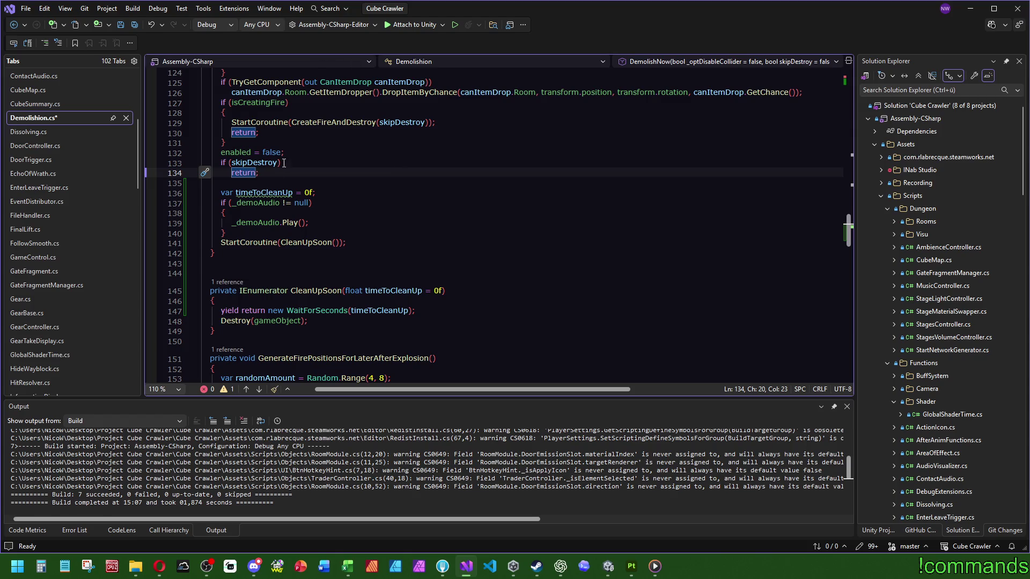
double_click(264, 192)
key(ctrl+c)
click(342, 243)
key(ctrl+v)
Start a _demoAudio assignment line and browse the audio source's properties, reading the time property
click(320, 203)
click(320, 222)
key(Return)
text(timeToCleanUp)
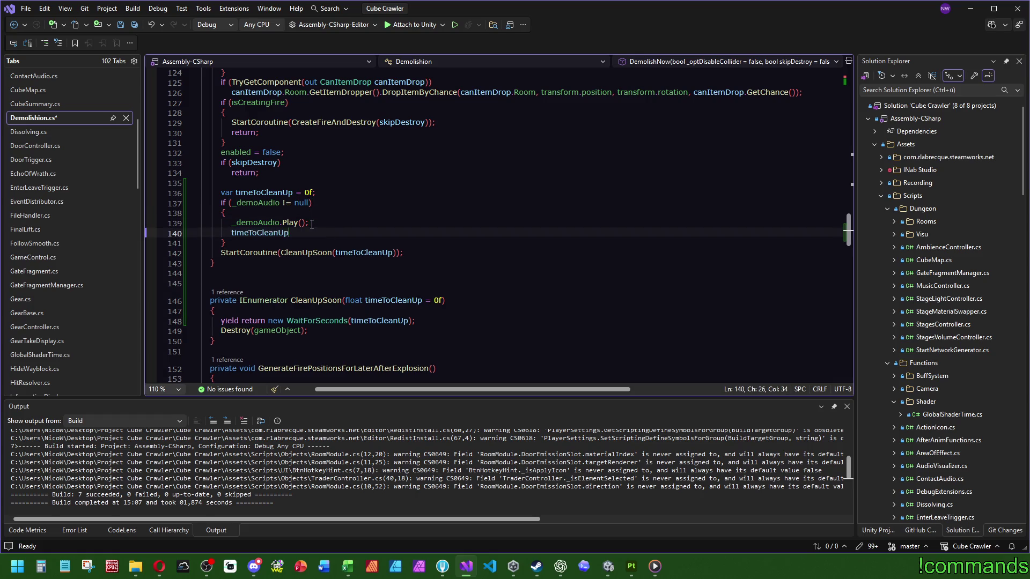
text( = _demoAudio)
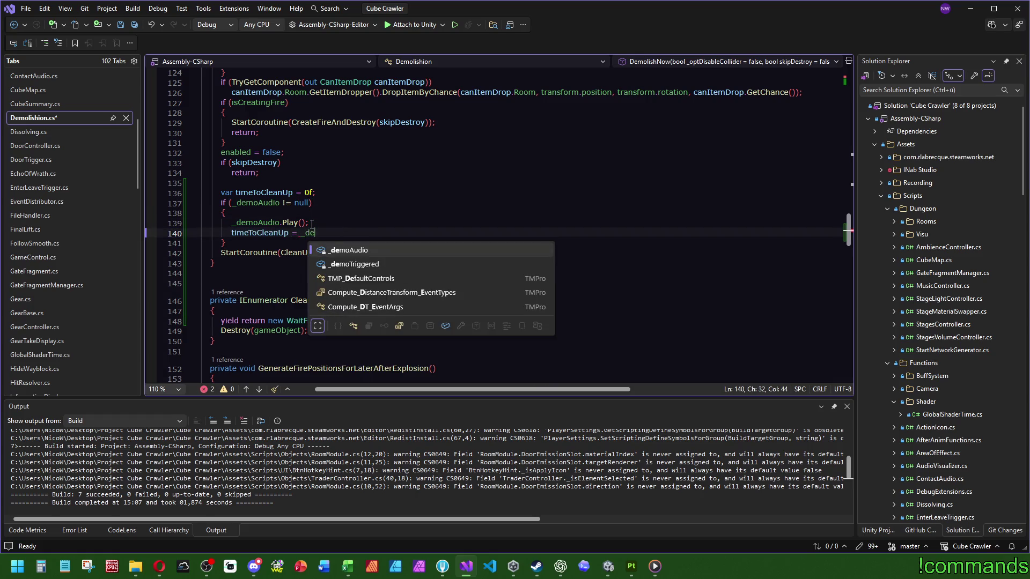
key(Tab)
text(.lea)
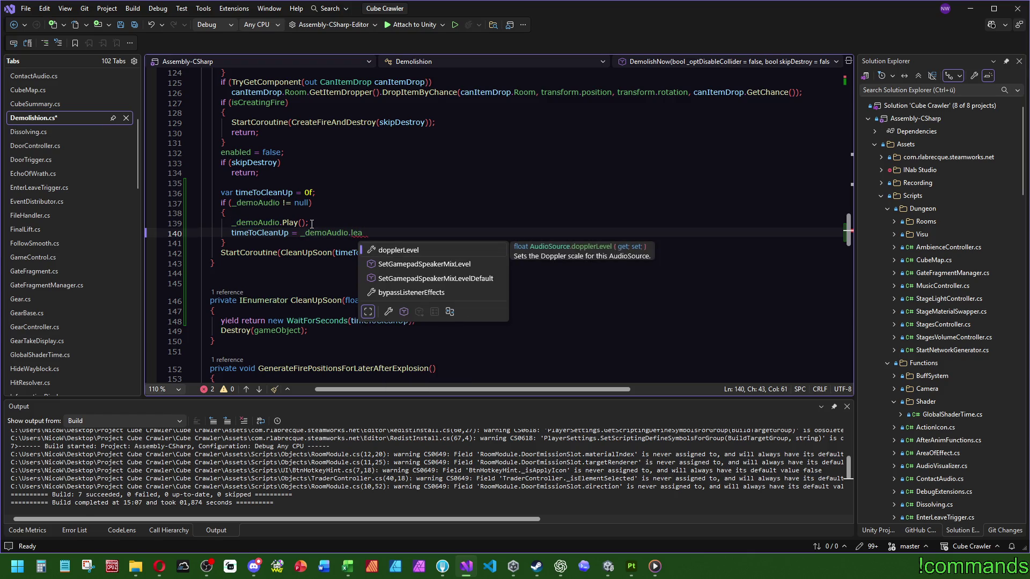
key(BackSpace)
key(BackSpace)
key(BackSpace)
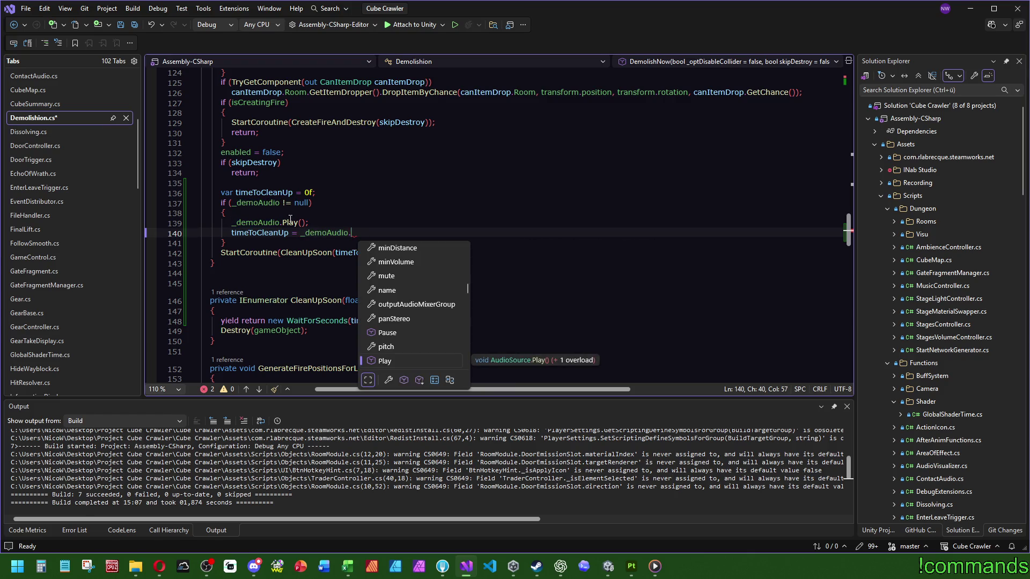
scroll(413, 276, up, 5)
scroll(424, 280, up, 5)
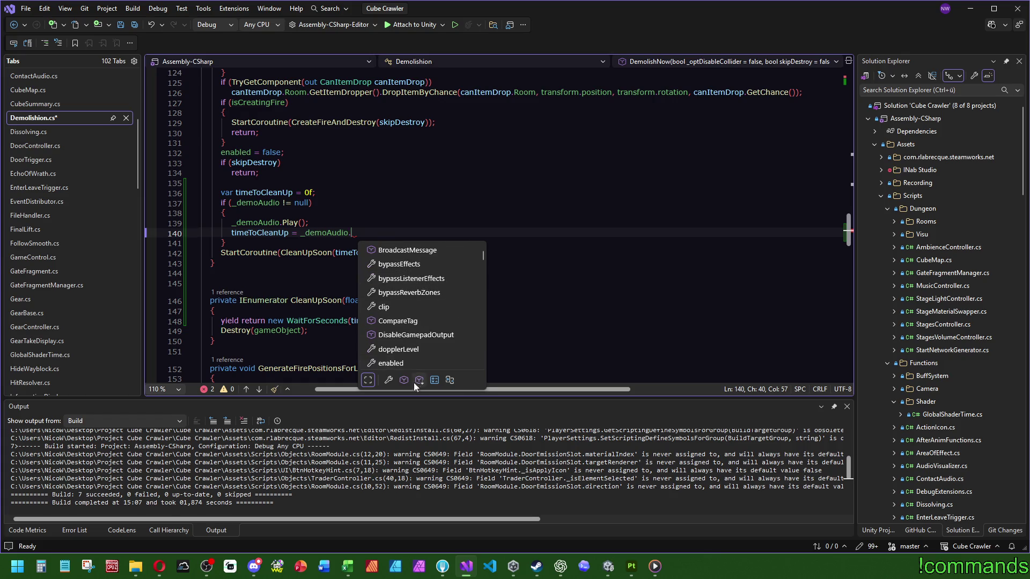
click(389, 380)
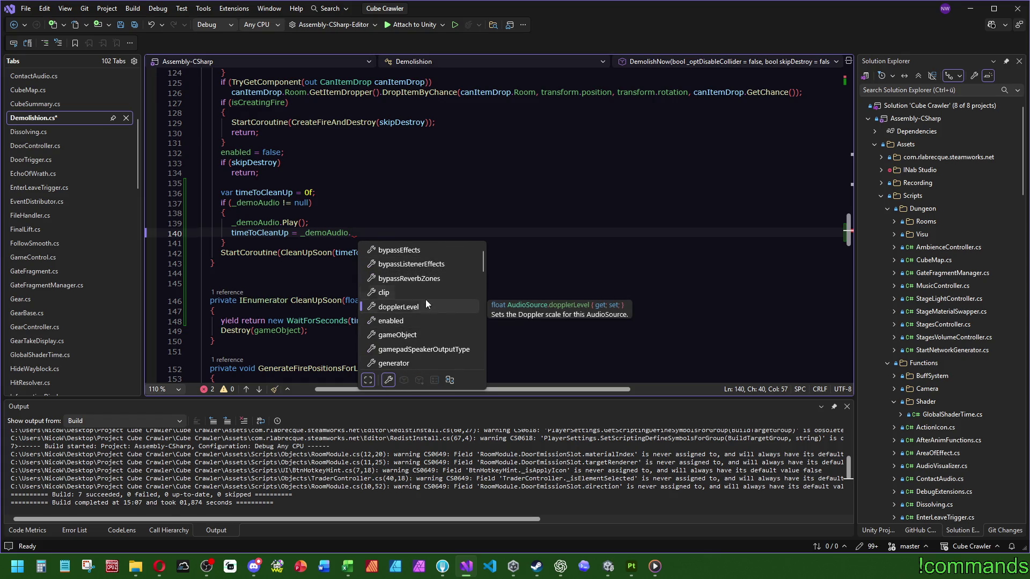
scroll(427, 300, down, 3)
scroll(427, 302, down, 2)
scroll(430, 295, down, 2)
scroll(424, 302, down, 2)
scroll(424, 302, down, 2)
scroll(431, 286, down, 2)
scroll(431, 290, down, 2)
scroll(431, 291, down, 1)
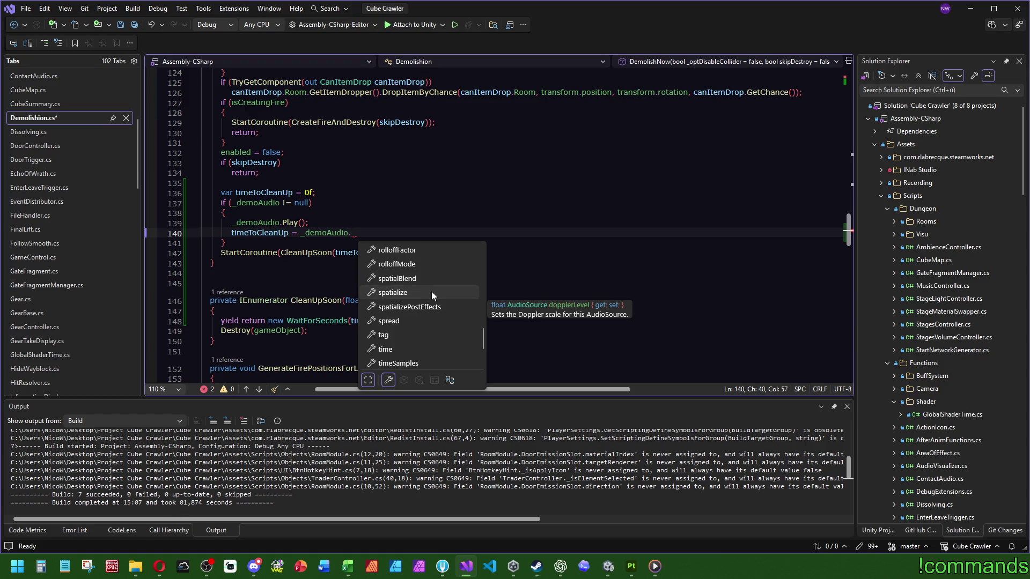
click(386, 348)
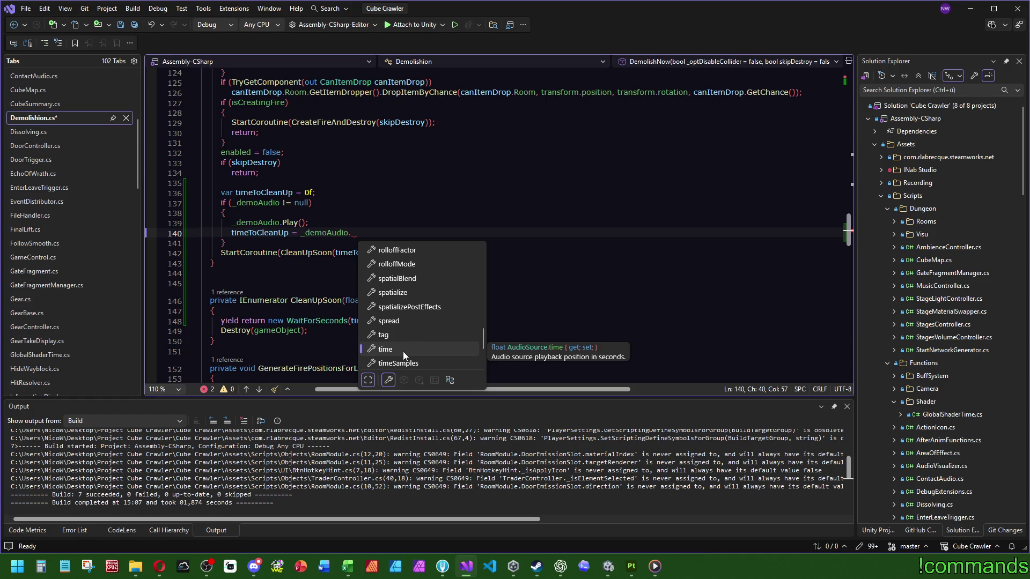
scroll(403, 352, down, 1)
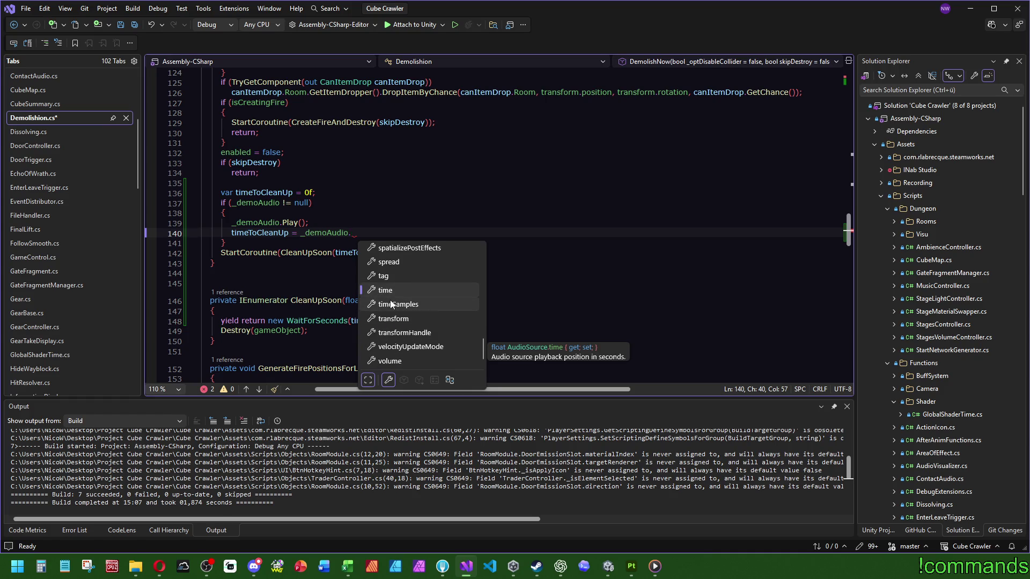
scroll(391, 354, up, 1)
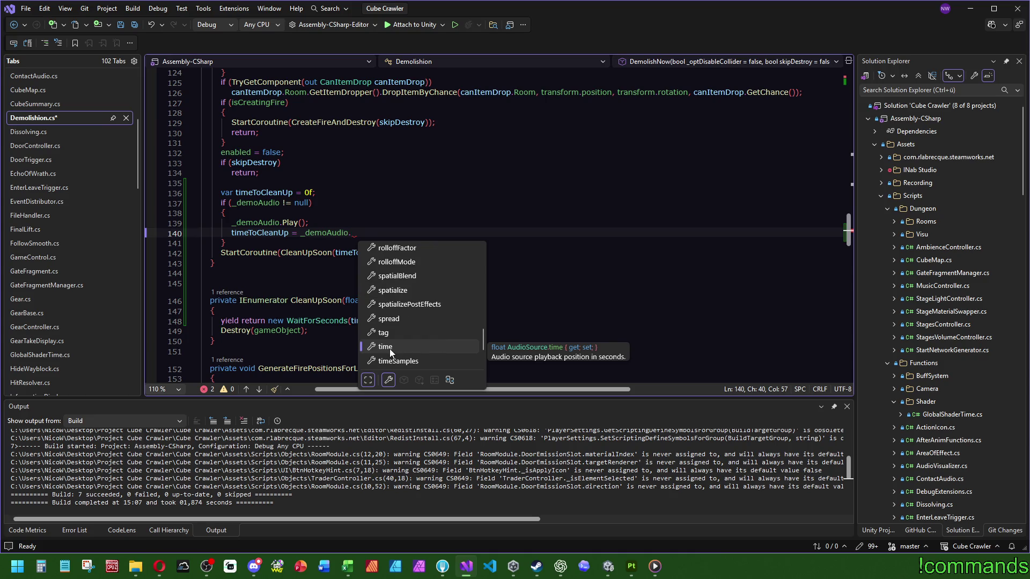
scroll(388, 347, up, 2)
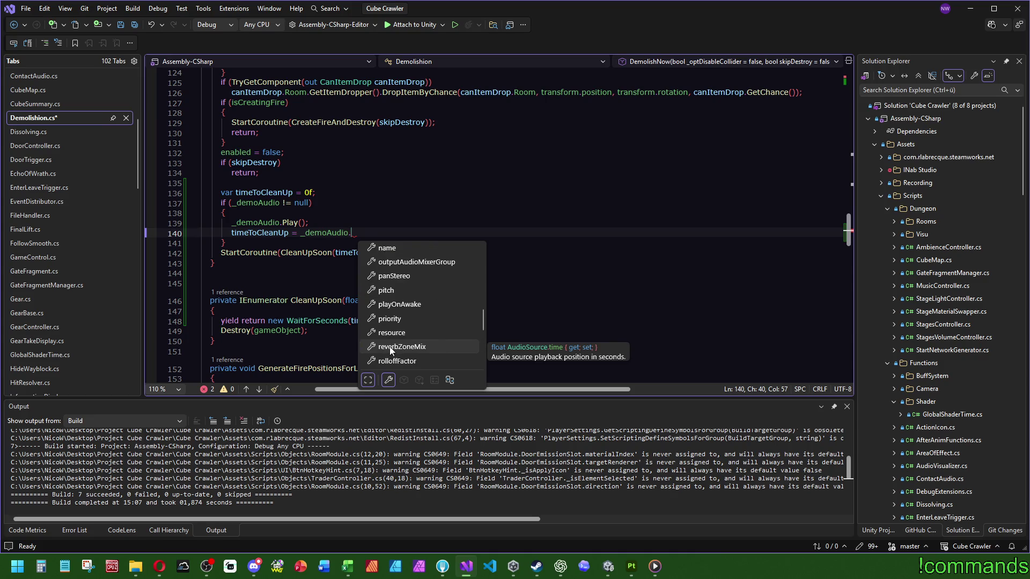
scroll(389, 346, up, 3)
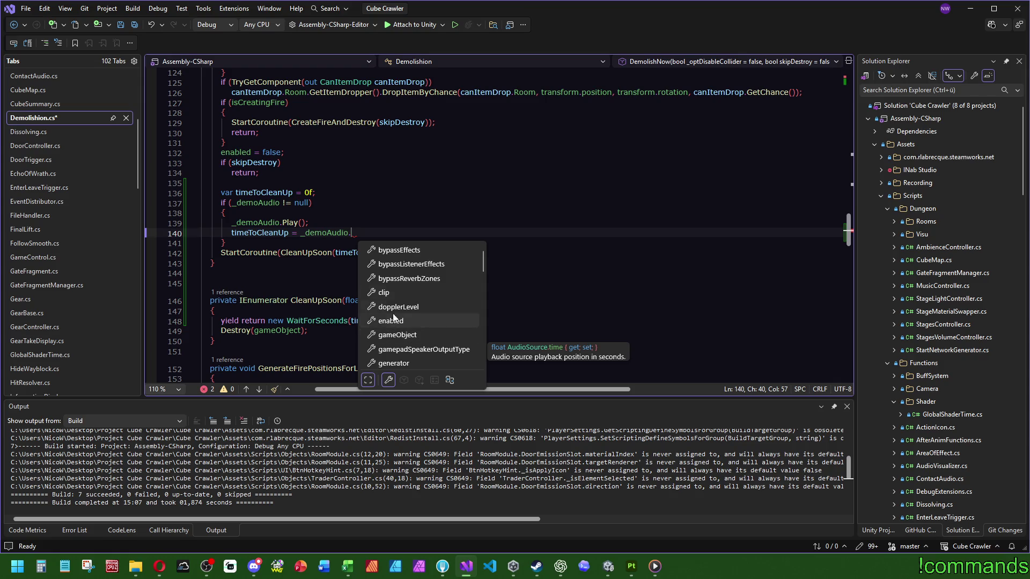
scroll(401, 266, down, 1)
scroll(400, 274, down, 1)
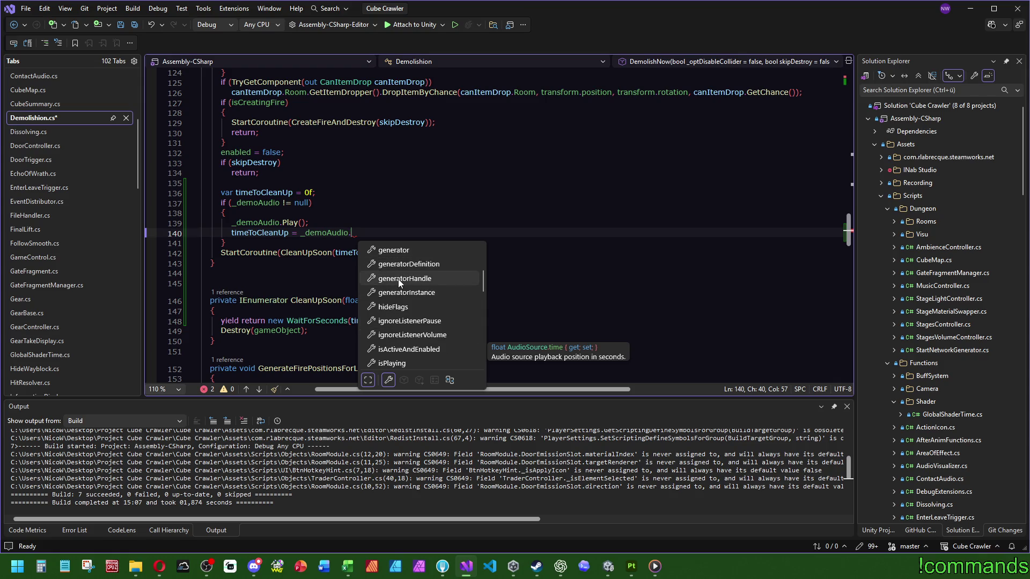
scroll(398, 281, down, 2)
scroll(399, 282, down, 1)
scroll(397, 282, down, 1)
scroll(398, 281, down, 1)
scroll(403, 277, down, 2)
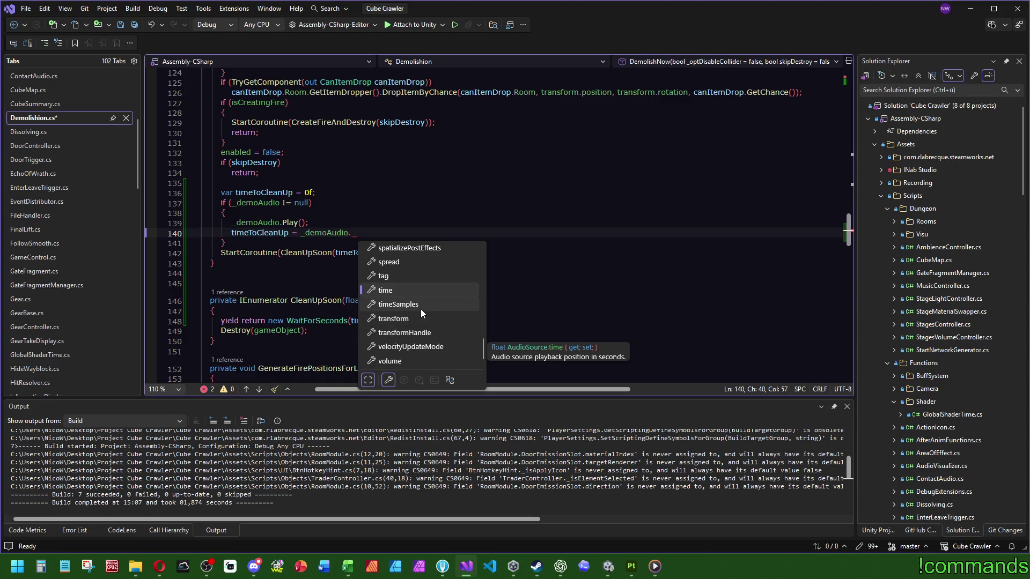
click(396, 210)
Delete the unfinished assignment and declaration and collapse the audio null check to a braceless statement
key(shift+Down)
key(shift+Down)
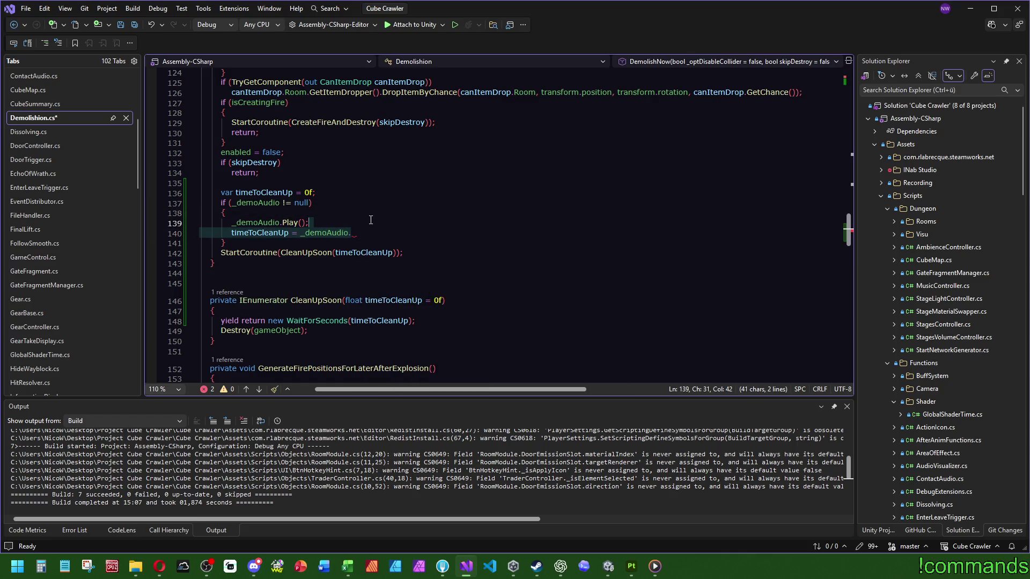
key(BackSpace)
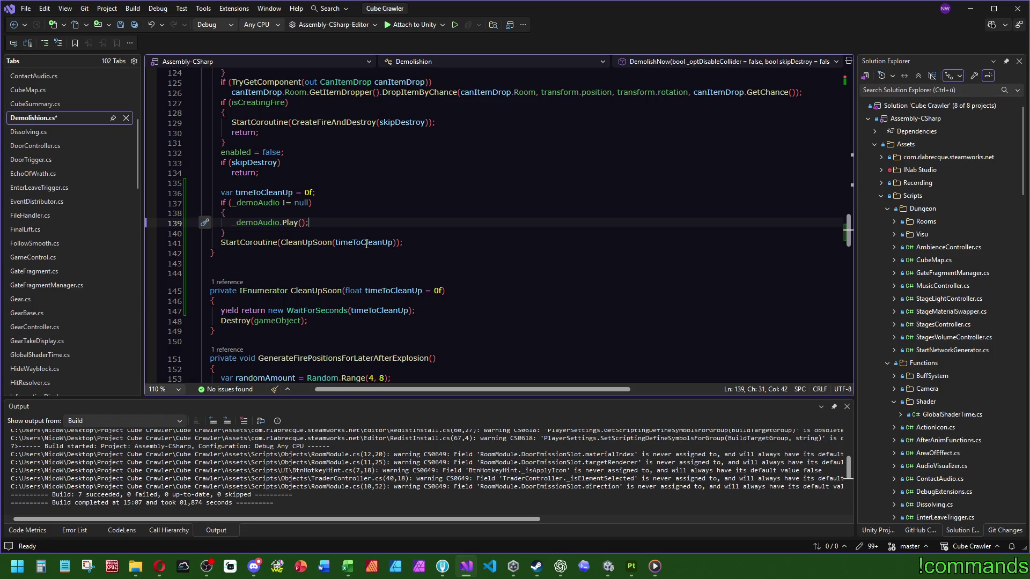
key(shift+Up)
key(shift+Up)
key(shift+Up)
key(BackSpace)
key(Delete)
key(Delete)
key(ctrl+z)
key(ctrl+z)
double_click(363, 211)
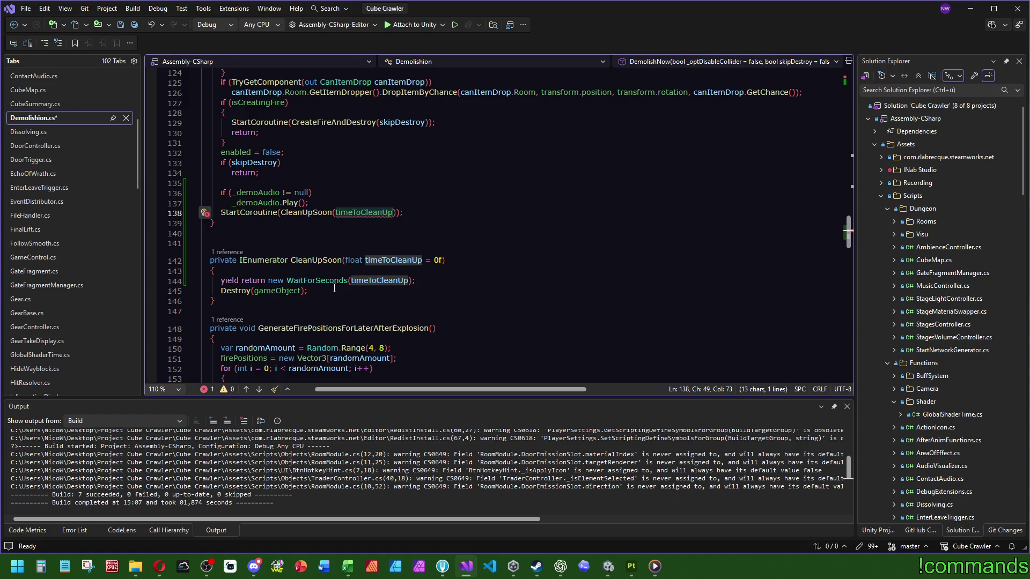
Remove the timeToCleanUp argument and replace the other Destroy call with the cleanup coroutine
key(BackSpace)
click(355, 193)
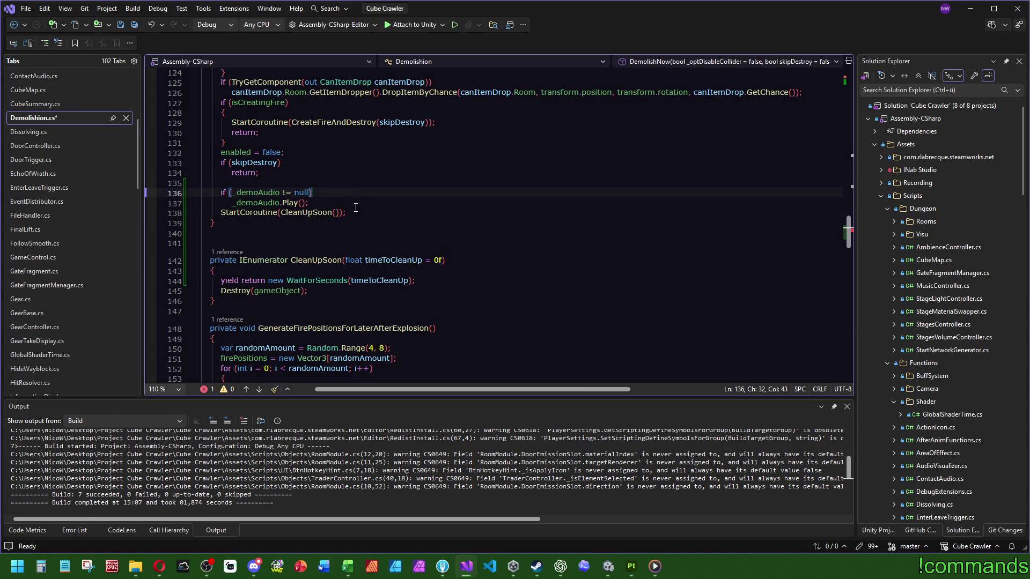
click(391, 182)
drag(225, 290, 281, 290)
key(ctrl+f)
key(Return)
scroll(543, 320, down, 7)
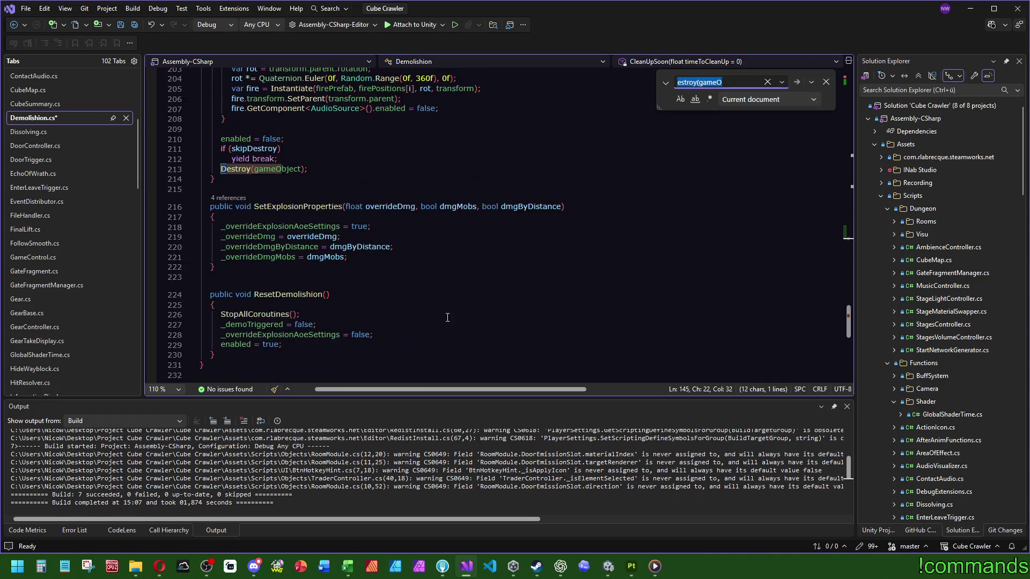
drag(307, 169, 221, 168)
text(StartCoroutine(CleanUpSoon());)
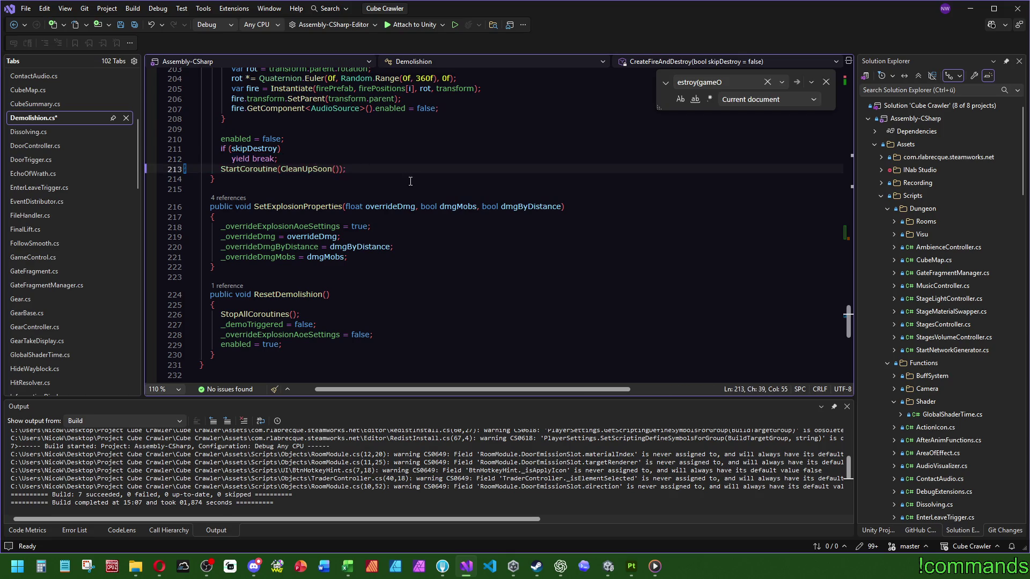
scroll(315, 304, up, 7)
key(F12)
click(383, 235)
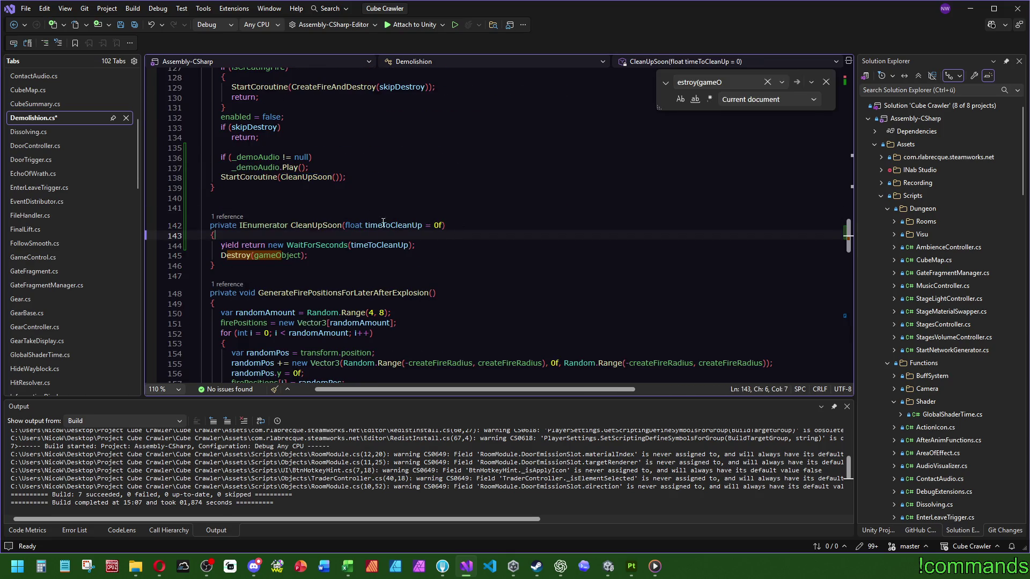
Paste a copy of CleanUpSoon after the demolish method and rename it CleanUpWithDemoAudioClip
click(299, 208)
key(Return)
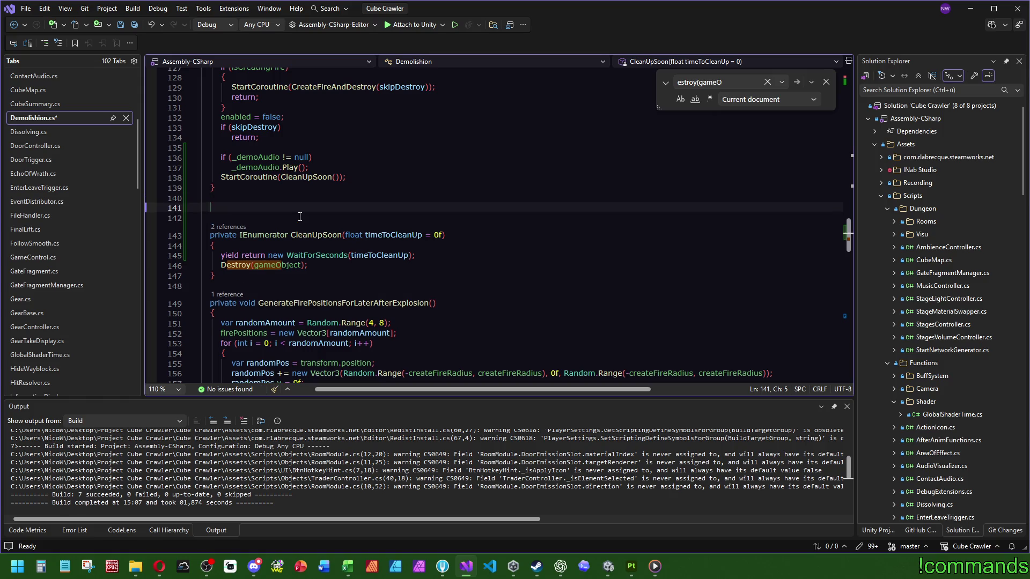
text(private v)
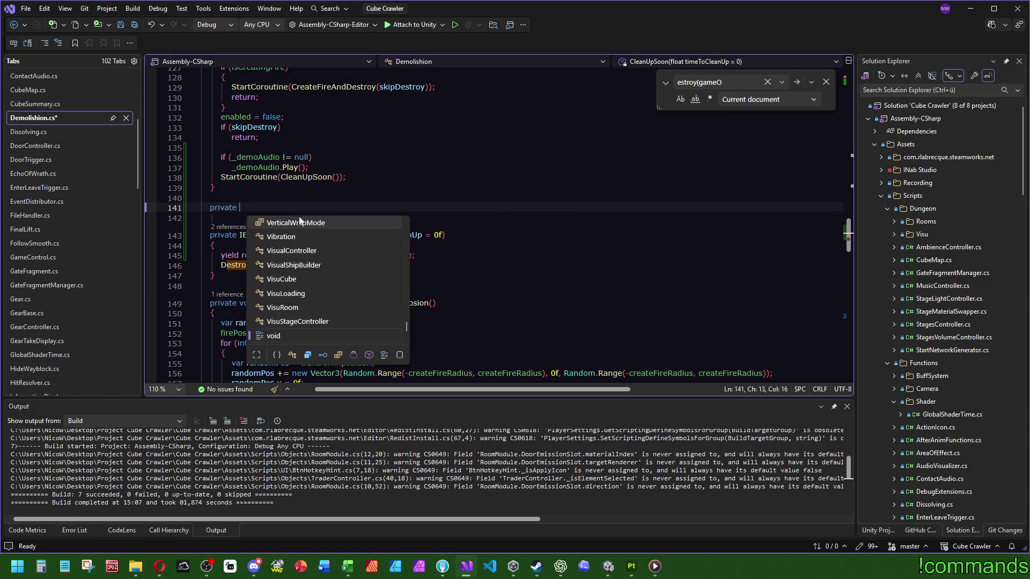
key(Escape)
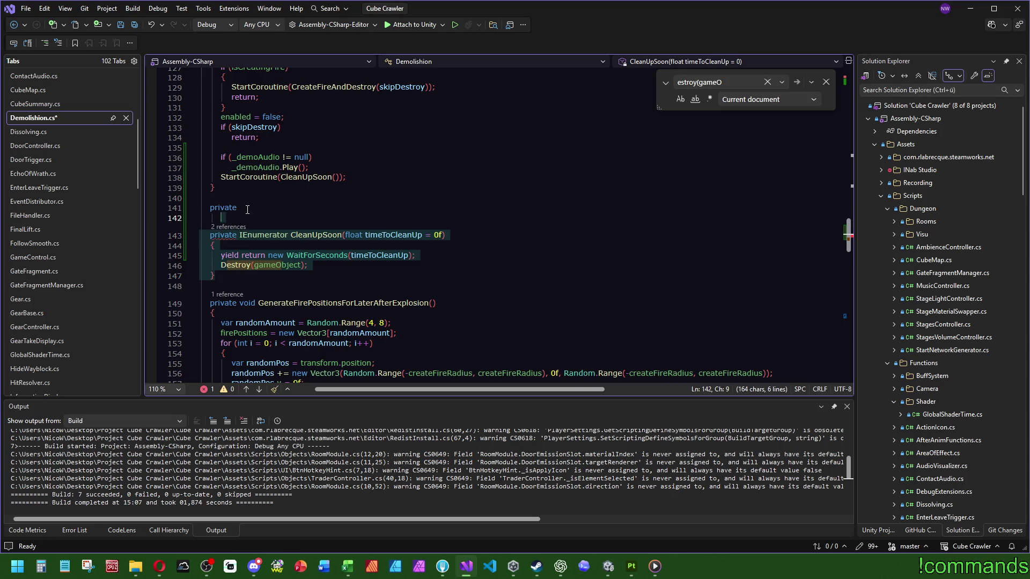
drag(241, 207, 249, 199)
text(private IEnumerator CleanUpSoon(float timeToCleanUp = 0f)     {         yield return new WaitForSeconds(timeToCleanUp);         Destroy(gameObject);     })
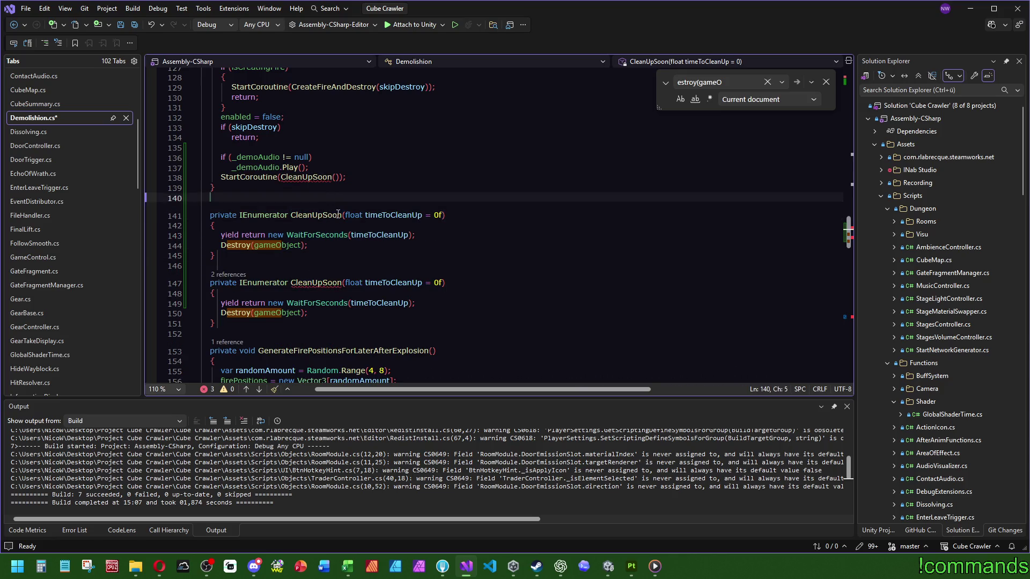
double_click(315, 214)
text(CleanUpWithj)
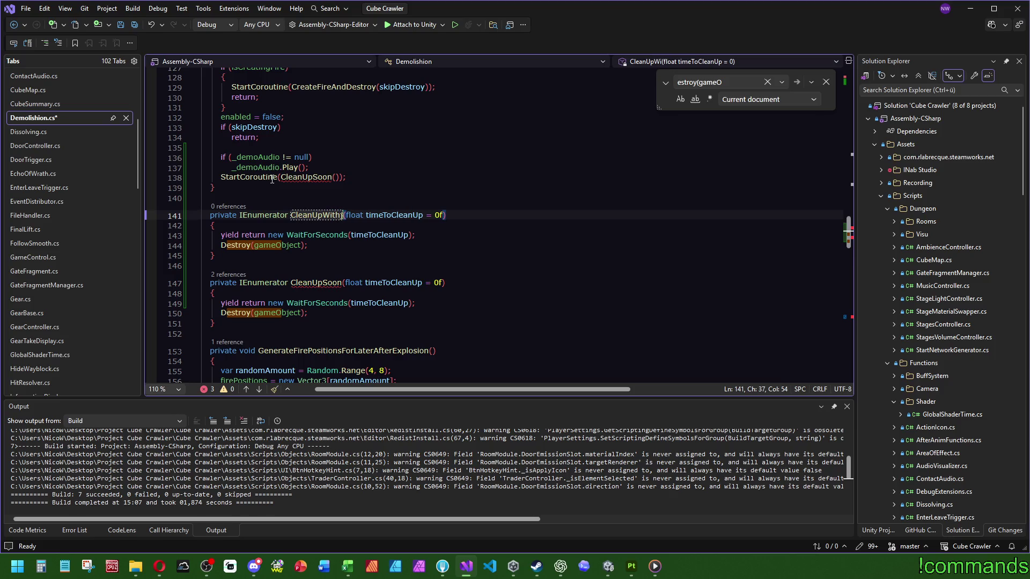
text(a)
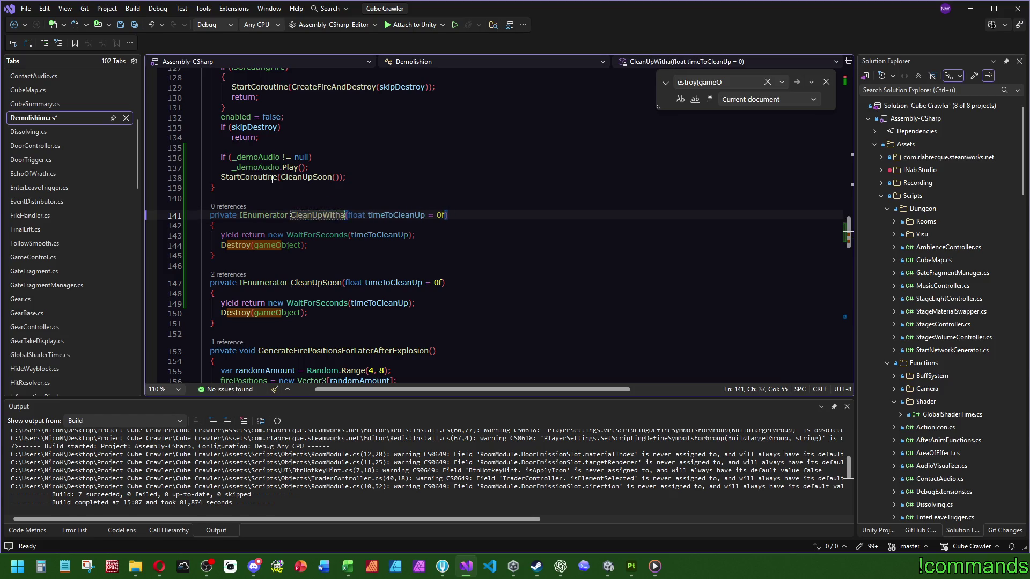
text(UDI)
key(BackSpace)
key(BackSpace)
key(BackSpace)
text(Audio)
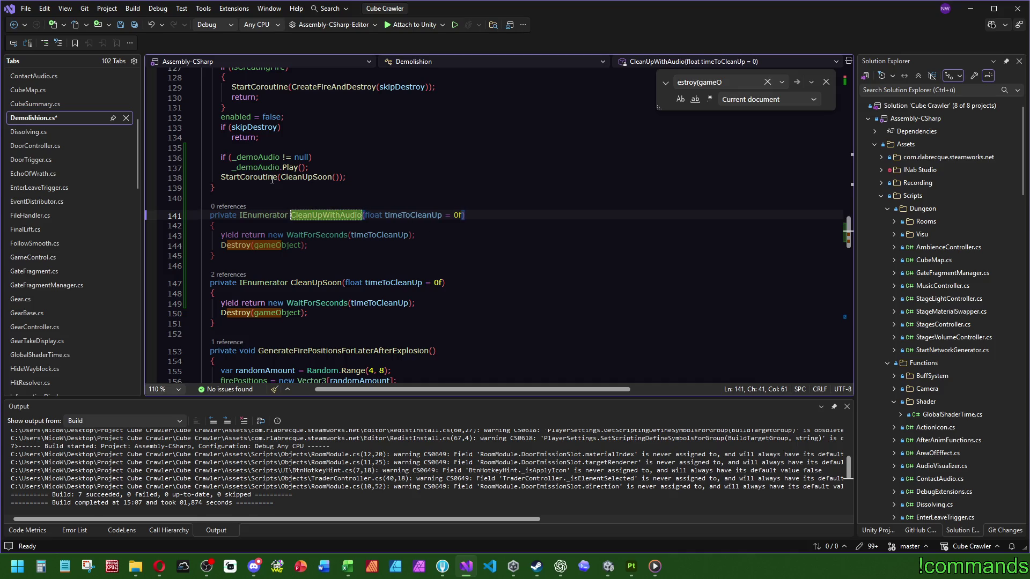
text(Clip)
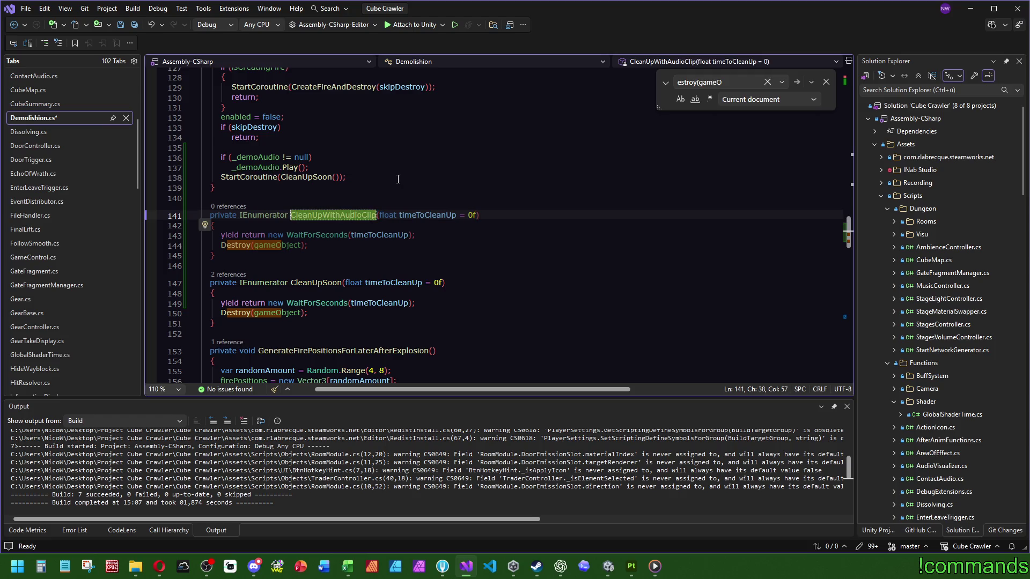
text(Demo)
key(Return)
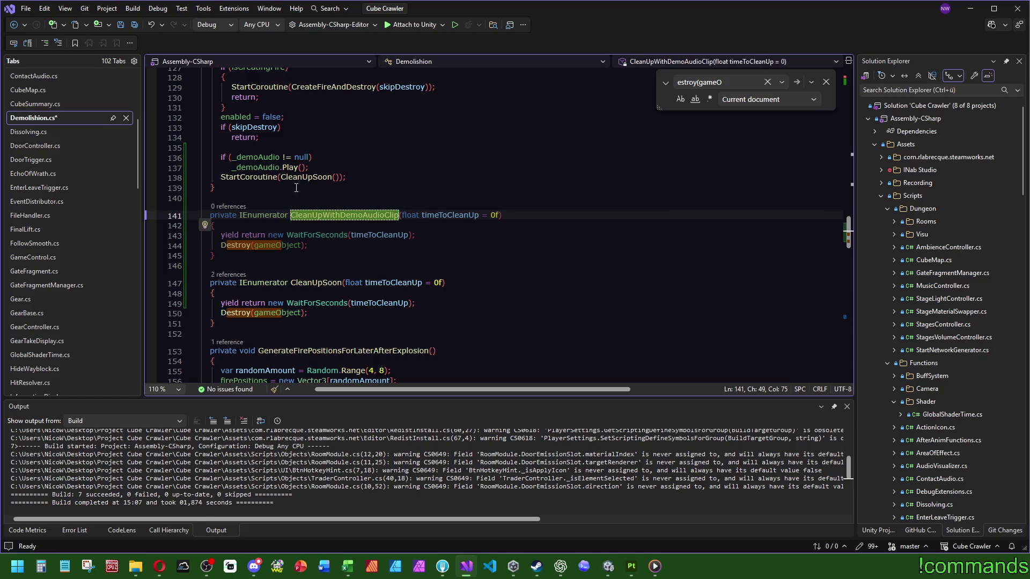
double_click(256, 166)
Strip the timeToCleanUp parameter and the timed wait statement from CleanUpWithDemoAudioClip
double_click(411, 215)
key(Delete)
click(463, 233)
key(shift+Home)
key(Delete)
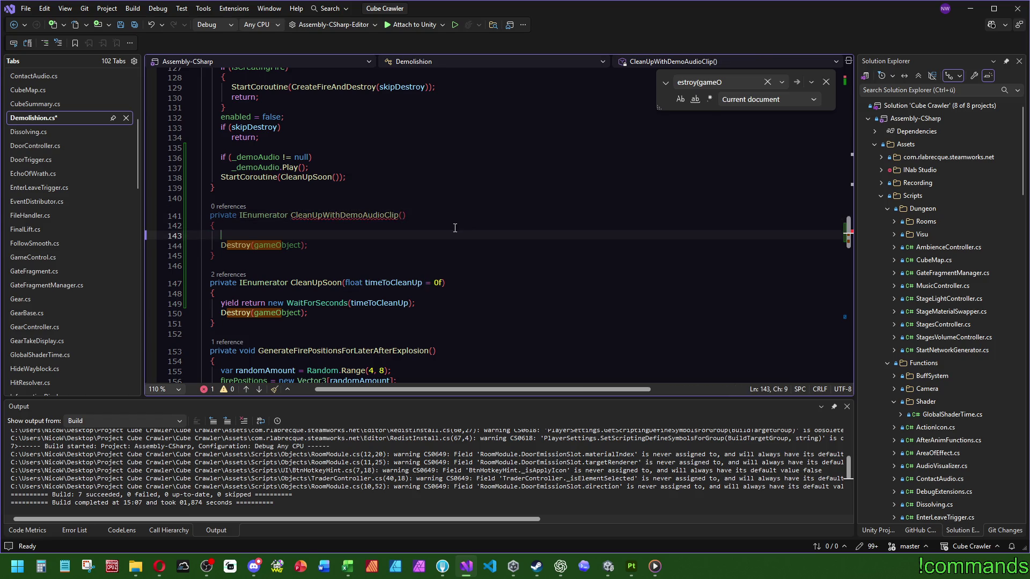
text(whi)
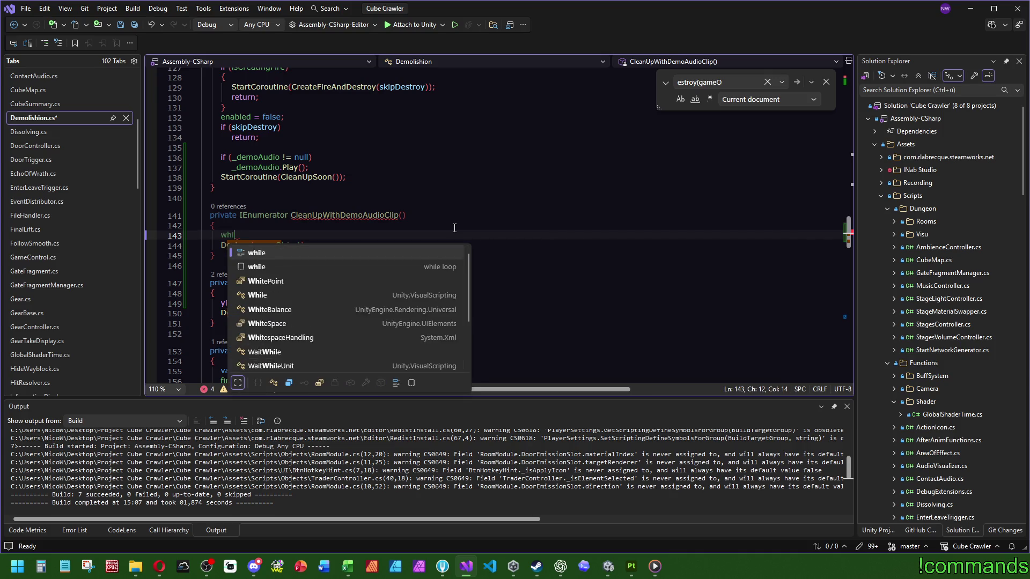
text(le)
text({)
Add while (_demoAudio.isPlaying) yield return null; to CleanUpWithDemoAudioClip
key(Return)
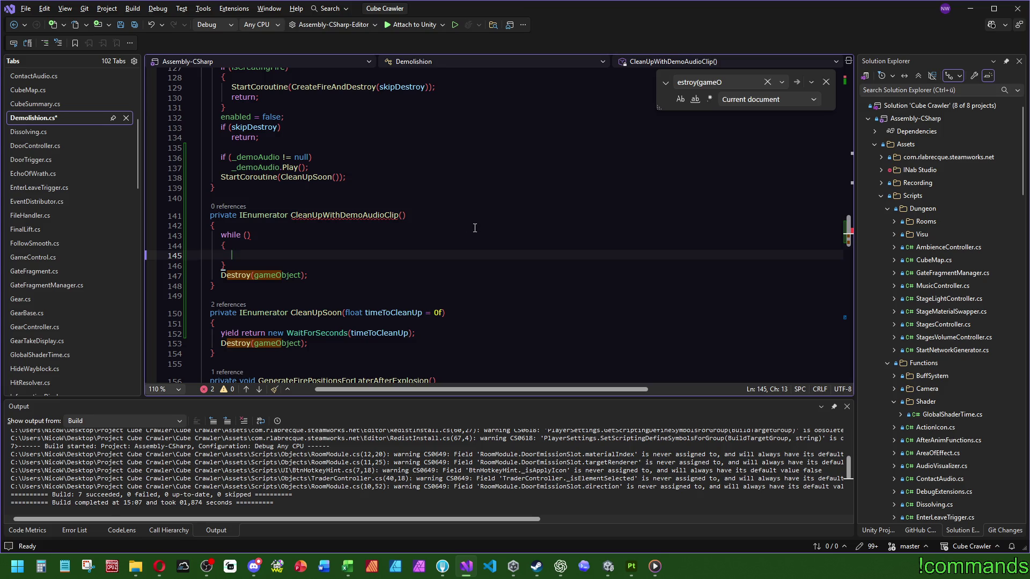
text(yield return )
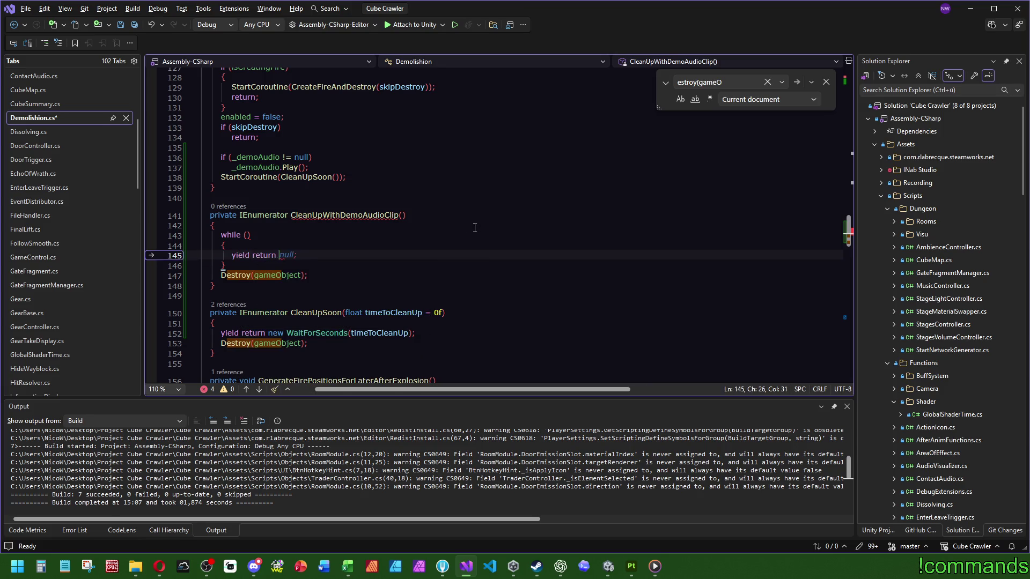
text(null;)
key(Escape)
key(Up)
key(Up)
text(_demoAudio.)
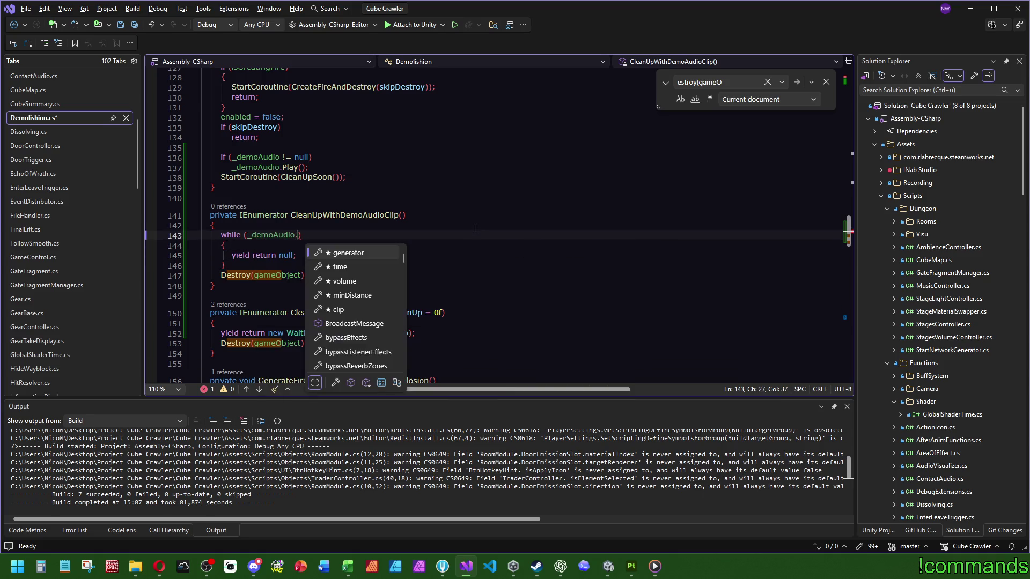
text(isp)
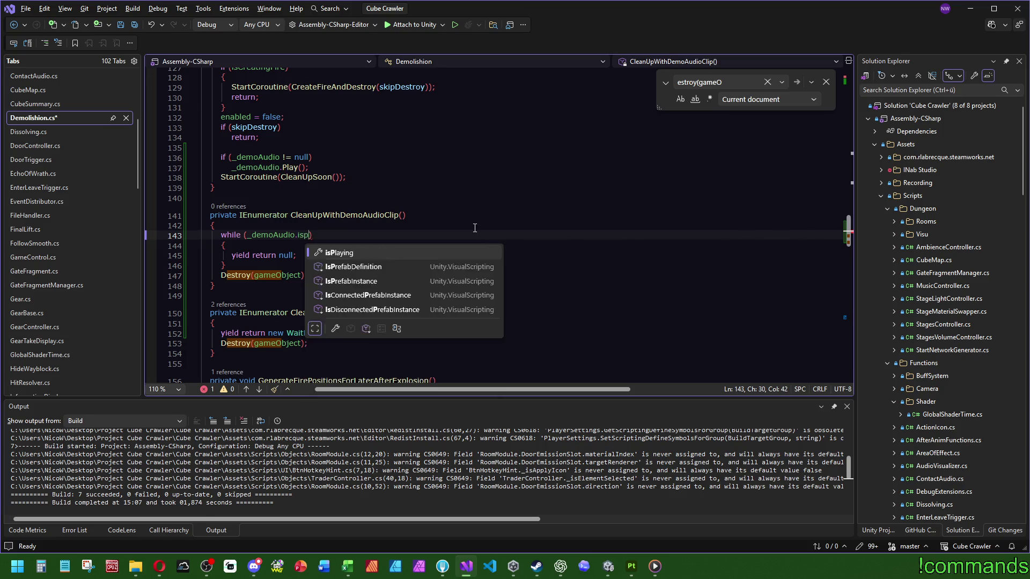
key(Tab)
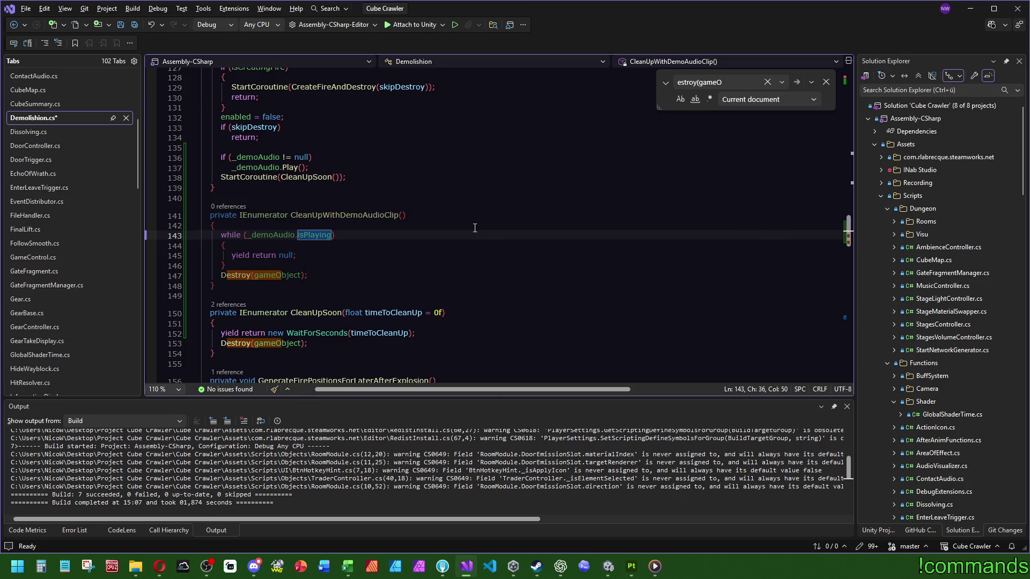
key(Escape)
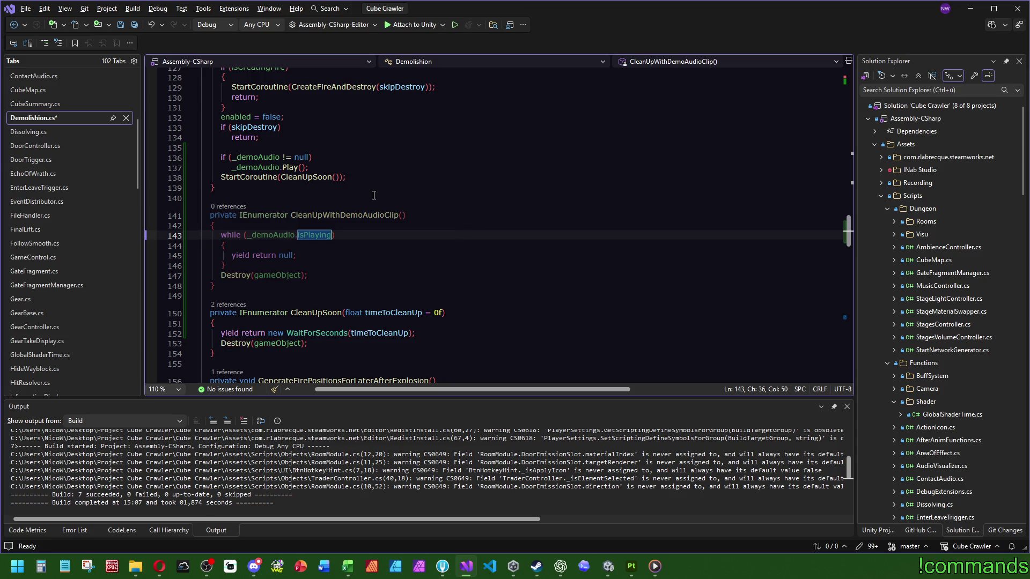
Change DemolishNow's StartCoroutine call to CleanUpWithDemoAudioClip and save the script
click(474, 196)
click(347, 215)
click(317, 178)
double_click(318, 177)
text(CleanUpWithDemoAudioClip)
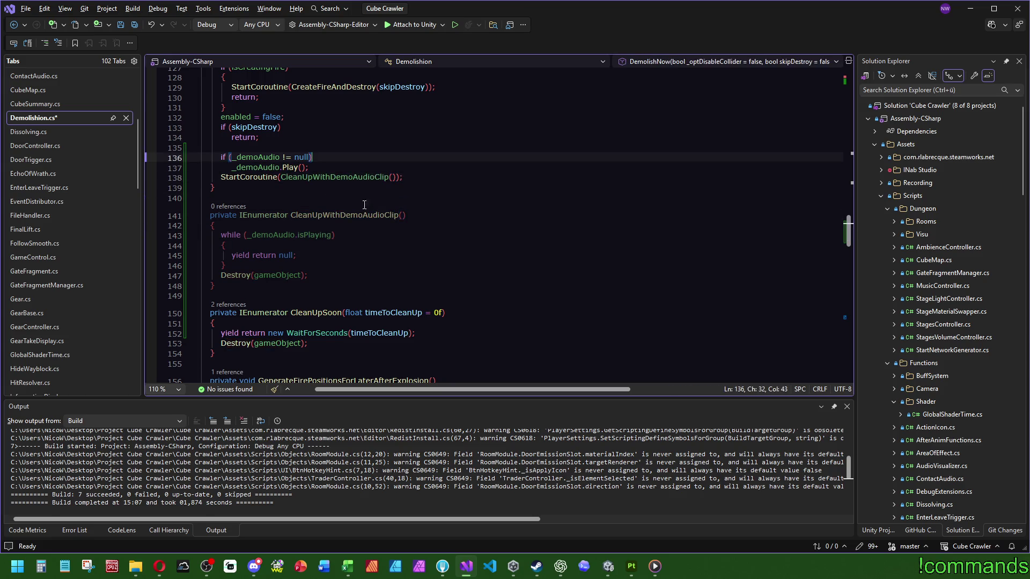
click(336, 234)
click(307, 167)
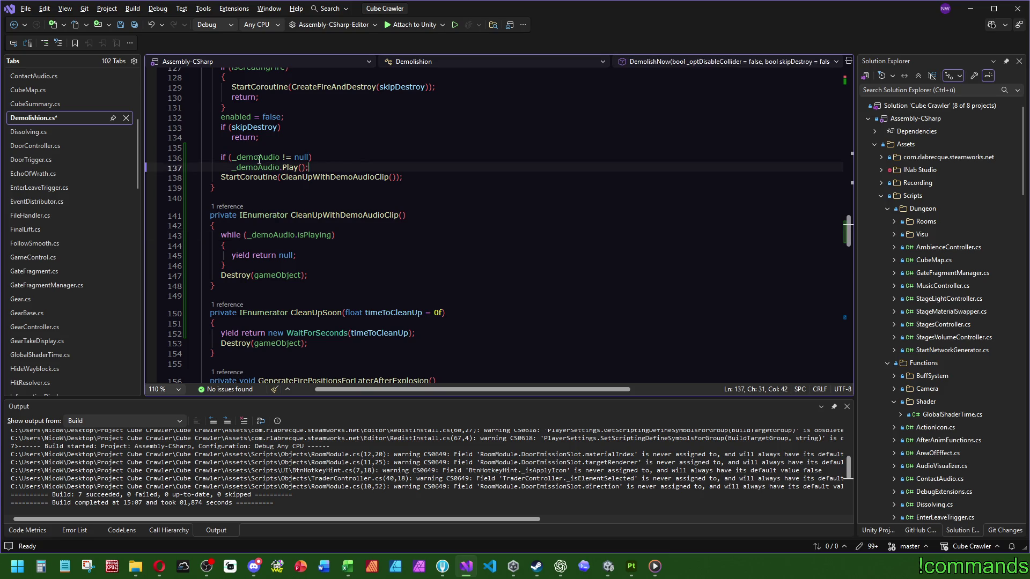
key(ctrl+s)
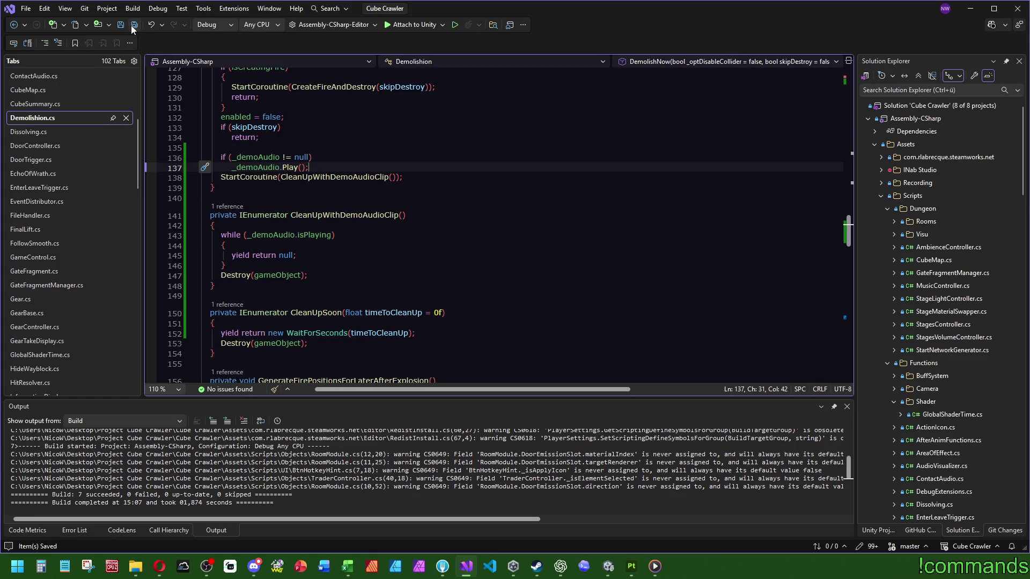
mouse_move(608, 567)
click(665, 521)
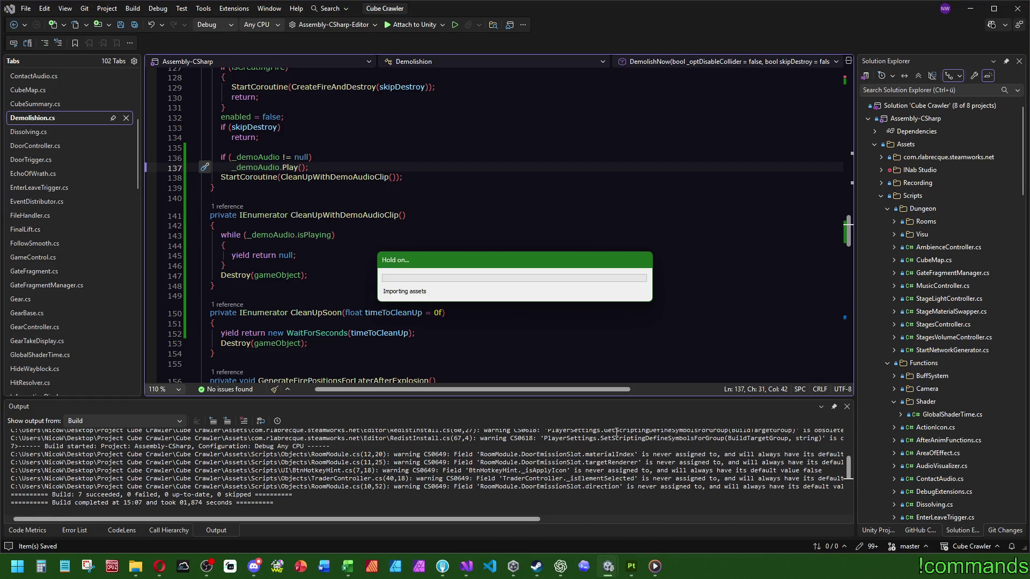
Bring Unity forward, let scripts recompile, and show the SupplyCrate folder in the Project window
click(609, 566)
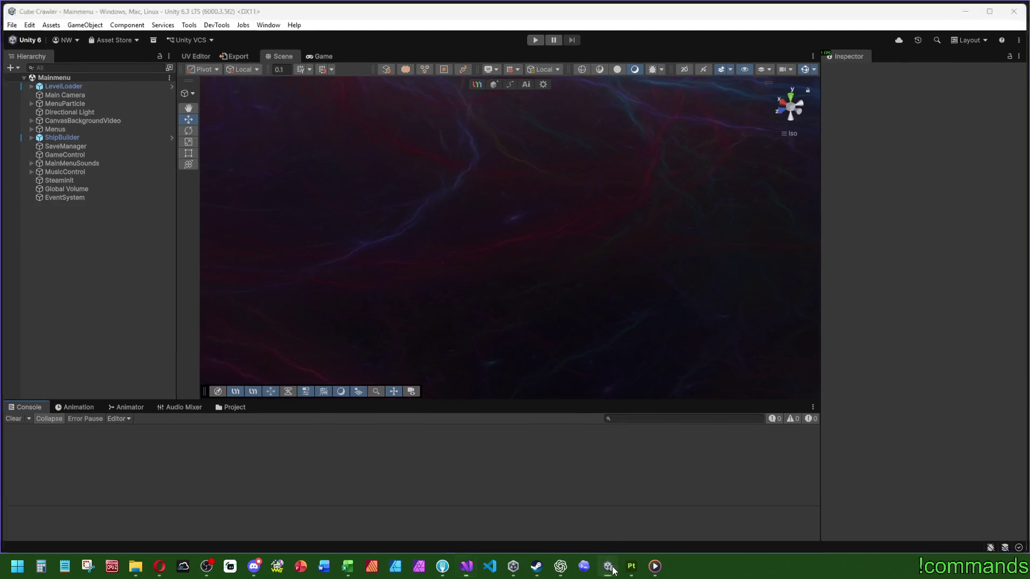
click(608, 566)
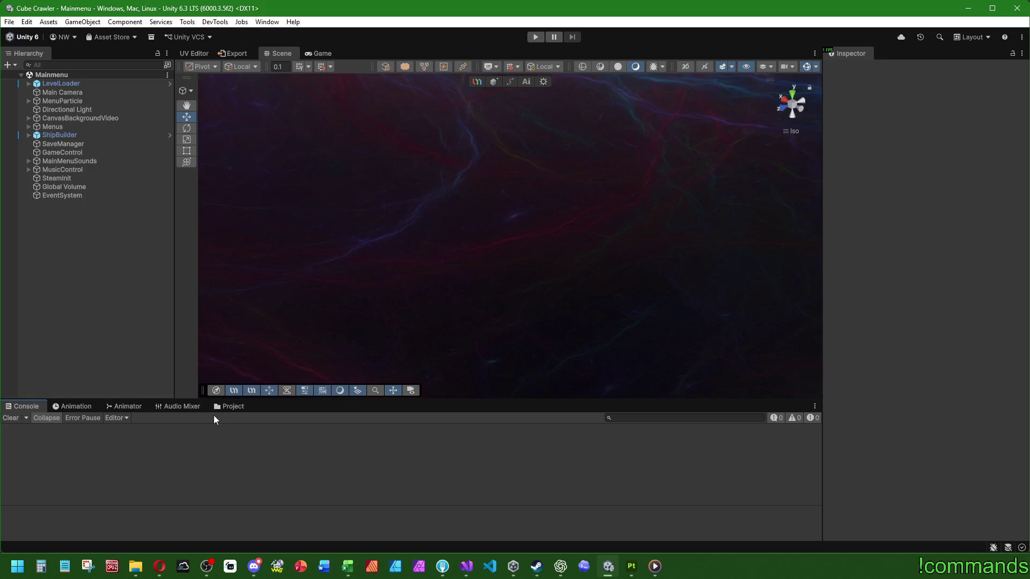
click(232, 406)
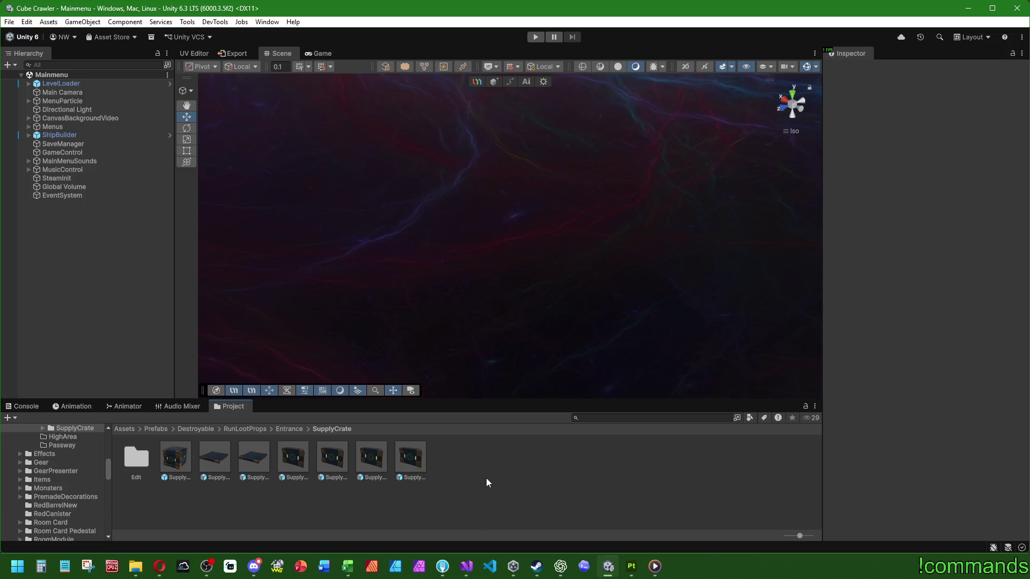
Open the SupplyCrate_Entrance_Final prefab and orbit around the crate to view its sides
double_click(183, 459)
mouse_move(600, 266)
mouse_down()
mouse_move(289, 205)
mouse_move(316, 233)
mouse_up()
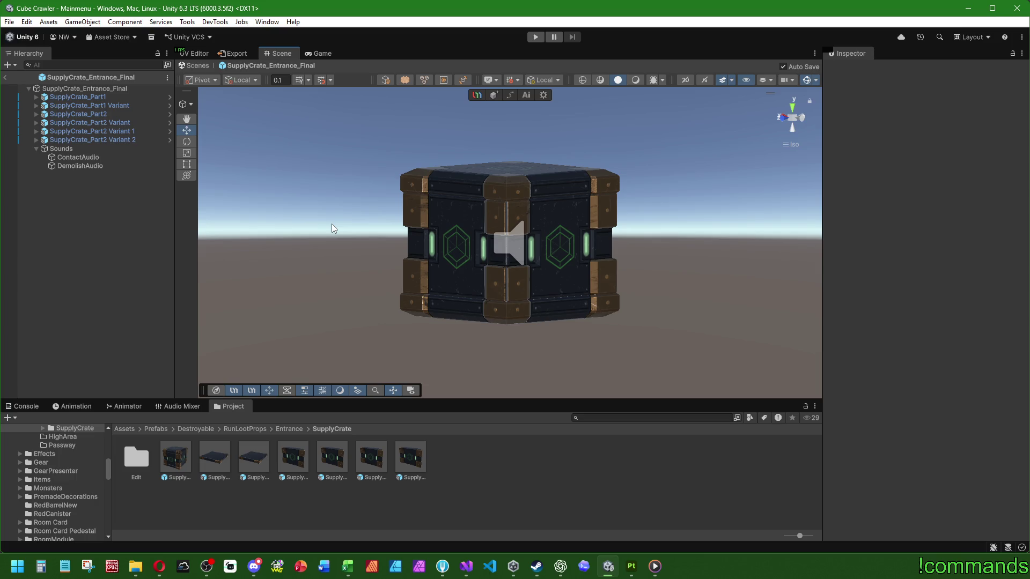
mouse_move(352, 266)
alt+mouse_down()
mouse_move(643, 317)
mouse_move(383, 285)
mouse_move(526, 345)
mouse_move(641, 218)
mouse_move(582, 278)
mouse_move(547, 259)
alt+mouse_up()
scroll(582, 278, up, 2)
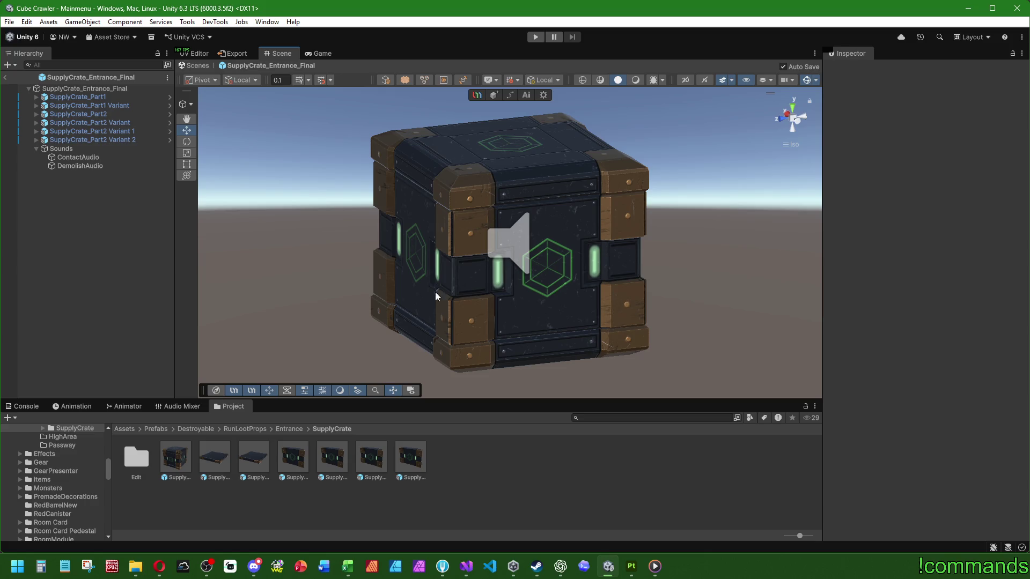
mouse_move(557, 273)
alt+mouse_down()
mouse_move(486, 282)
mouse_move(476, 257)
alt+mouse_up()
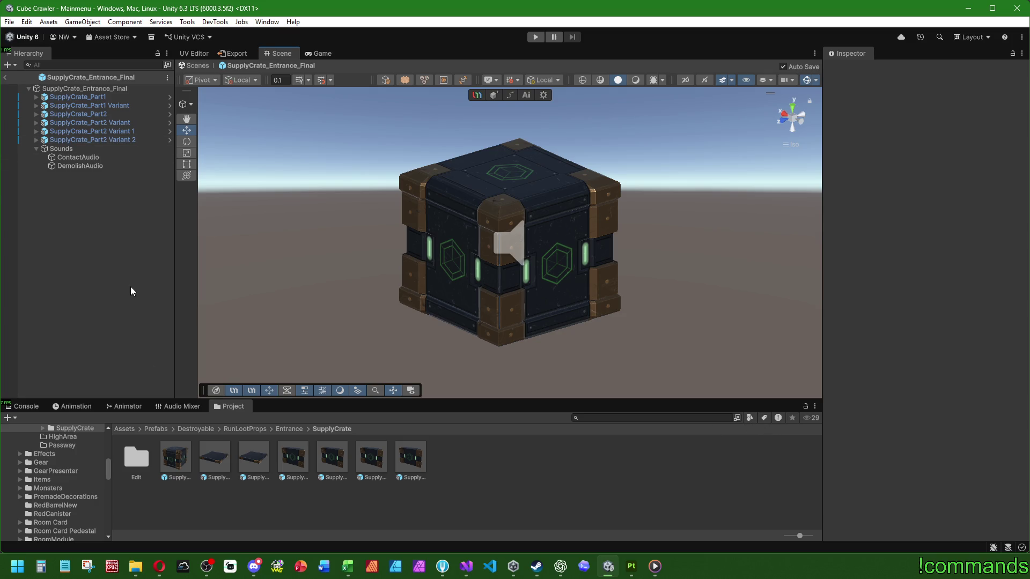
scroll(593, 216, up, 2)
scroll(604, 233, up, 2)
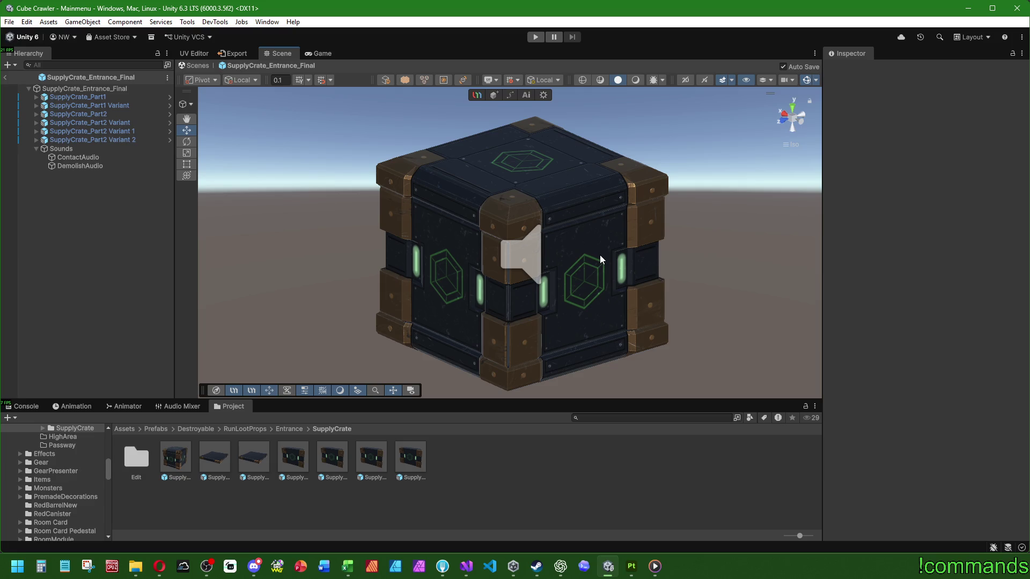
click(207, 565)
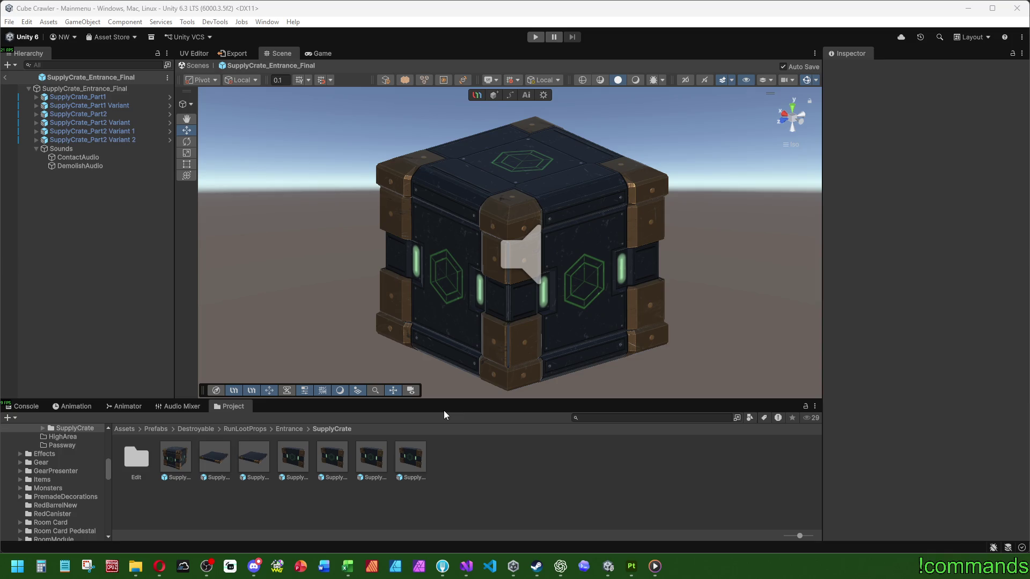
Show the Console and exit the SupplyCrate prefab back to the Mainmenu scene
mouse_move(505, 274)
mouse_down()
mouse_move(528, 372)
mouse_move(478, 245)
mouse_up()
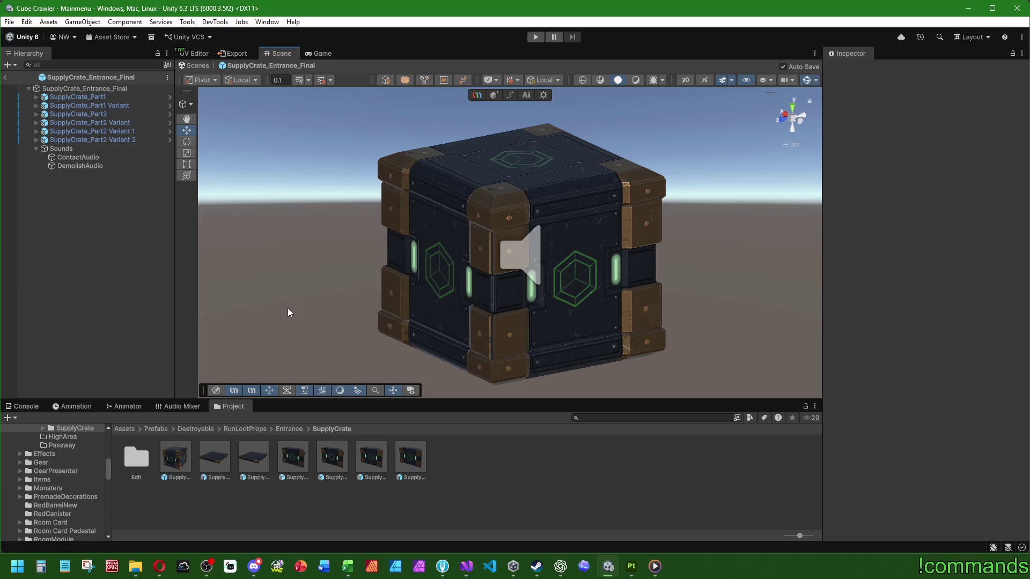
click(22, 406)
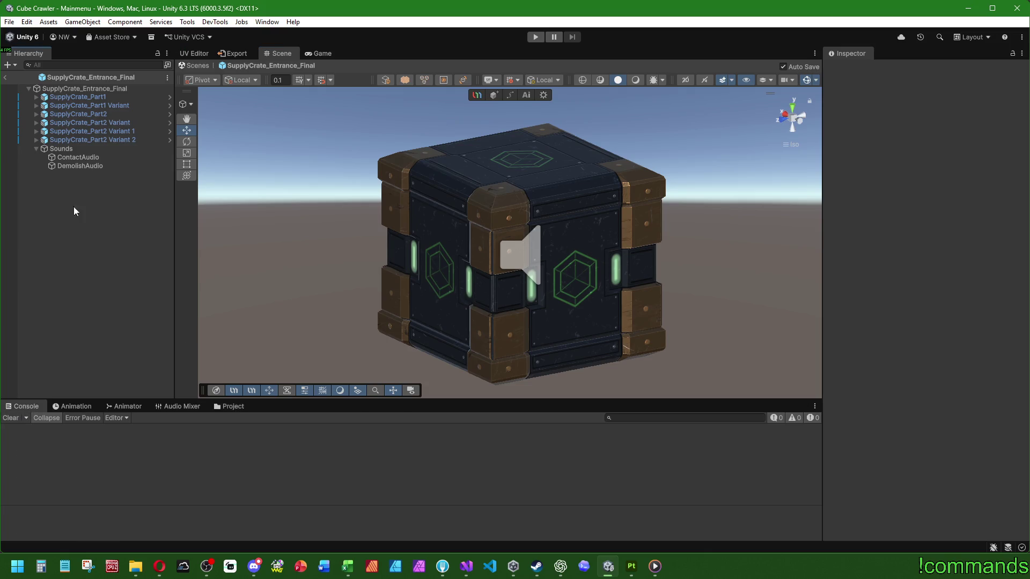
click(6, 78)
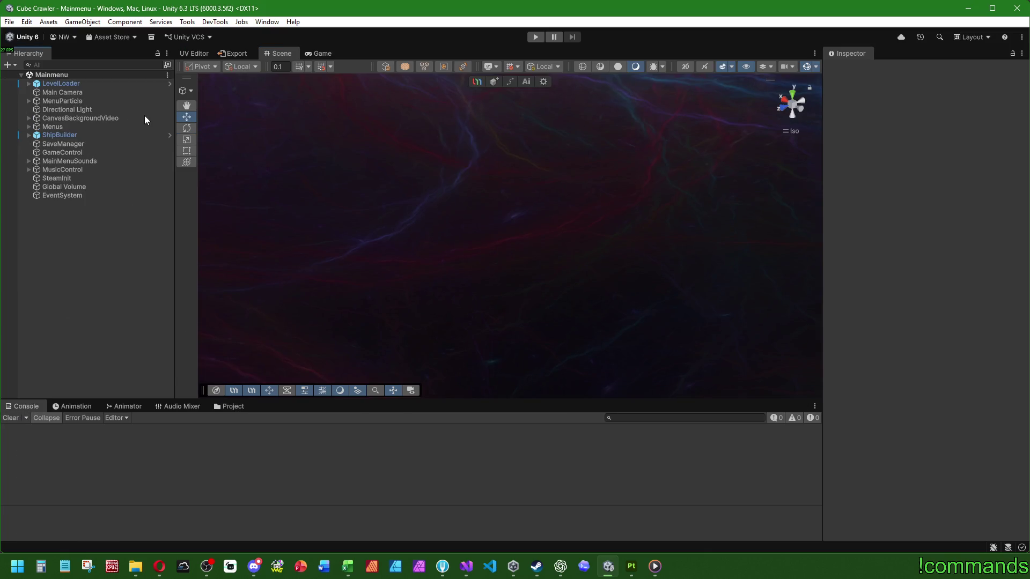
Enter play mode and focus the running game to load into the Dungeon
click(534, 37)
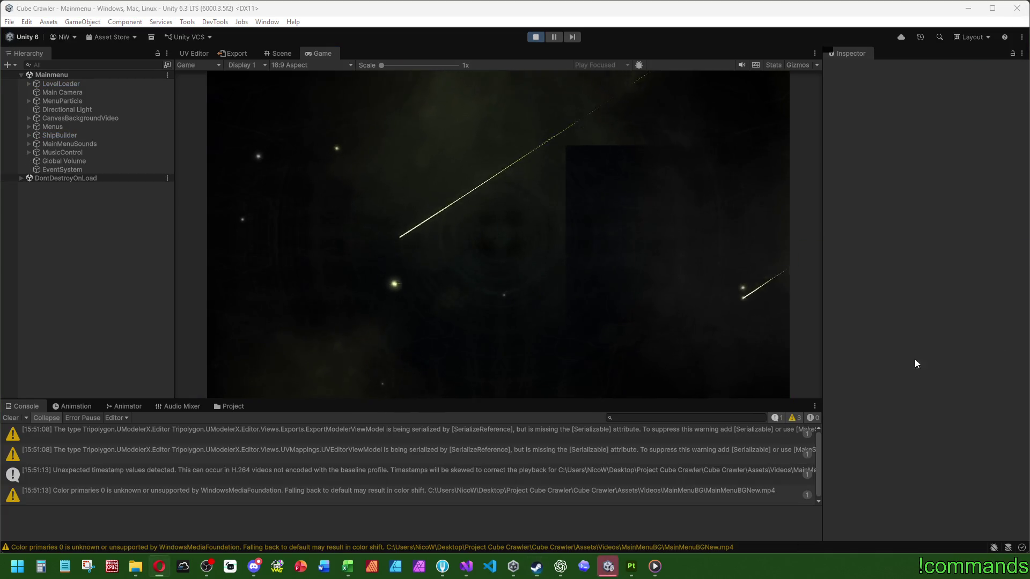
click(25, 405)
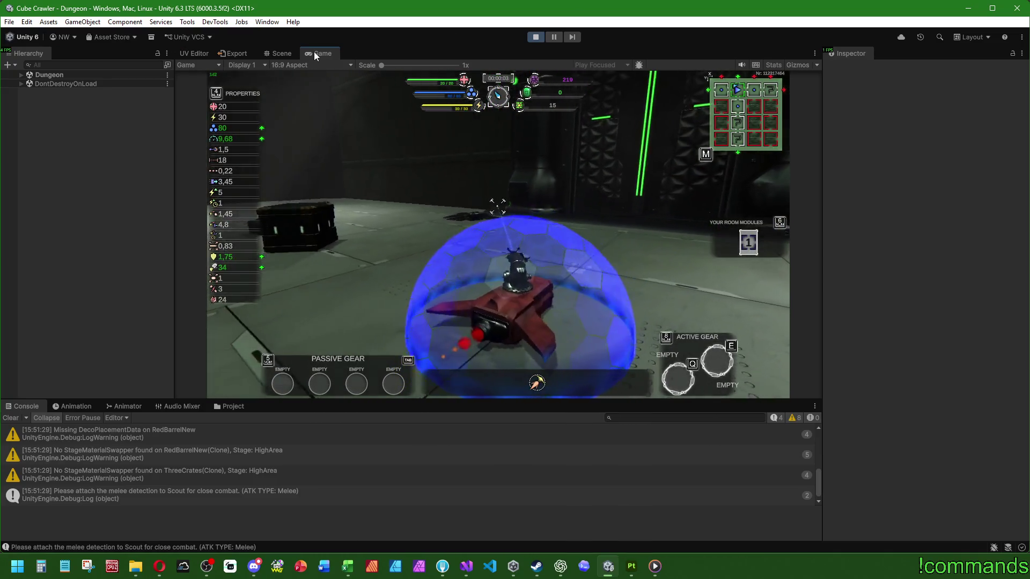
Maximize the Game view, shoot the dungeon crates, then stop play mode
double_click(313, 51)
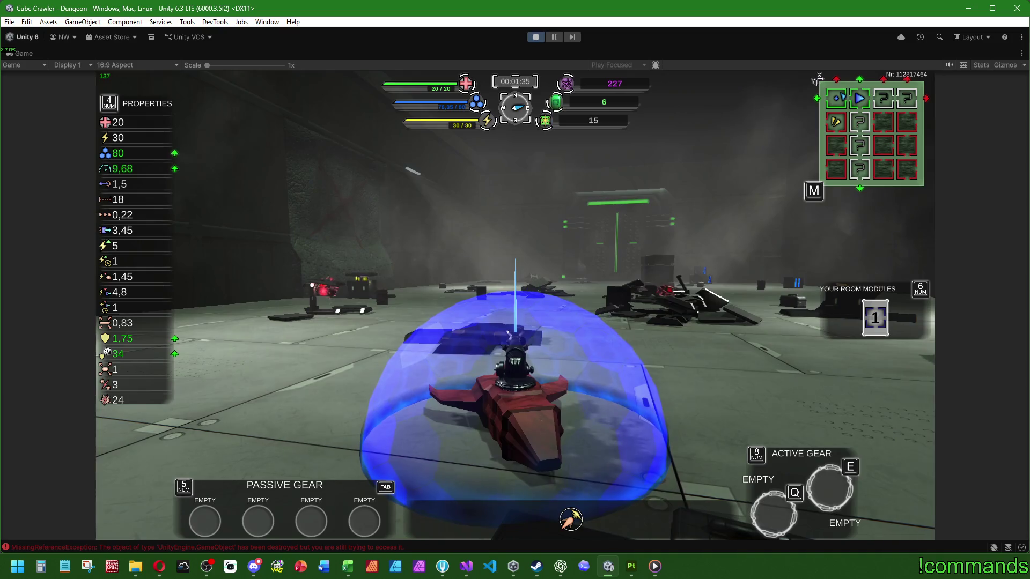
key(super)
click(536, 36)
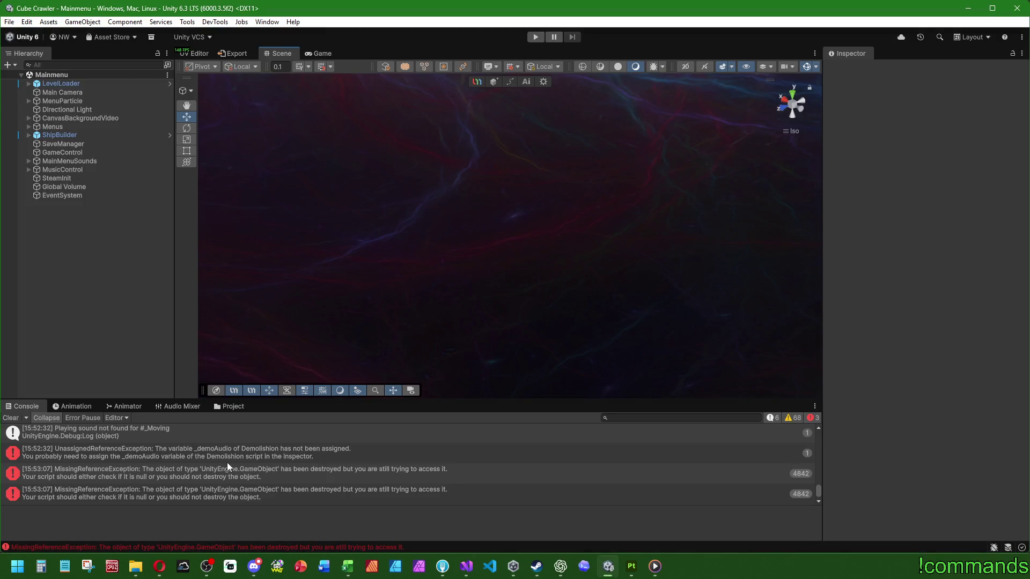
Inspect the unassigned demo audio error, clear the console, and switch to Visual Studio
click(220, 450)
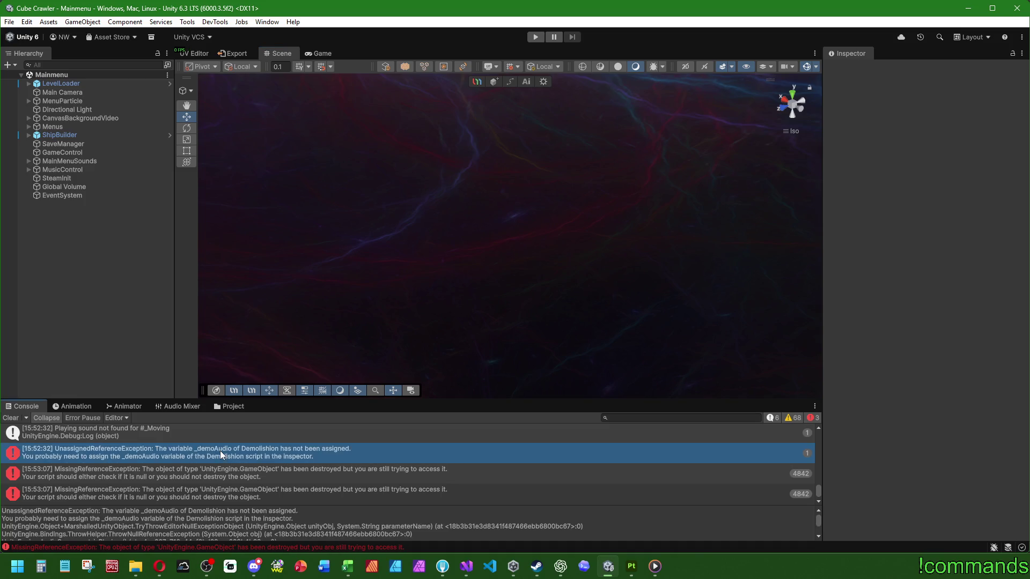
scroll(321, 522, down, 2)
scroll(398, 521, down, 2)
scroll(400, 522, down, 2)
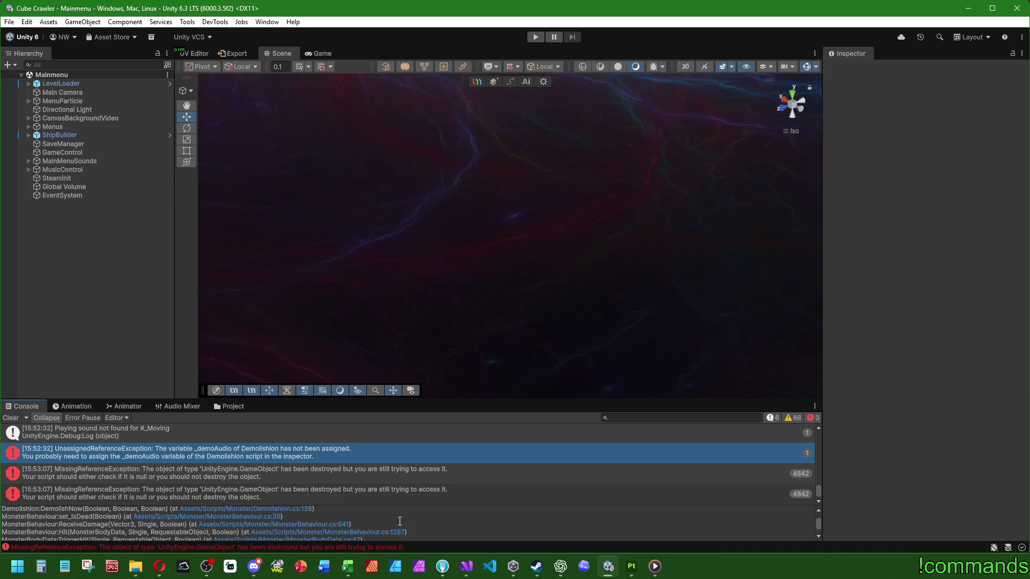
scroll(399, 522, down, 2)
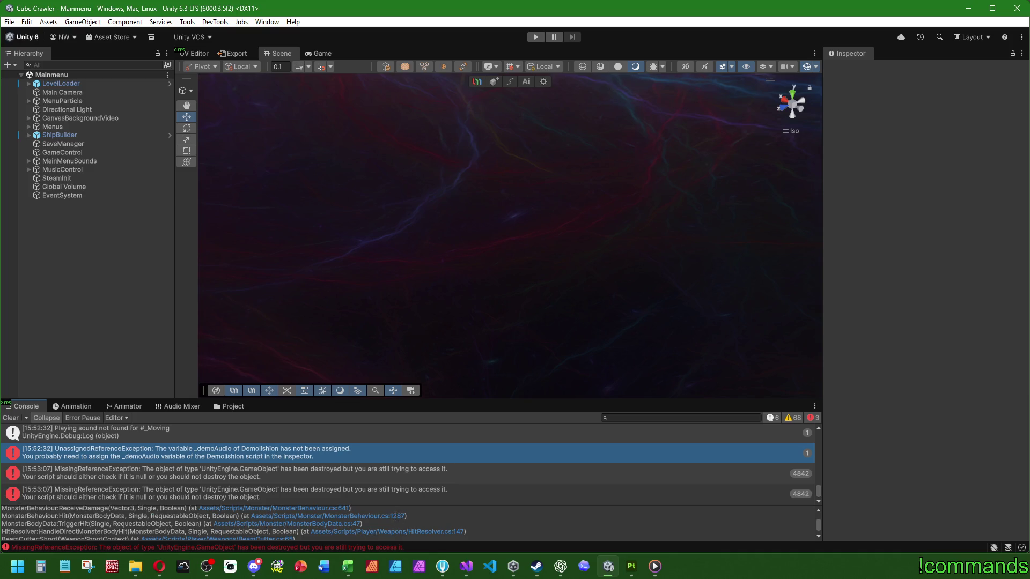
click(12, 417)
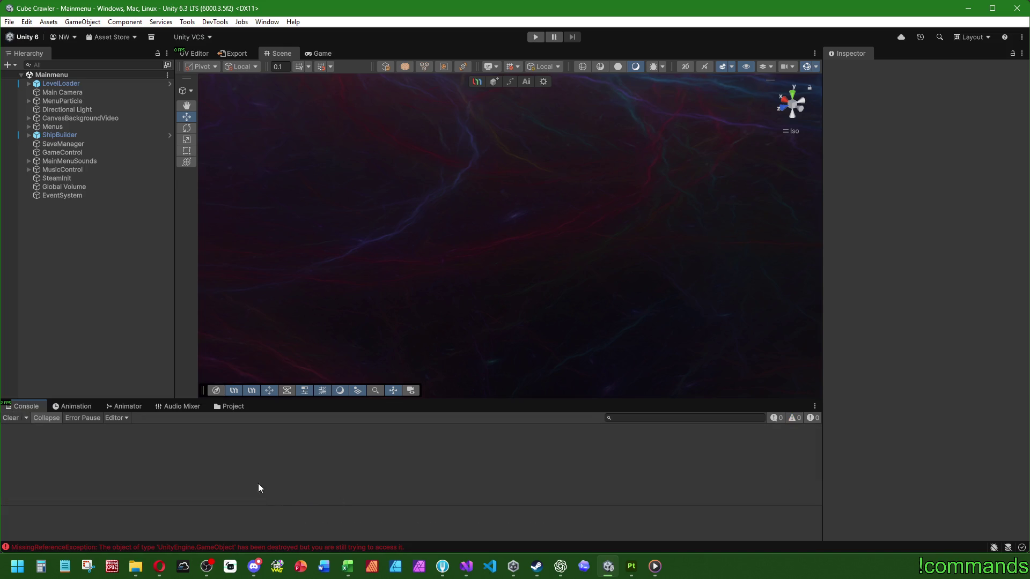
click(465, 568)
click(499, 245)
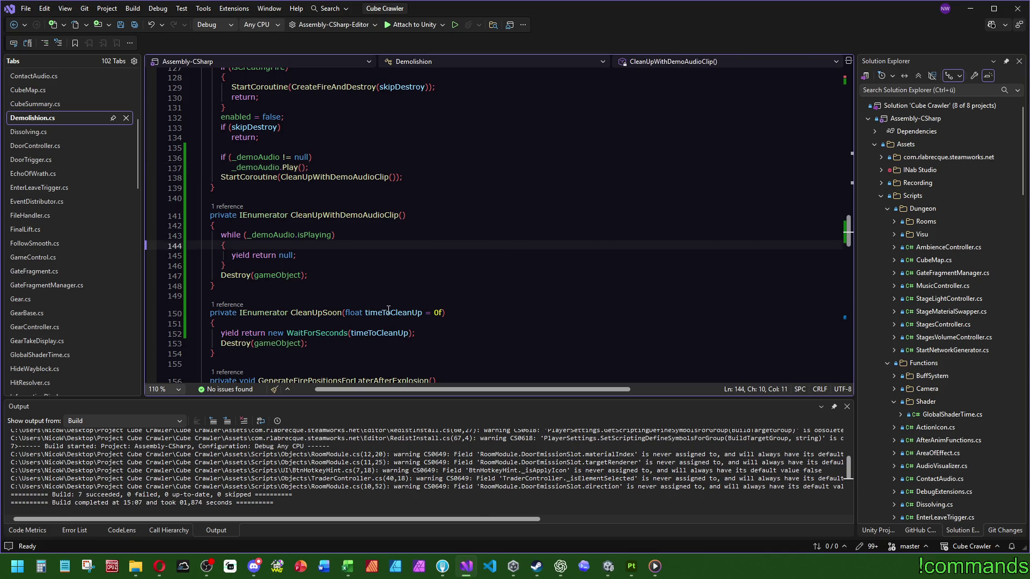
Locate CleanUpWithDemoAudioClip and highlight every use of _demoAudio
click(262, 166)
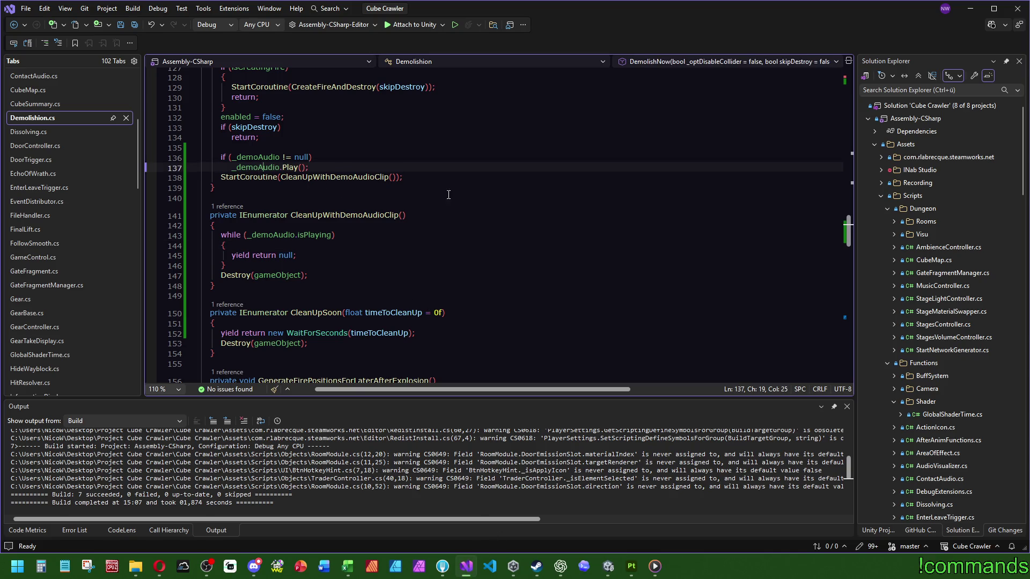
click(345, 215)
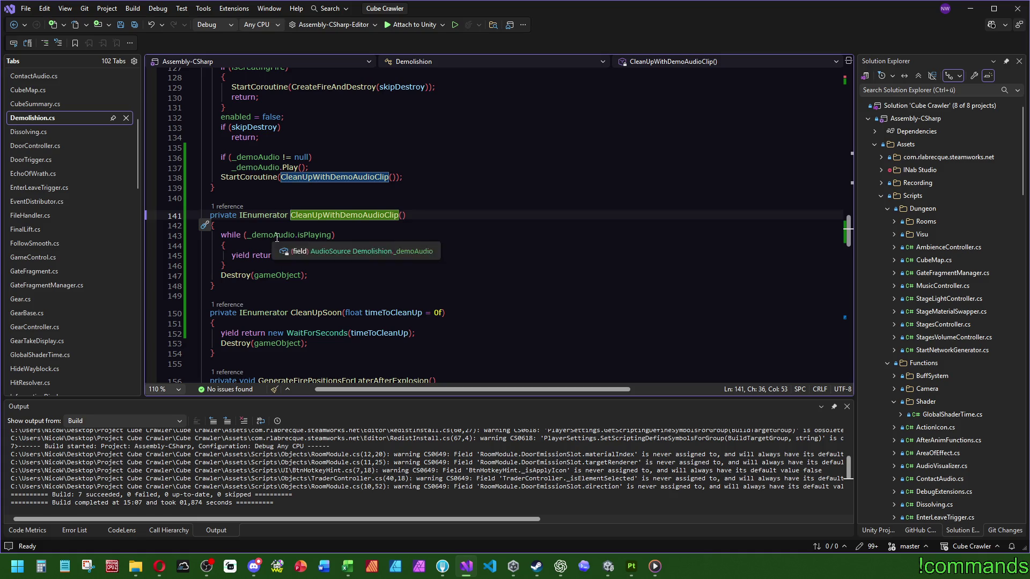
scroll(274, 239, up, 2)
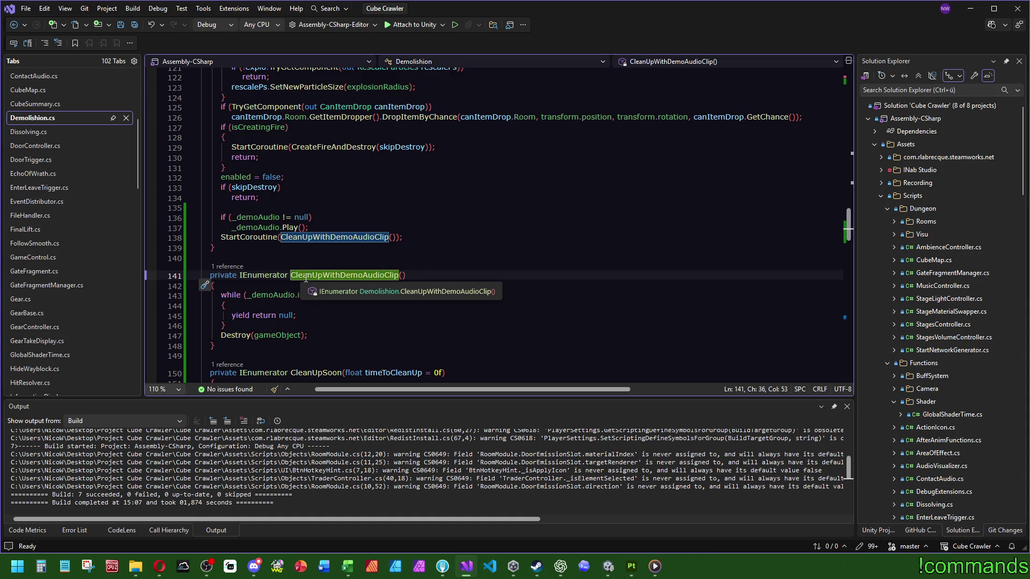
double_click(254, 227)
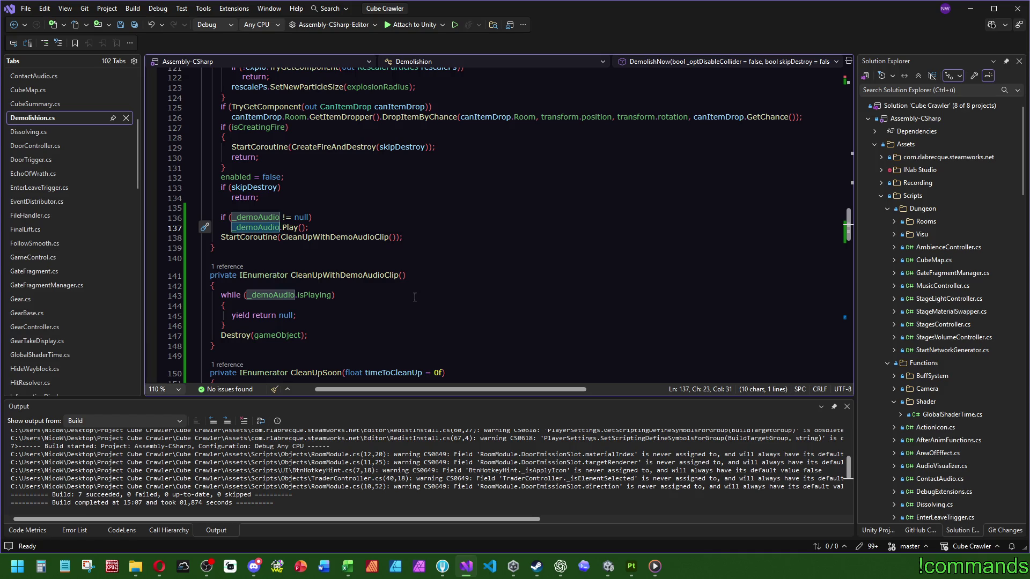
Give CleanUpWithDemoAudioClip an AudioSource parameter named demoSound
click(404, 275)
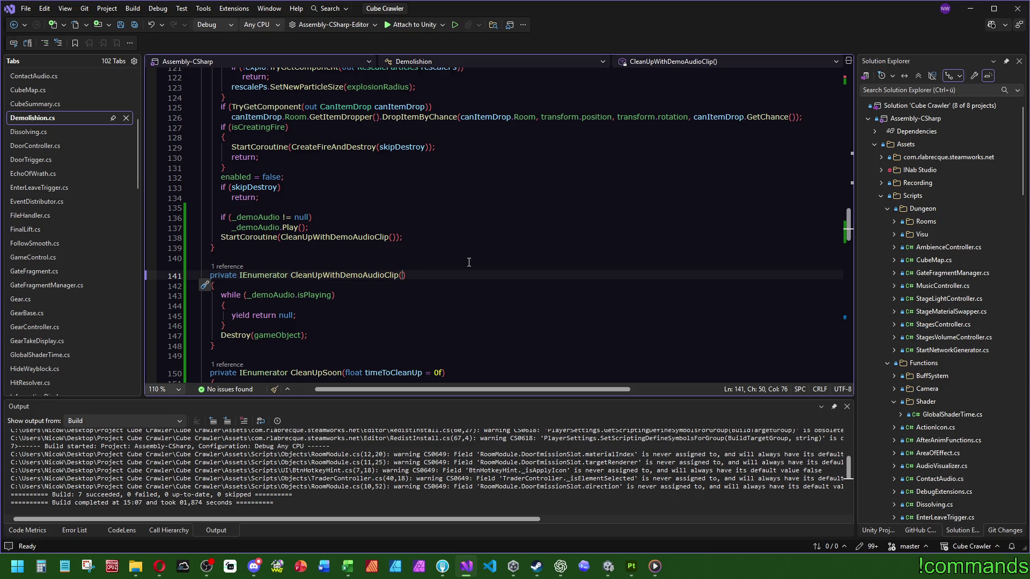
text(AudioS)
key(Tab)
key(BackSpace)
key(BackSpace)
key(BackSpace)
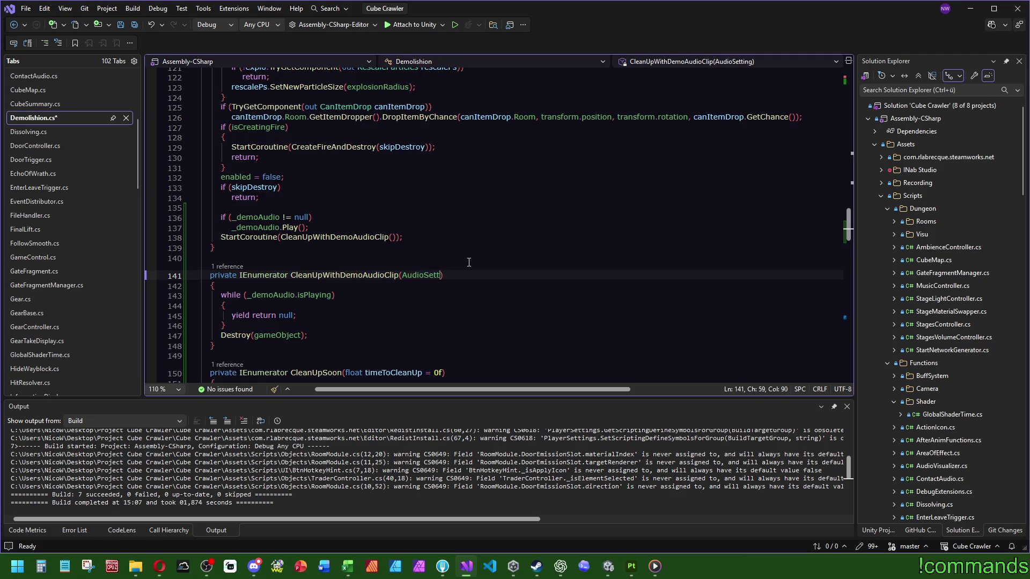
text(udioSe)
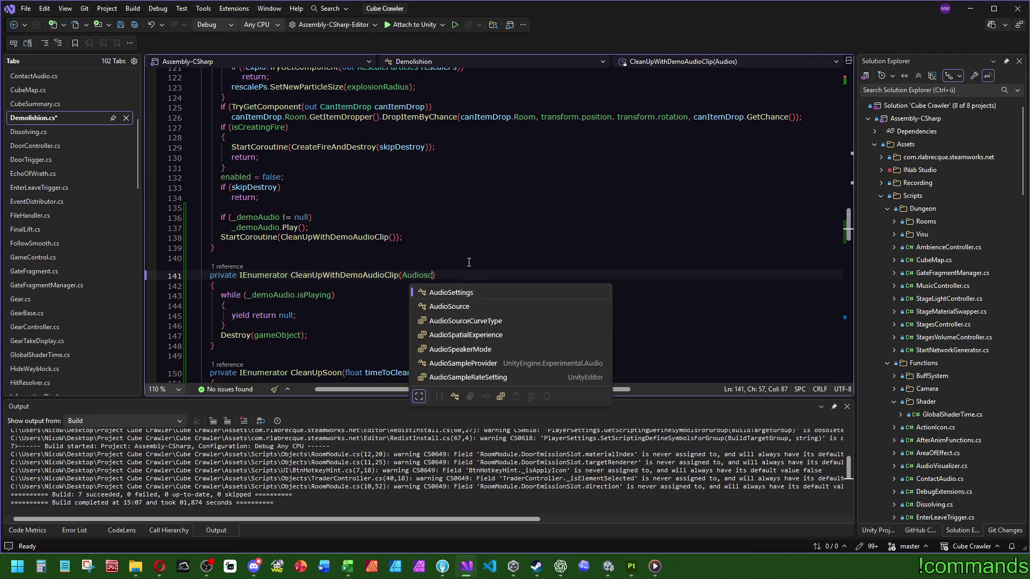
key(Tab)
key(BackSpace)
key(BackSpace)
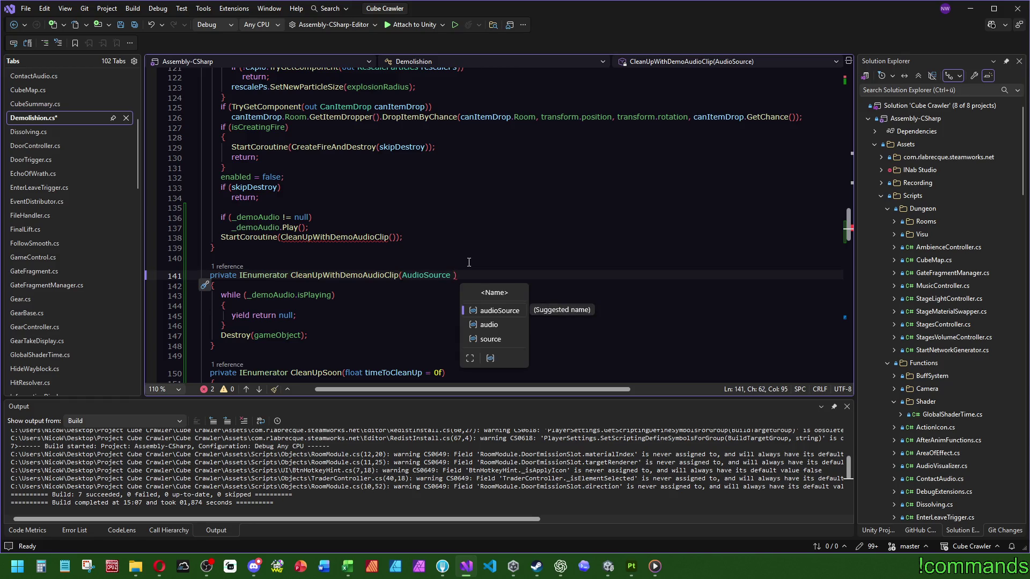
text(demoSound)
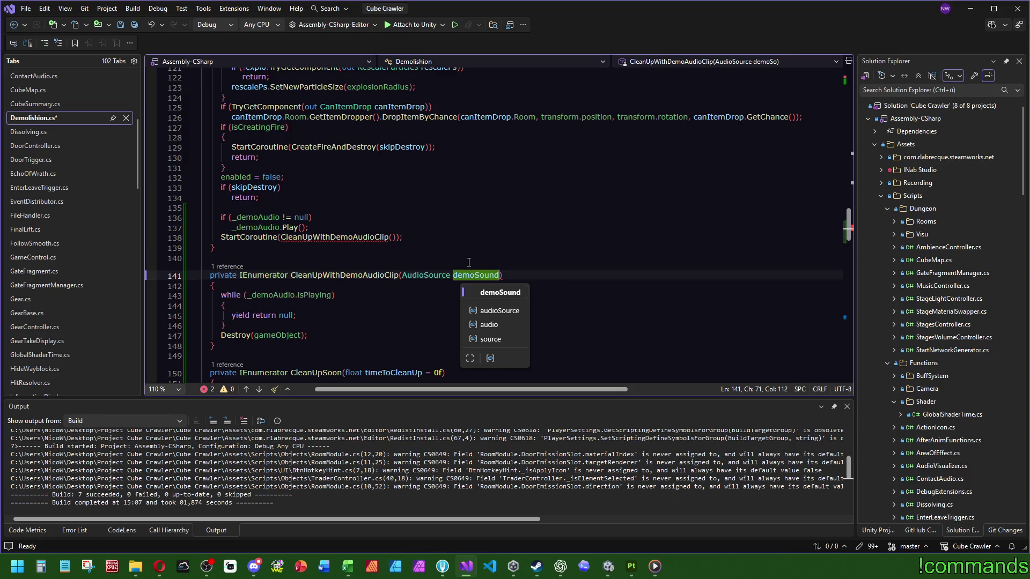
click(455, 253)
Use demoSound inside the loop and pass _demoAudio into the coroutine call
double_click(476, 275)
key(ctrl+c)
double_click(261, 295)
key(ctrl+v)
click(249, 228)
double_click(256, 227)
key(ctrl+c)
click(391, 236)
key(ctrl+v)
click(390, 220)
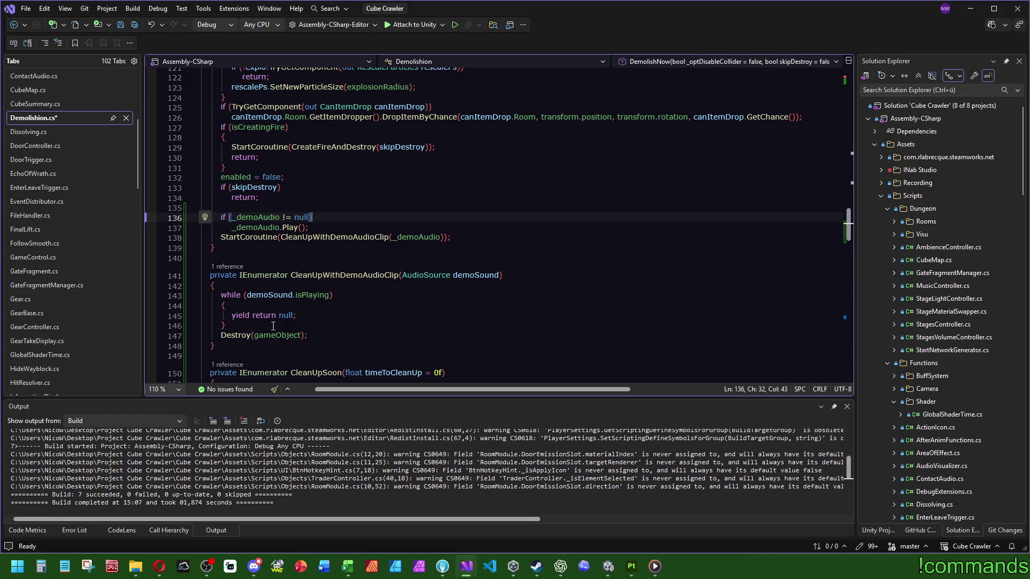
Add a demoSound != null check ahead of demoSound.isPlaying in the while condition
click(301, 285)
key(Return)
text(if ()
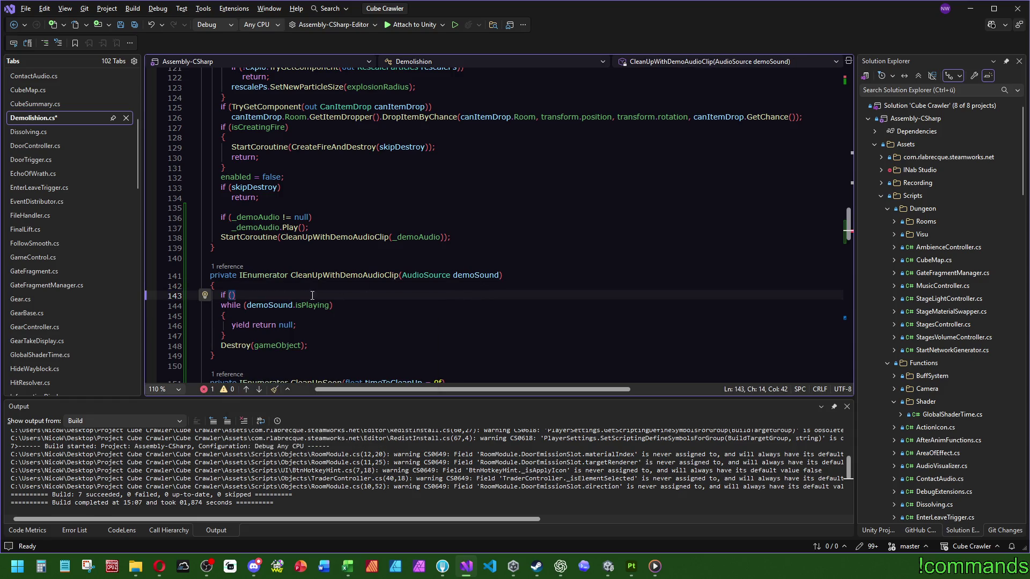
key(ctrl+z)
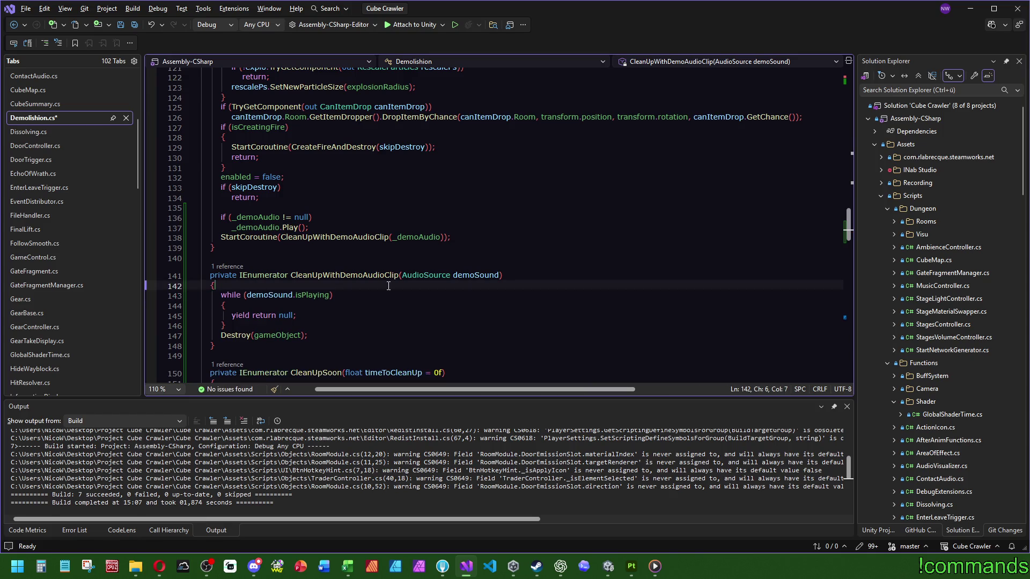
click(333, 295)
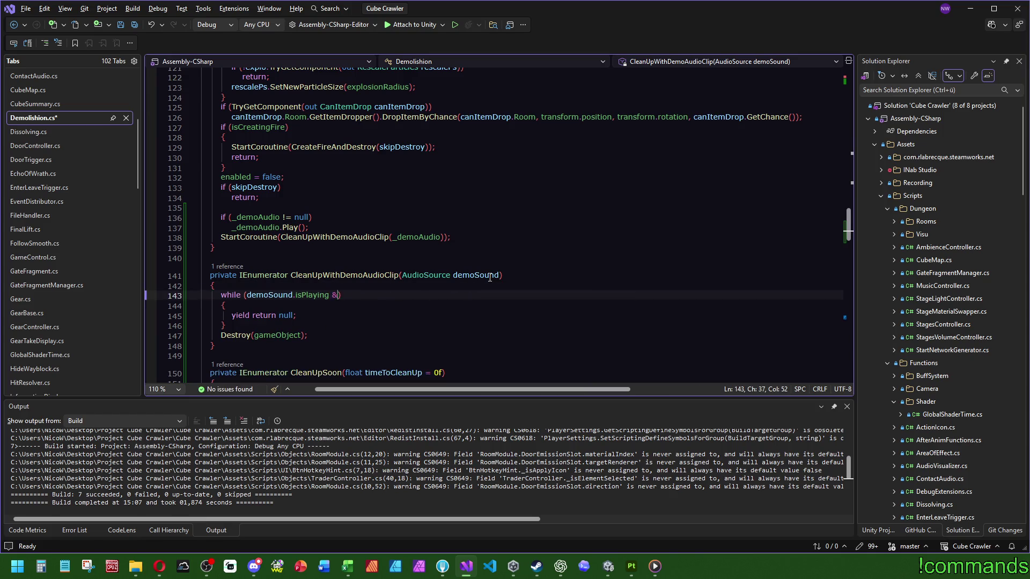
text(& demoSound != )
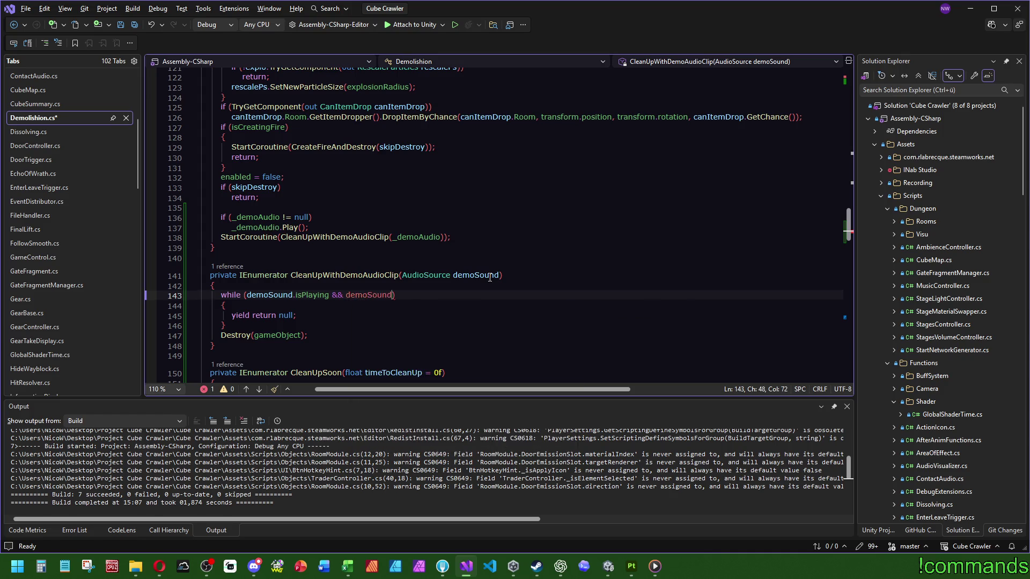
text(null)
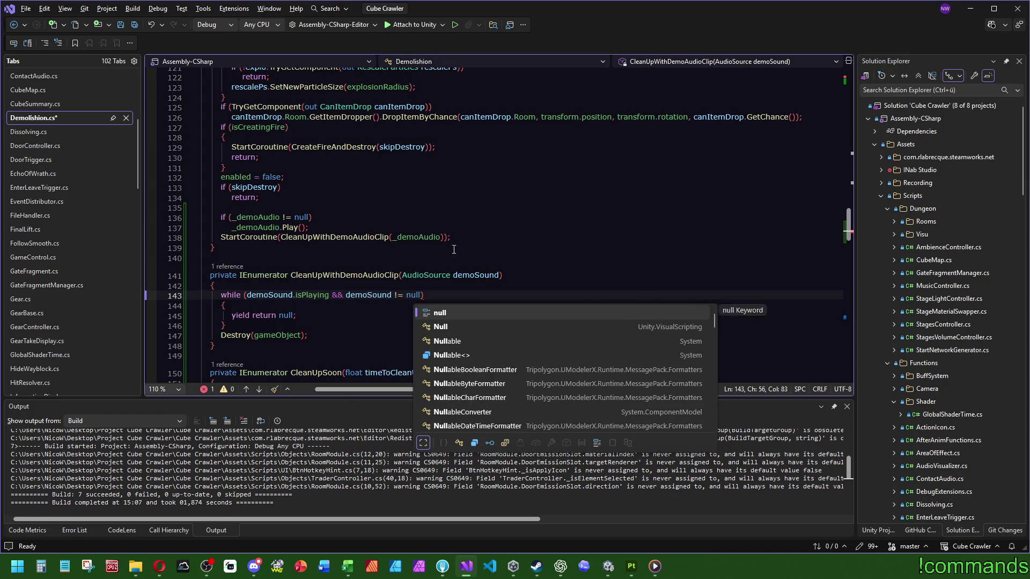
key(Tab)
click(306, 227)
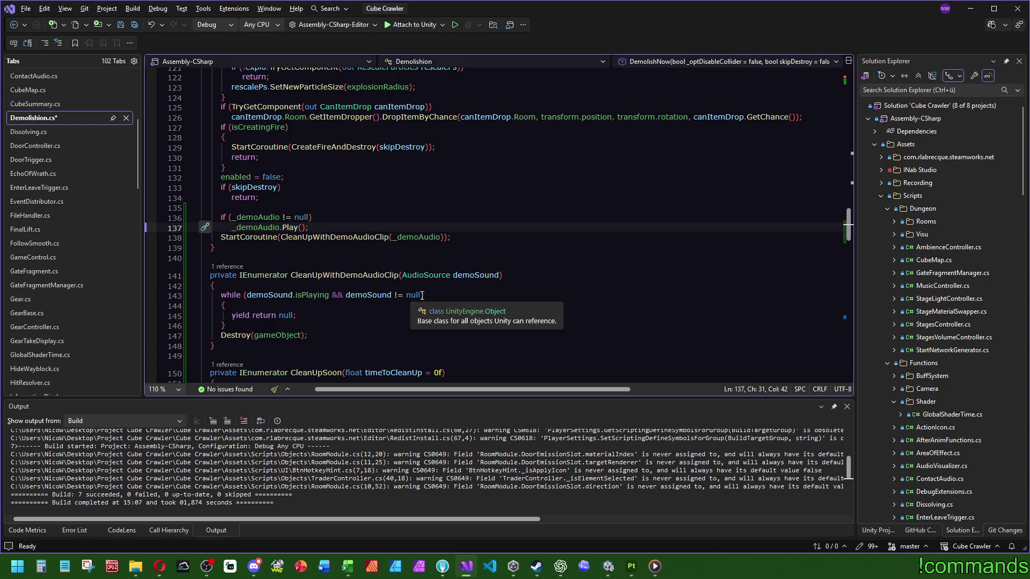
drag(424, 295, 346, 294)
key(ctrl+x)
click(247, 295)
key(ctrl+v)
text(&&)
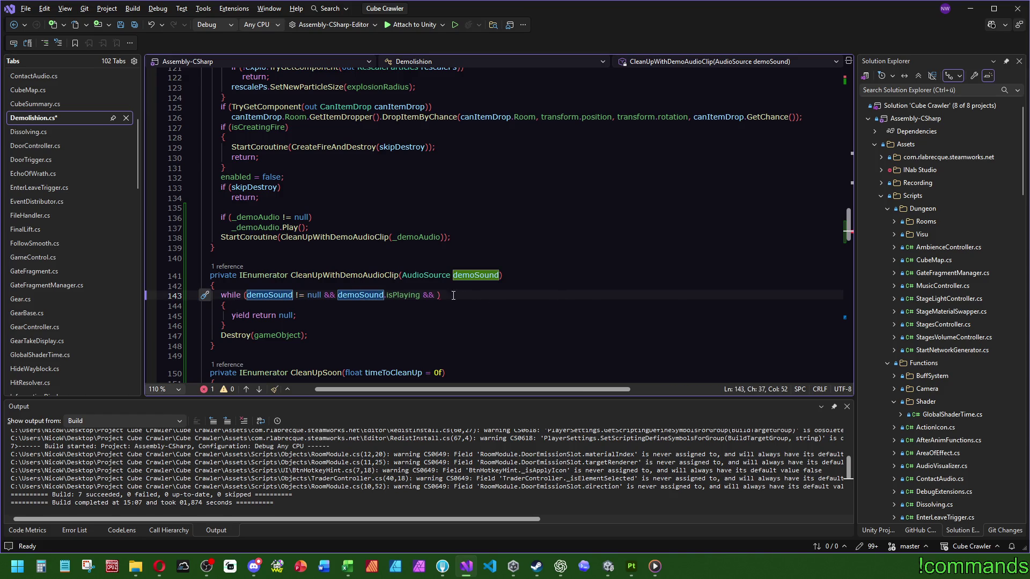
Remove the dangling && from the while condition and save Demolishion.cs
click(434, 295)
key(BackSpace)
key(BackSpace)
key(BackSpace)
click(217, 247)
click(280, 187)
key(ctrl+s)
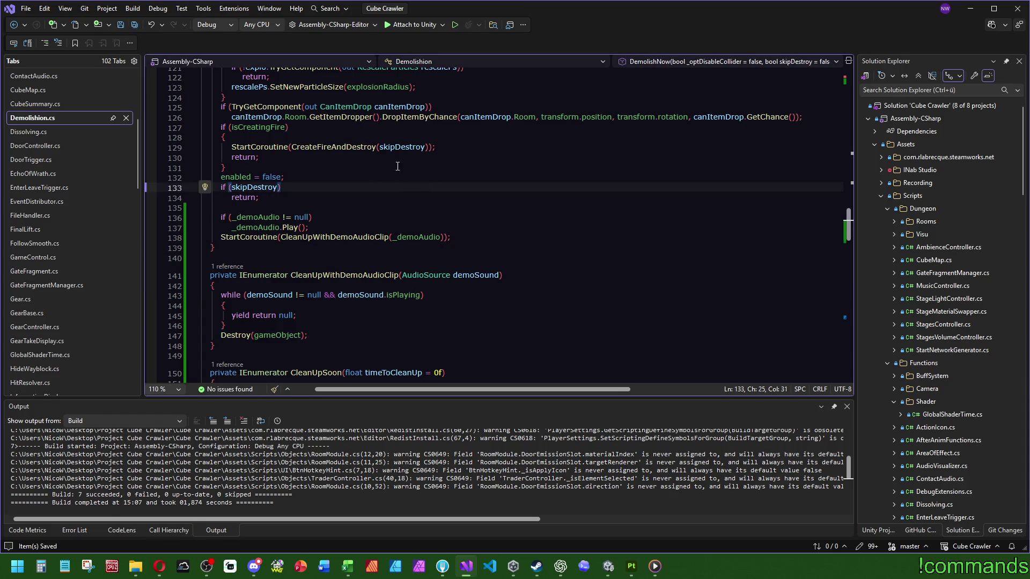
scroll(483, 241, up, 4)
scroll(581, 344, up, 6)
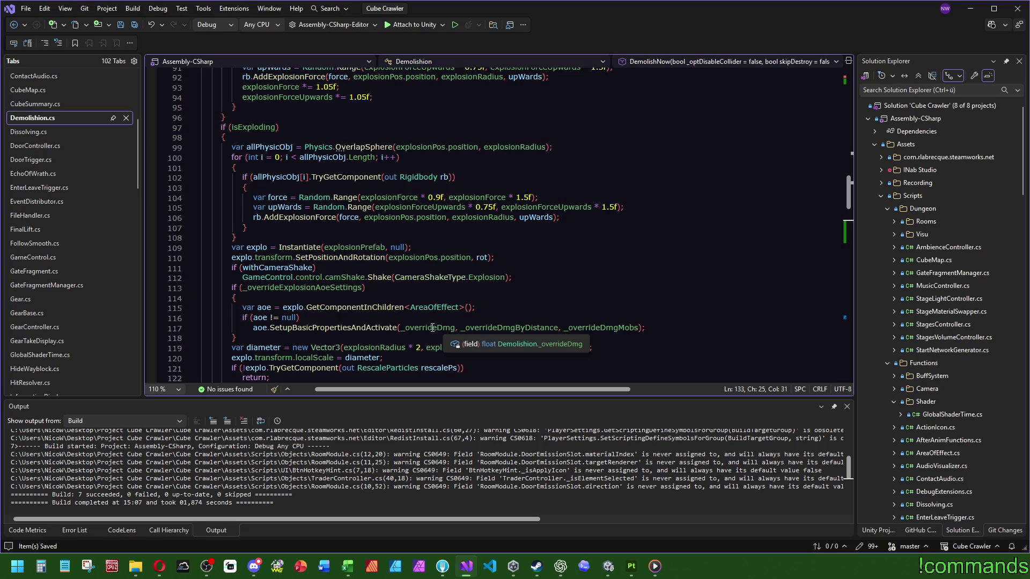
scroll(434, 329, up, 8)
scroll(362, 265, up, 8)
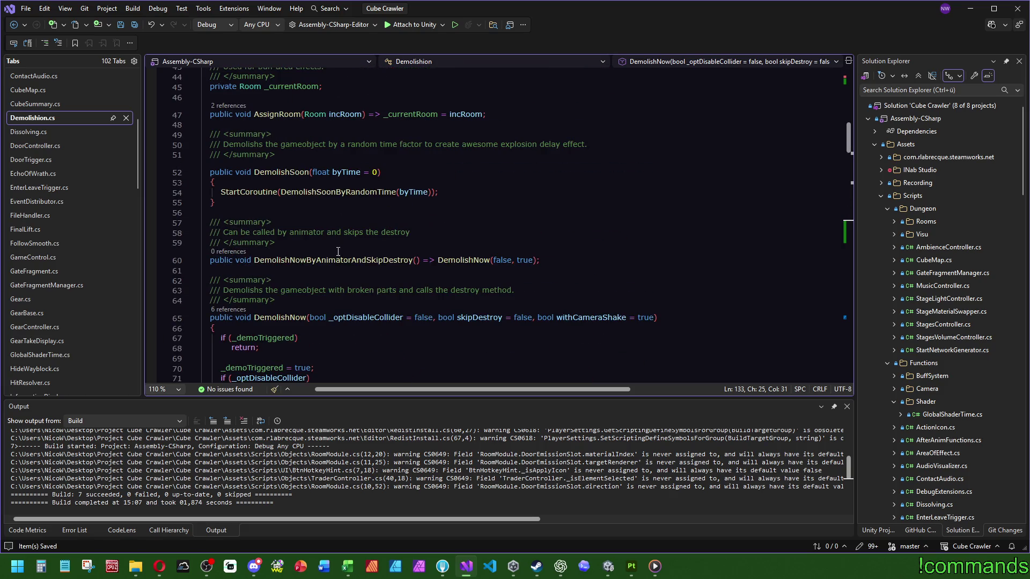
click(228, 309)
scroll(251, 205, down, 2)
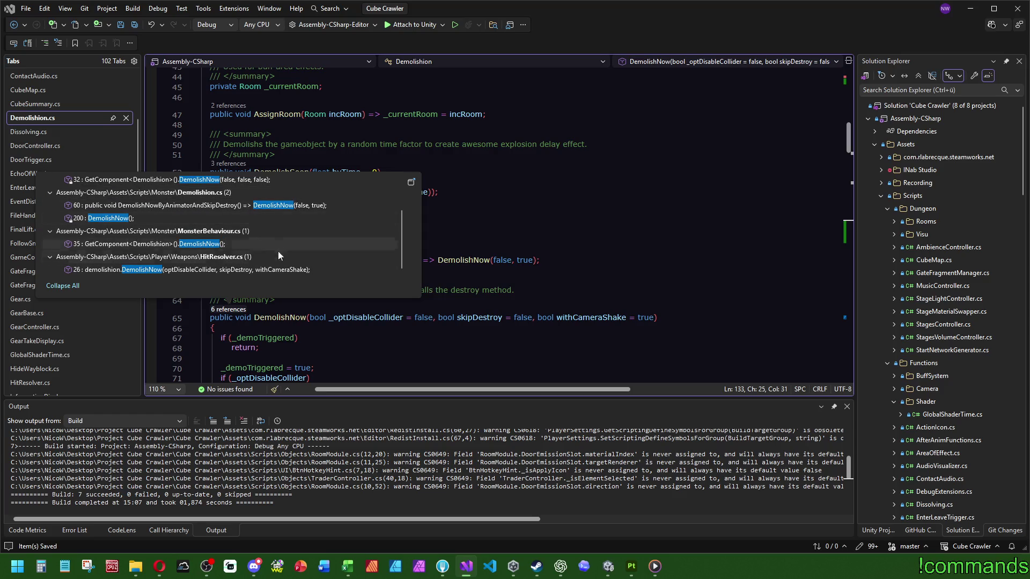
mouse_move(193, 270)
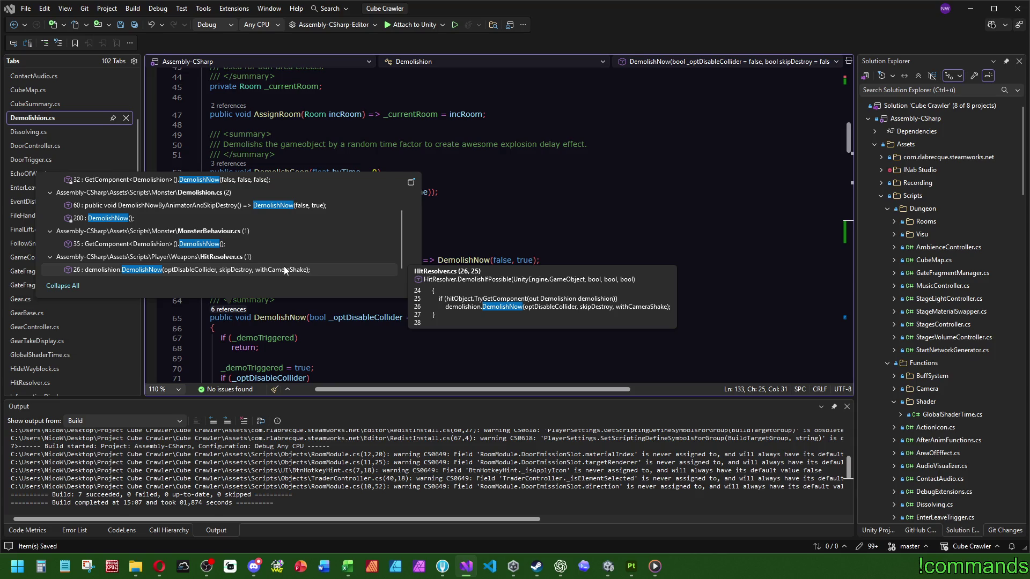
click(488, 213)
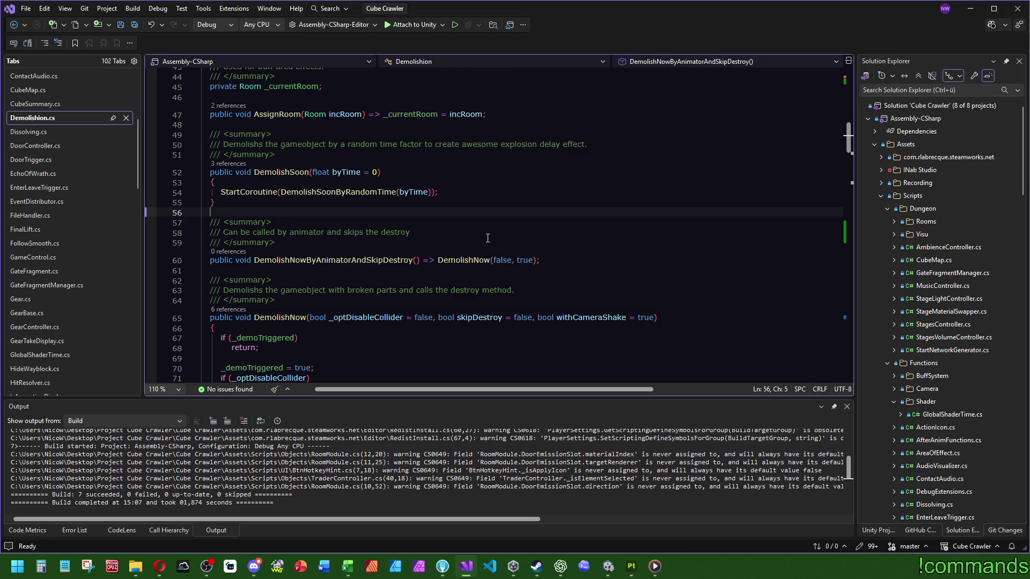
scroll(486, 234, down, 3)
scroll(486, 234, down, 2)
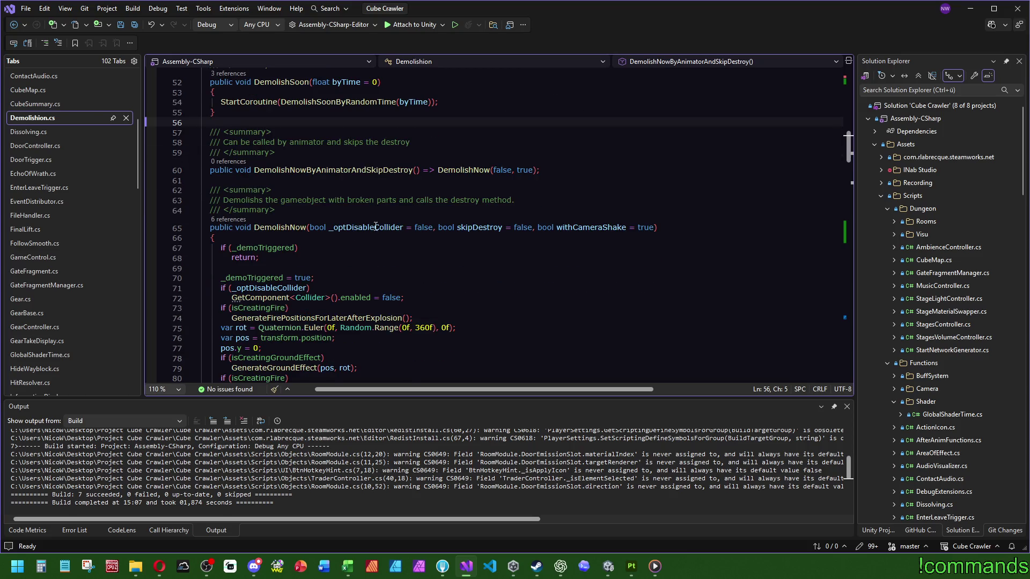
click(228, 219)
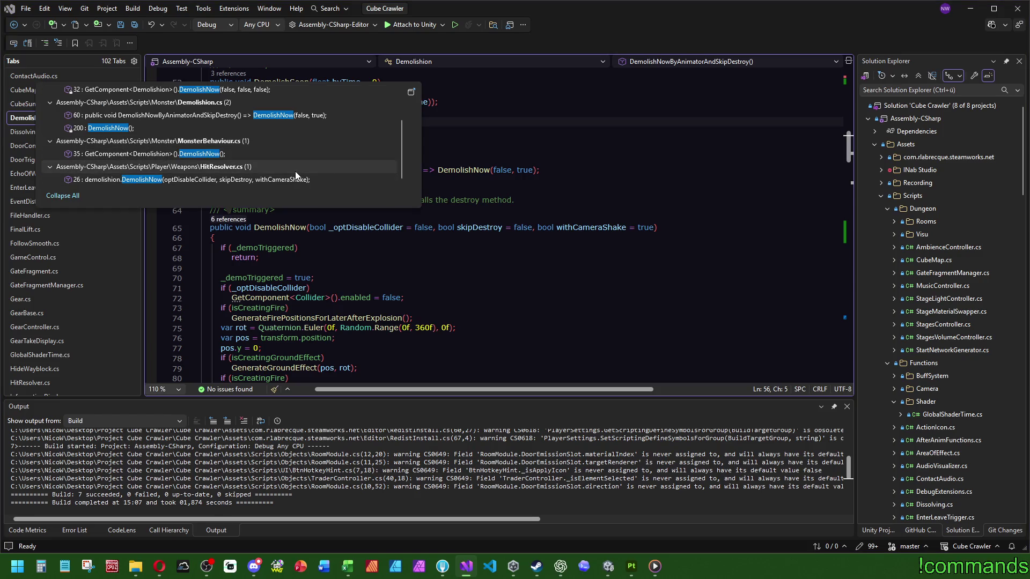
mouse_move(193, 179)
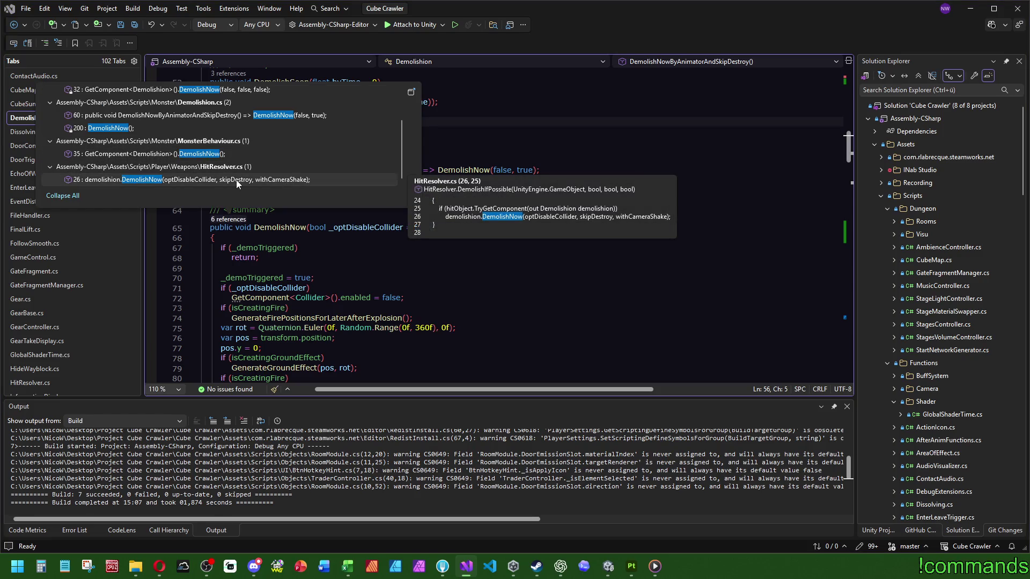
double_click(236, 180)
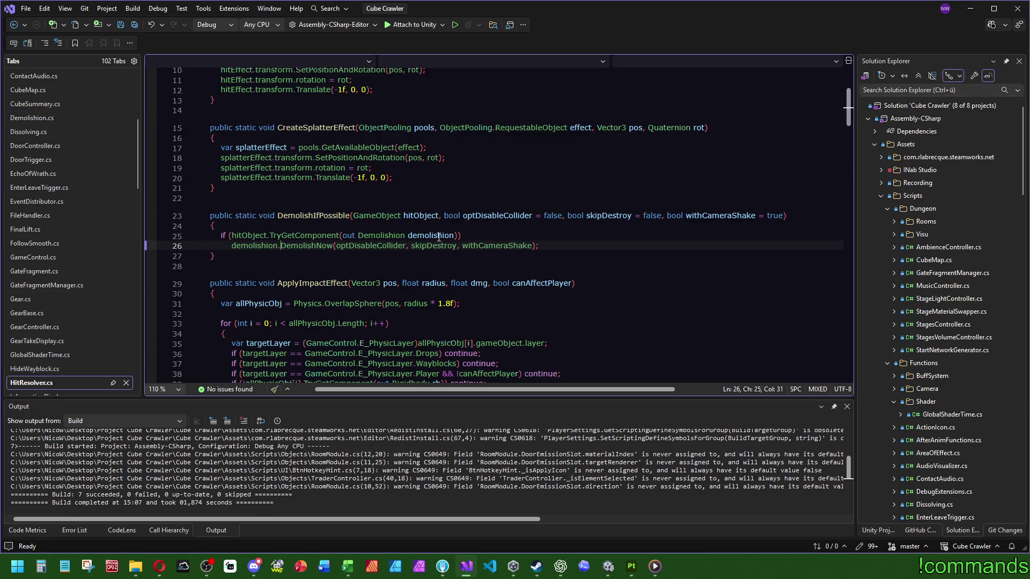
double_click(488, 214)
click(219, 207)
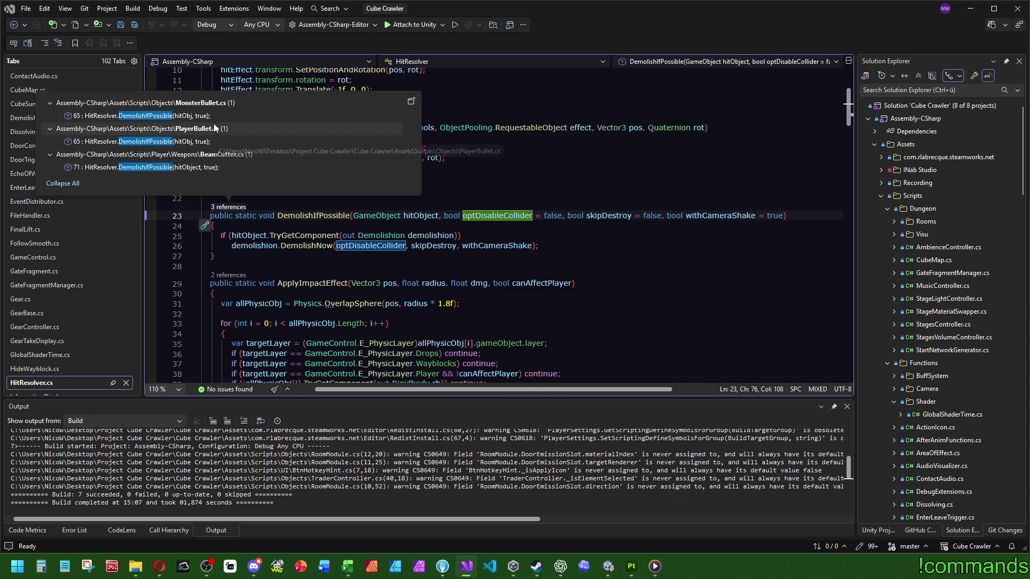
click(580, 283)
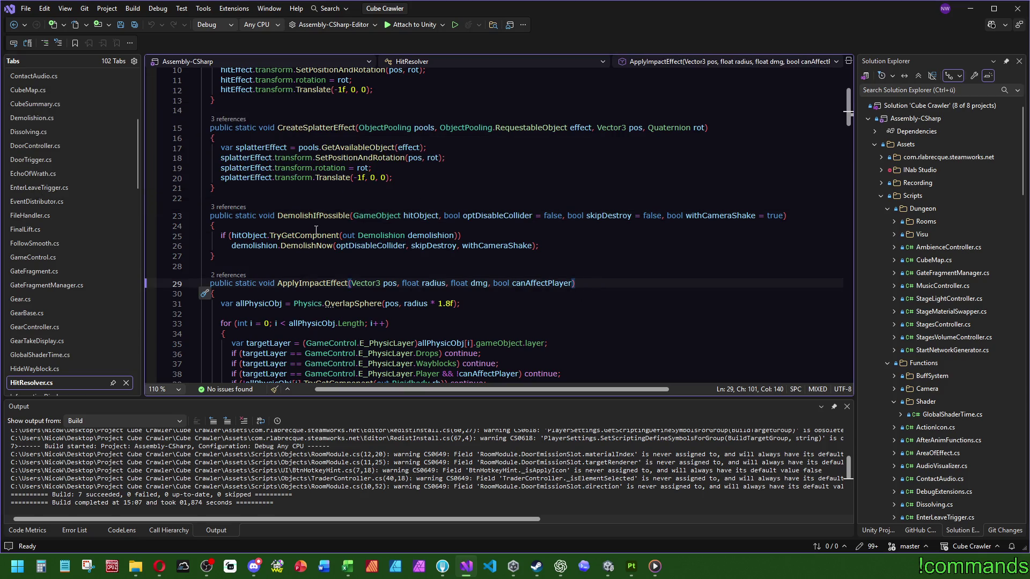
ctrl+click(312, 246)
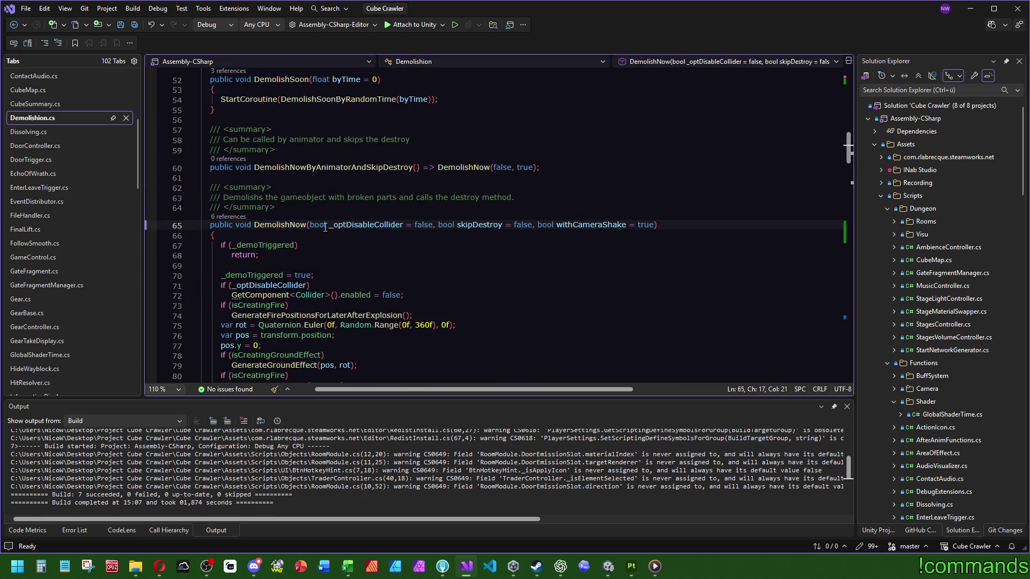
double_click(366, 224)
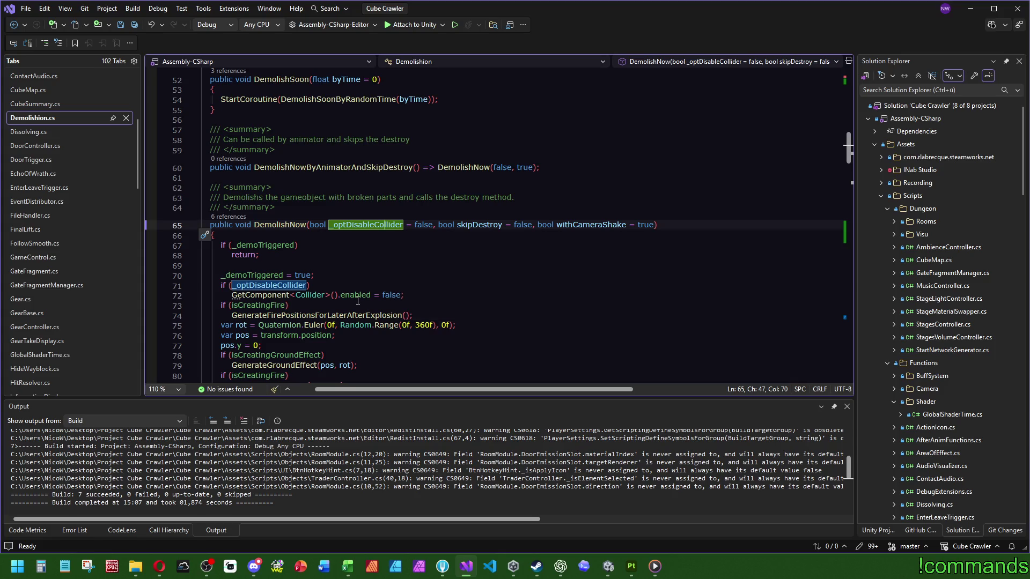
scroll(575, 338, down, 3)
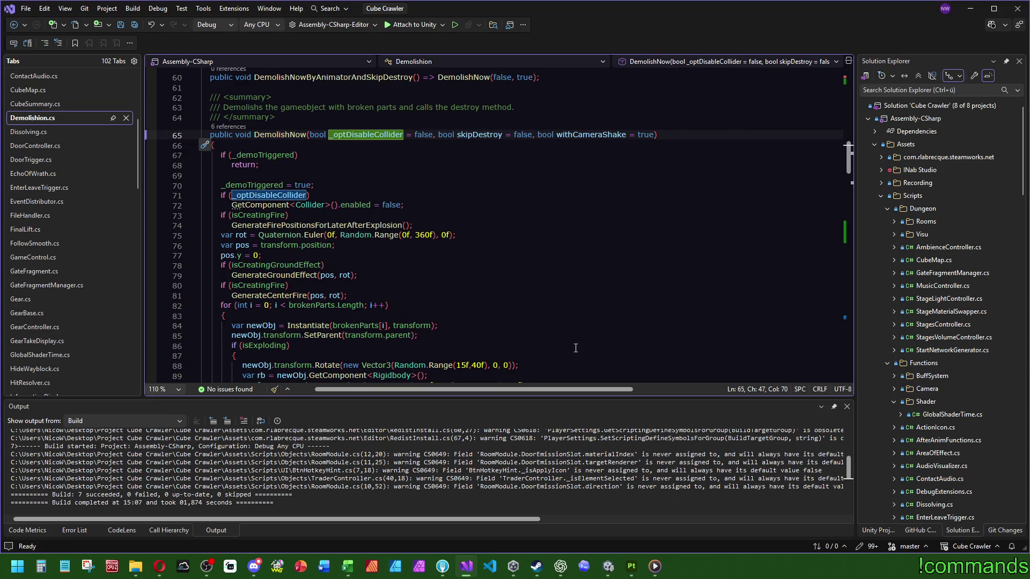
scroll(520, 353, down, 1)
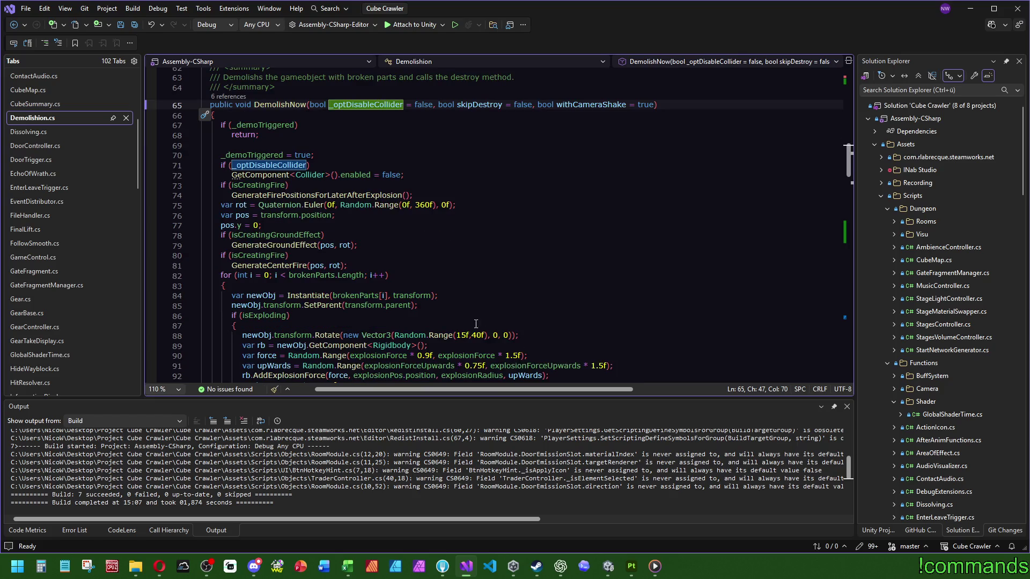
scroll(435, 304, down, 5)
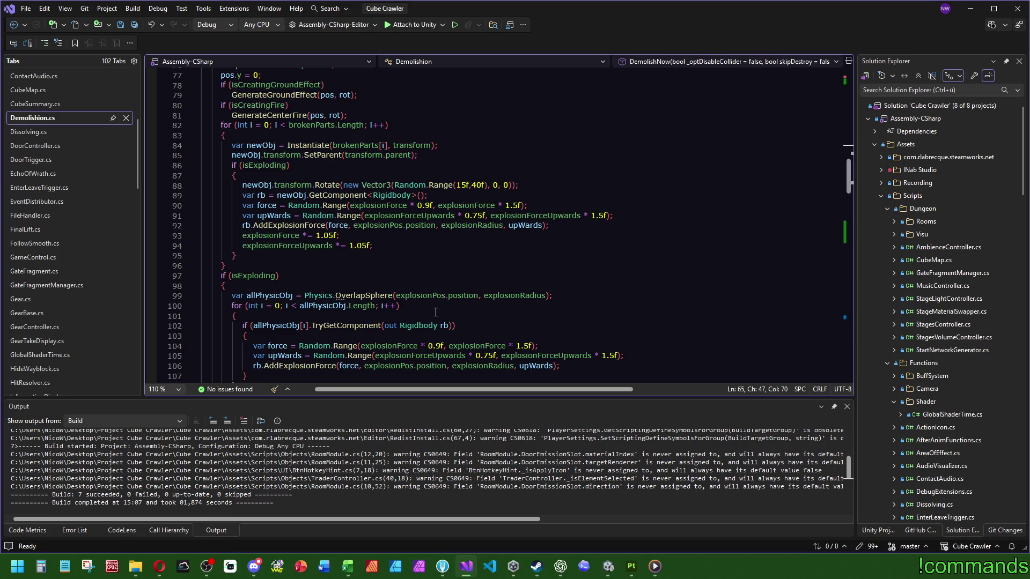
scroll(438, 310, down, 2)
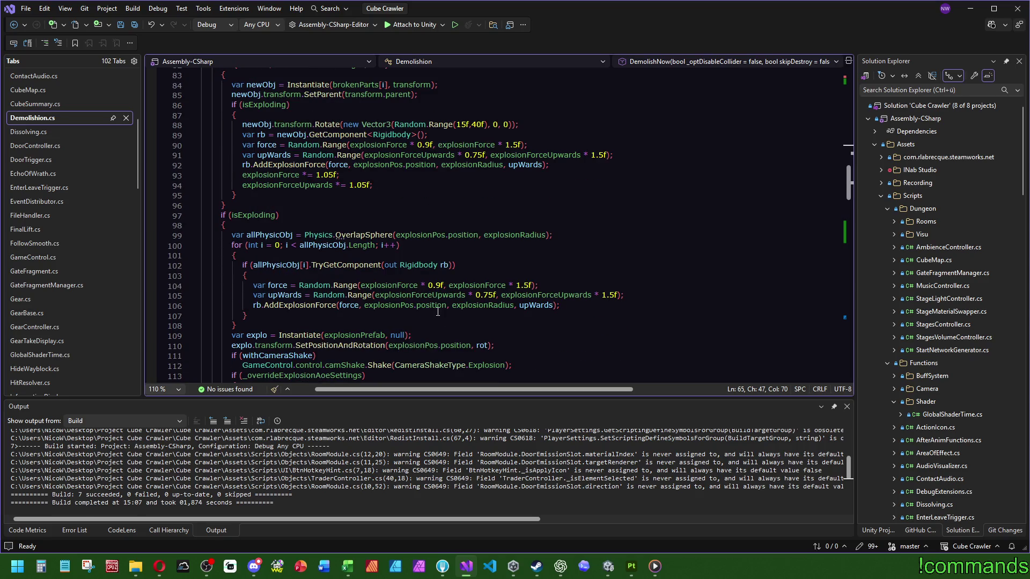
scroll(438, 313, down, 2)
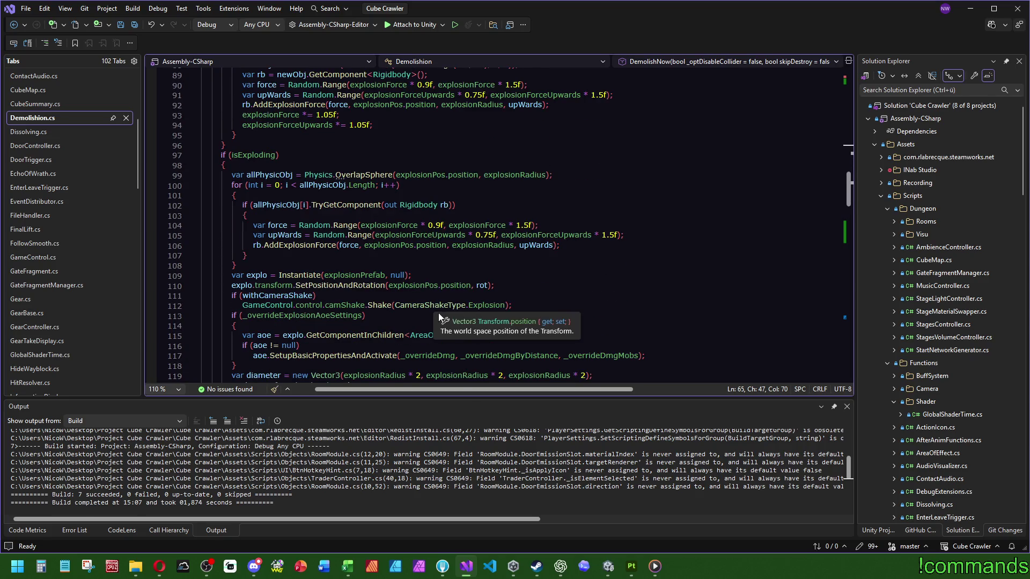
scroll(439, 313, down, 3)
scroll(503, 265, down, 5)
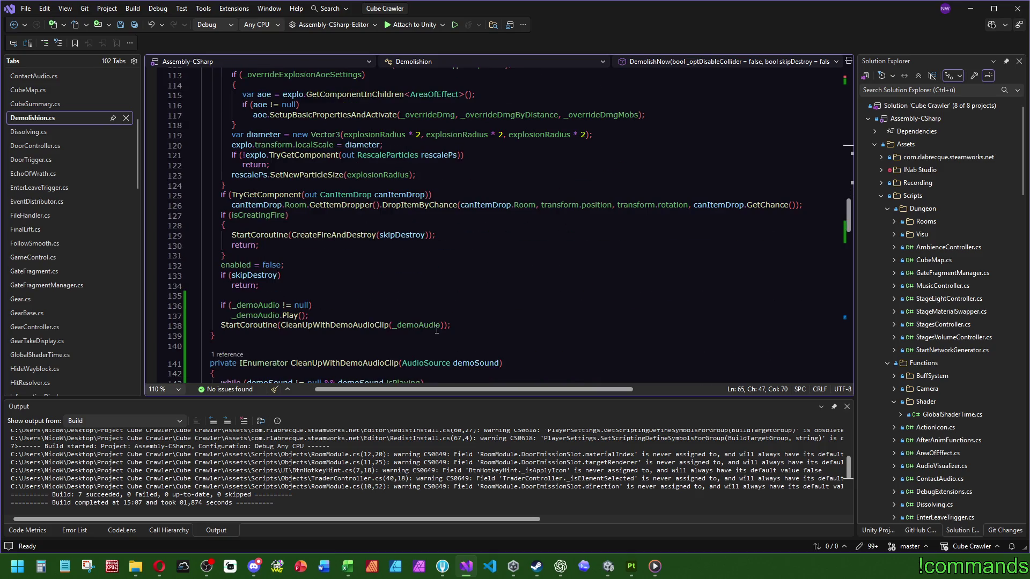
scroll(447, 324, up, 8)
scroll(459, 306, up, 8)
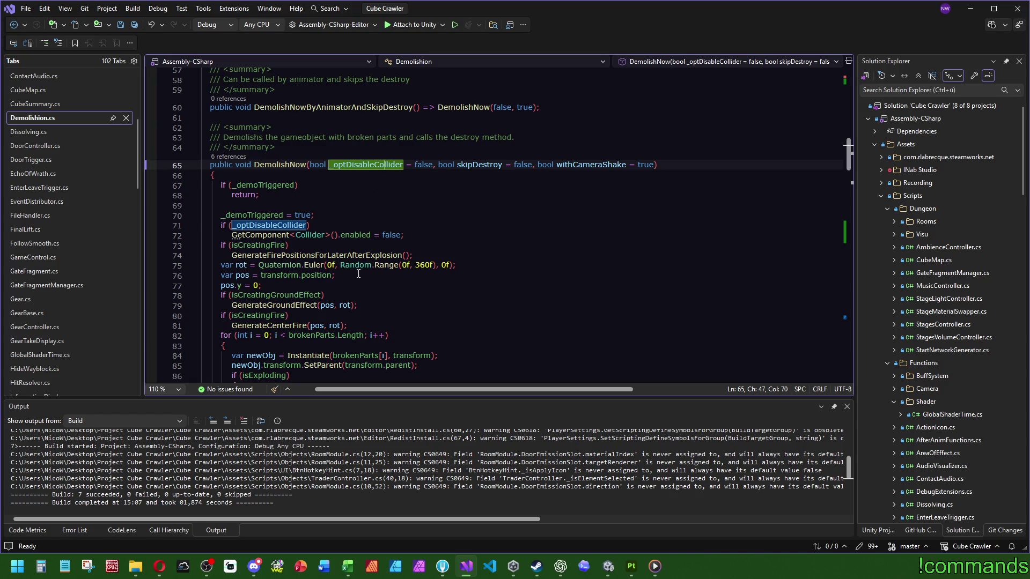
scroll(424, 283, up, 5)
scroll(423, 283, up, 5)
scroll(423, 284, up, 5)
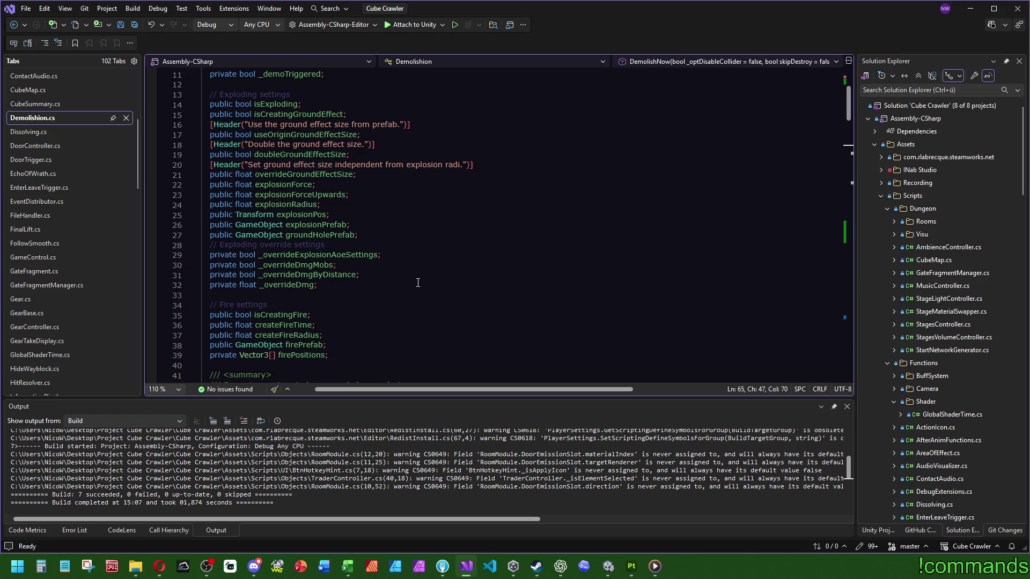
scroll(423, 283, up, 3)
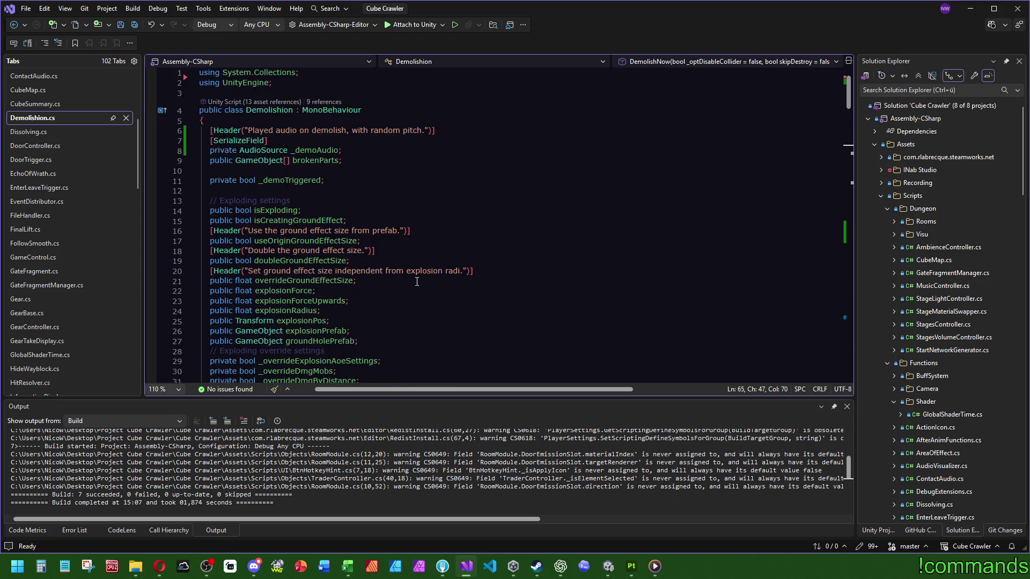
scroll(417, 284, down, 3)
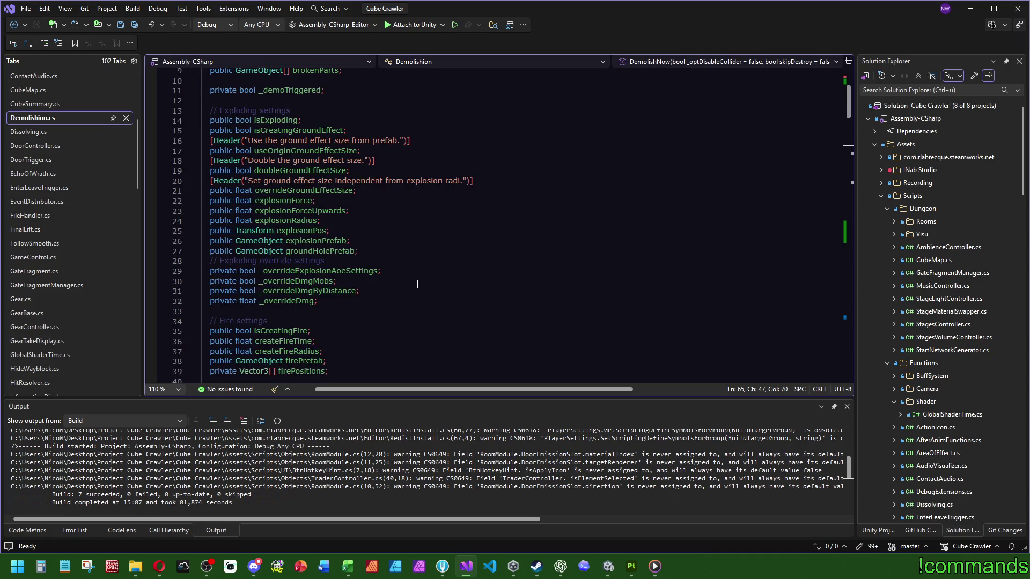
scroll(416, 283, down, 4)
Insert a blank line after the groundHolePrefab field and save Demolishion.cs
click(378, 130)
key(End)
key(Return)
key(ctrl+s)
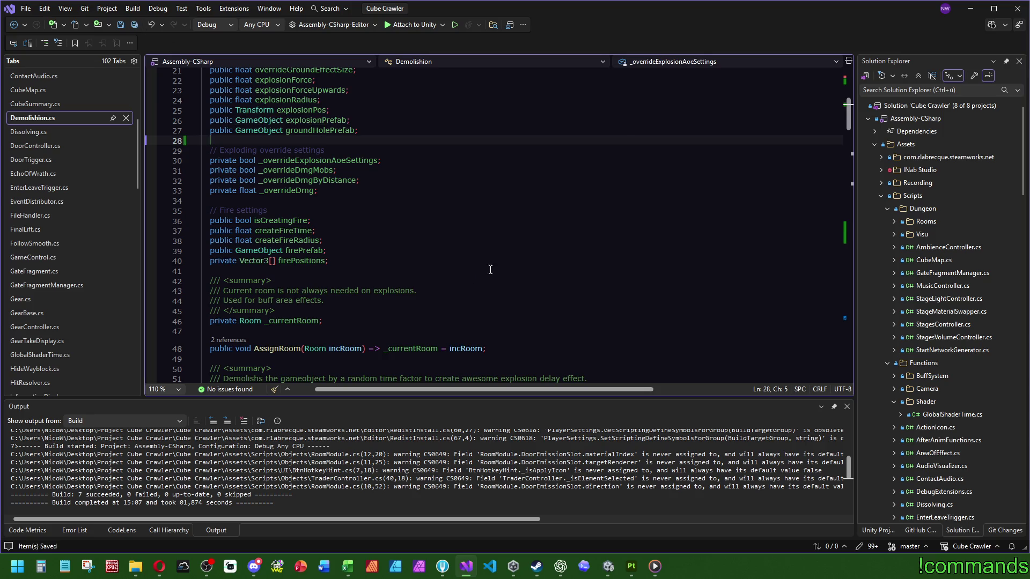
scroll(490, 270, down, 6)
scroll(438, 286, down, 6)
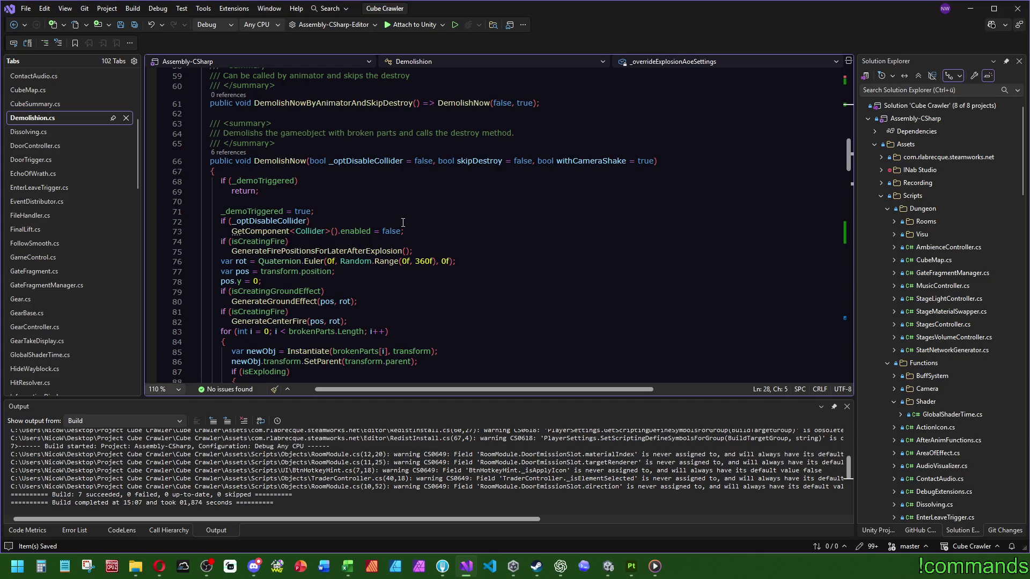
Follow DemolishNow's caller in AreaOfEffect and go to its definition with F12
click(227, 152)
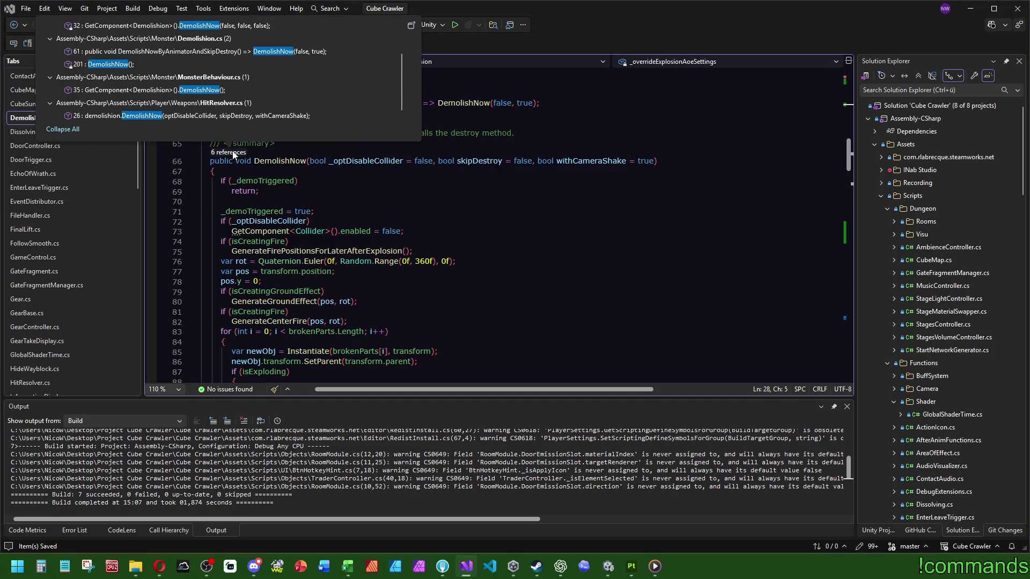
scroll(220, 113, down, 1)
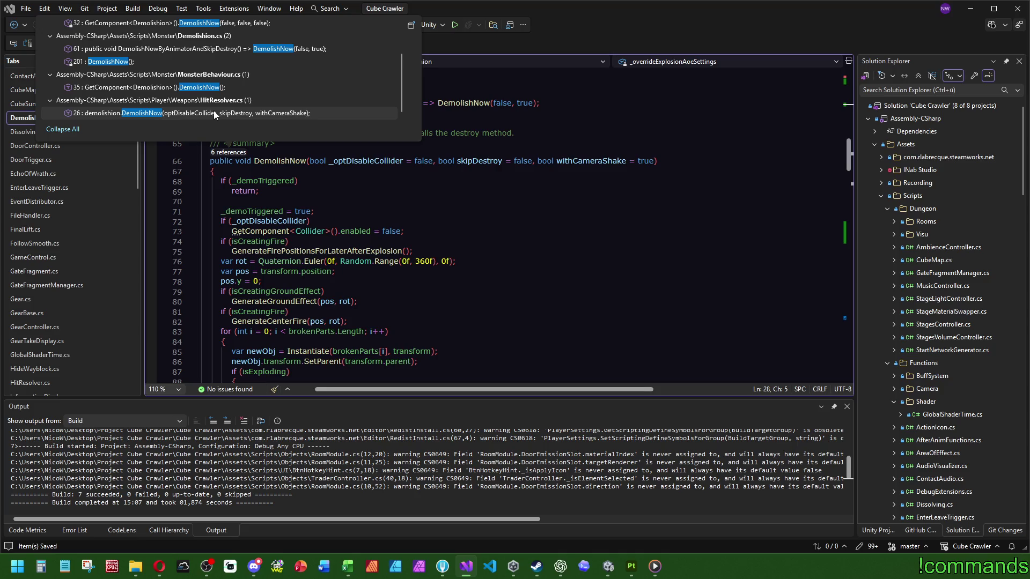
mouse_move(193, 51)
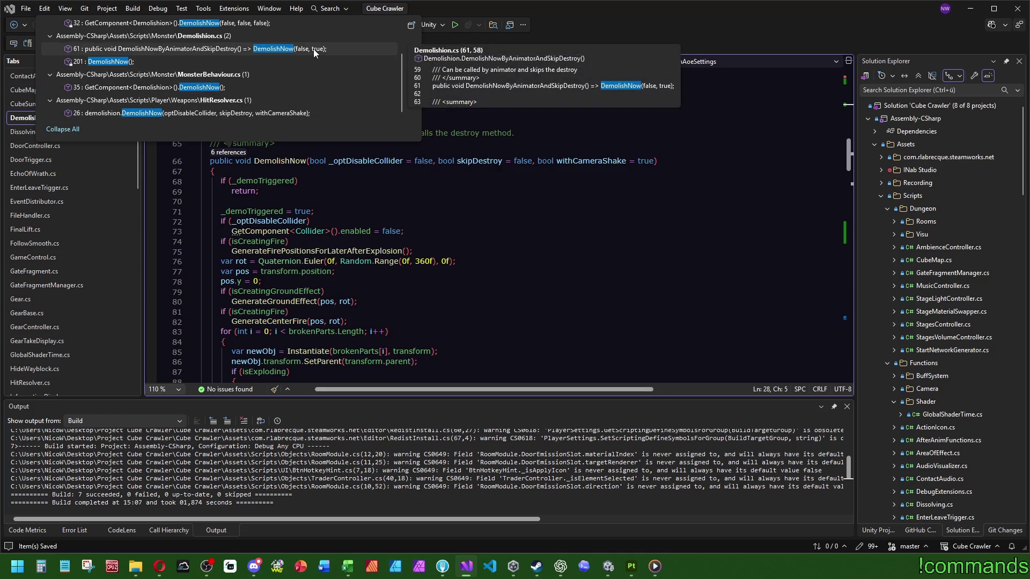
scroll(312, 49, up, 2)
mouse_move(129, 40)
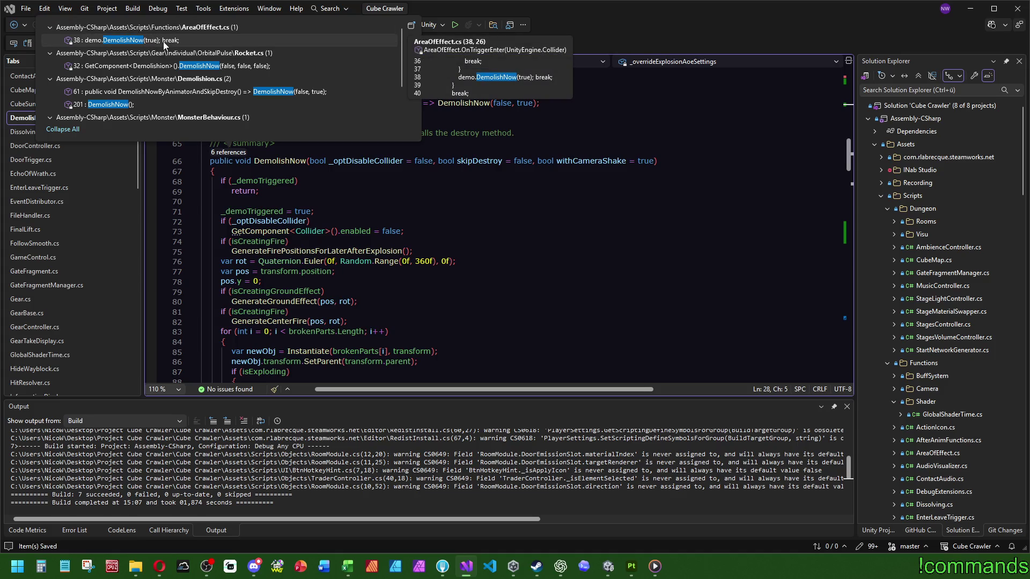
click(163, 41)
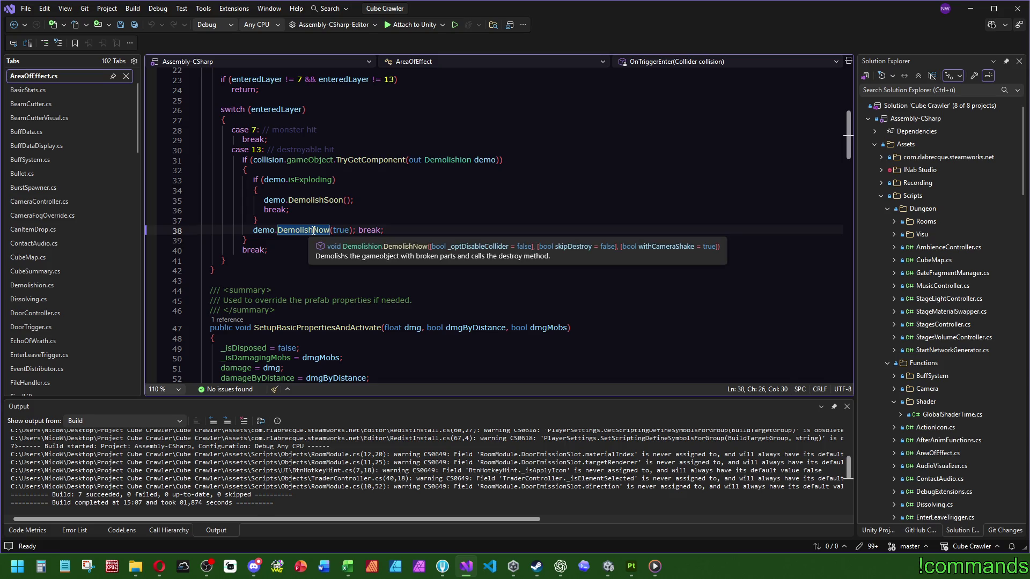
click(317, 229)
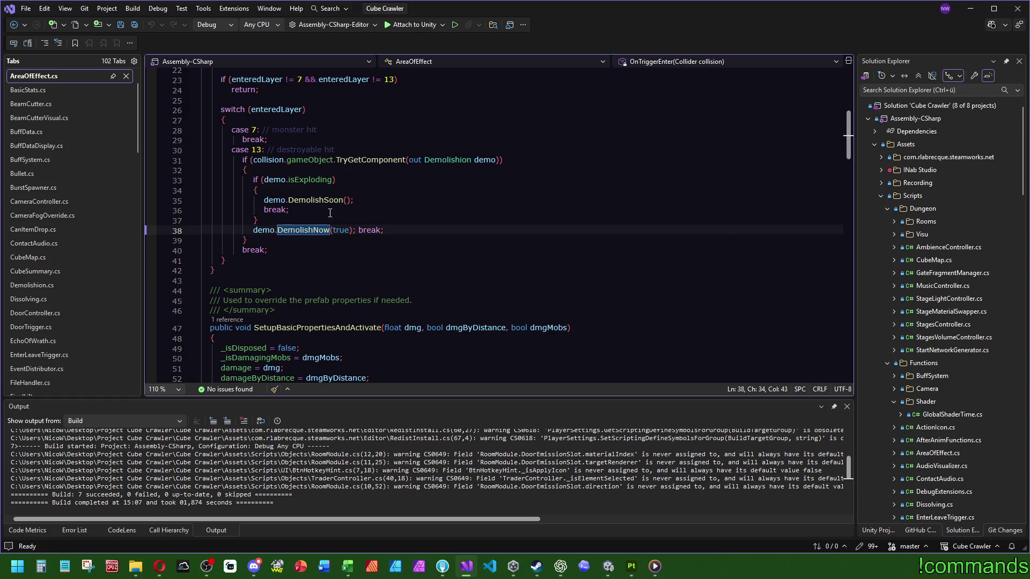
key(F12)
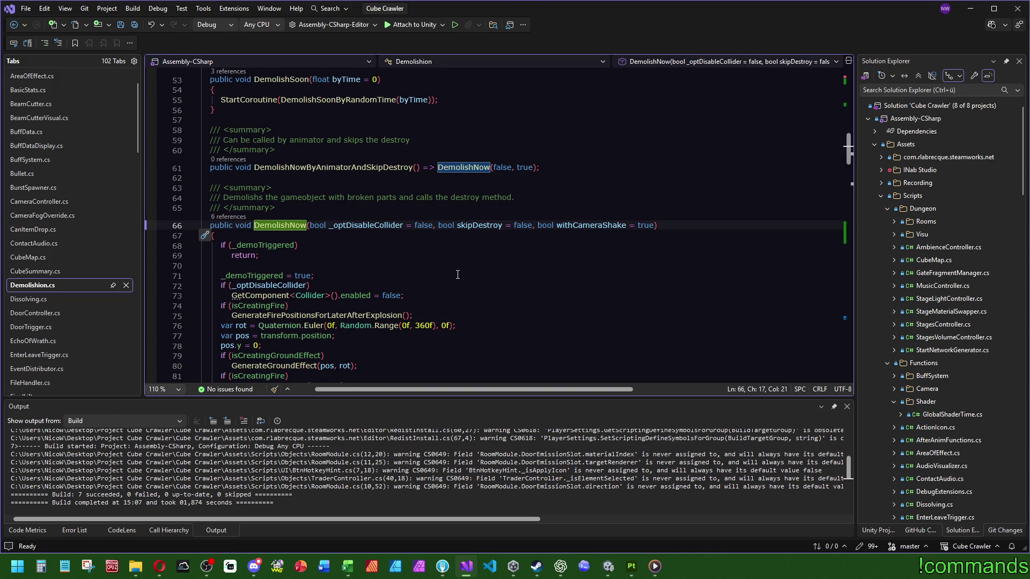
scroll(568, 243, up, 5)
scroll(563, 243, up, 5)
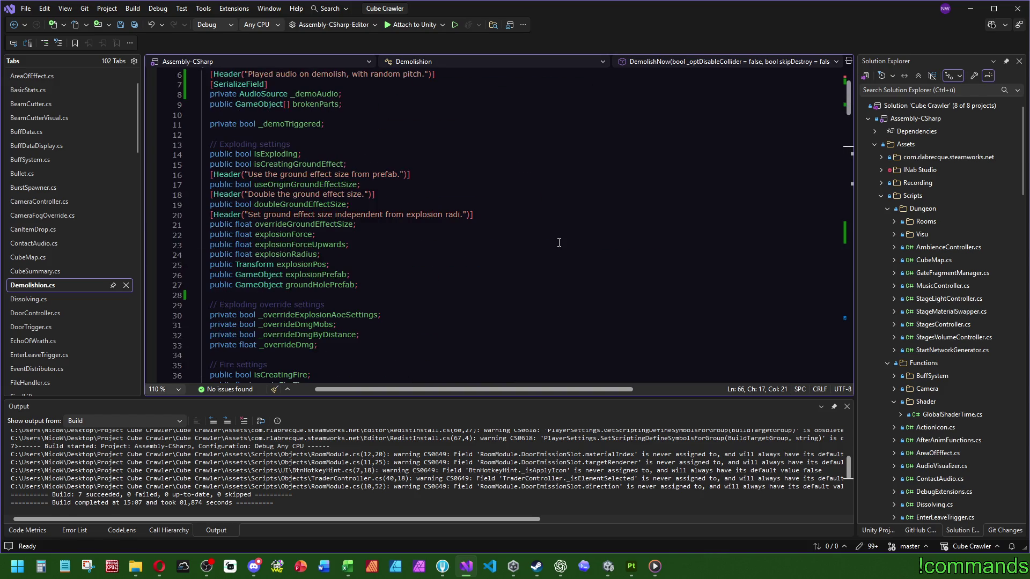
scroll(558, 243, up, 5)
Declare [SerializeField] private MeshRenderer[] _toHideOnDemo below the _demoAudio field
click(366, 159)
click(373, 150)
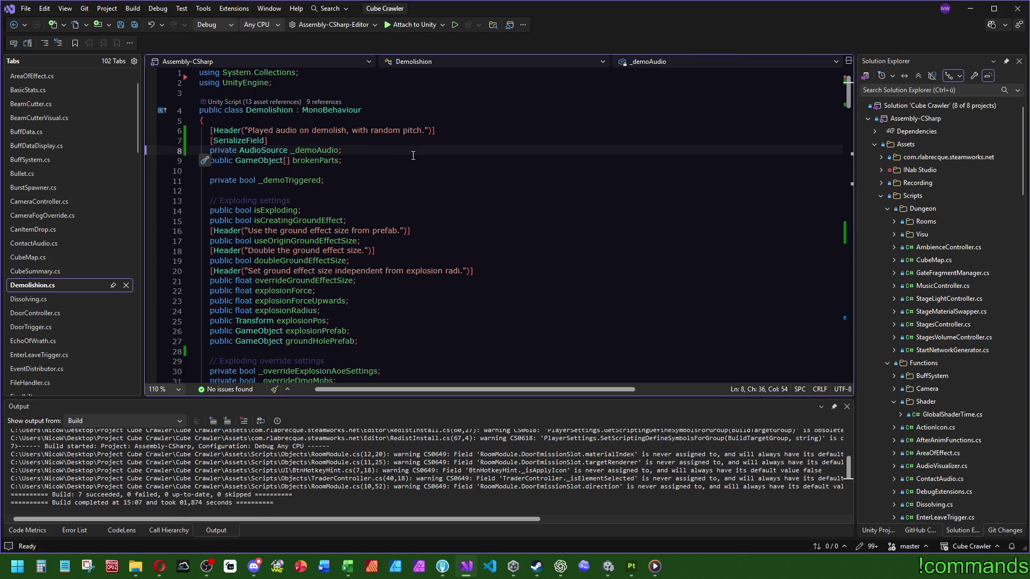
key(Return)
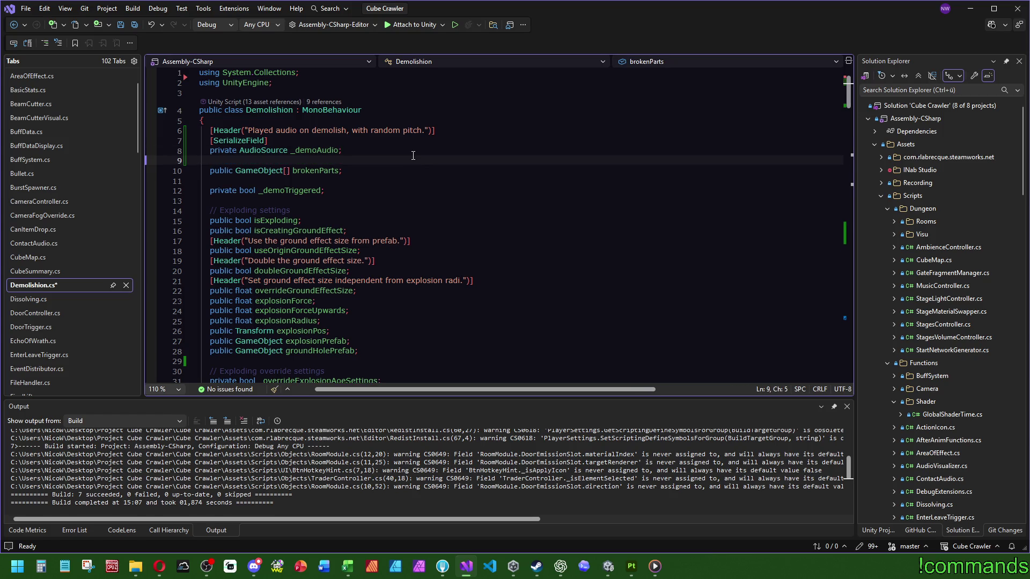
text([)
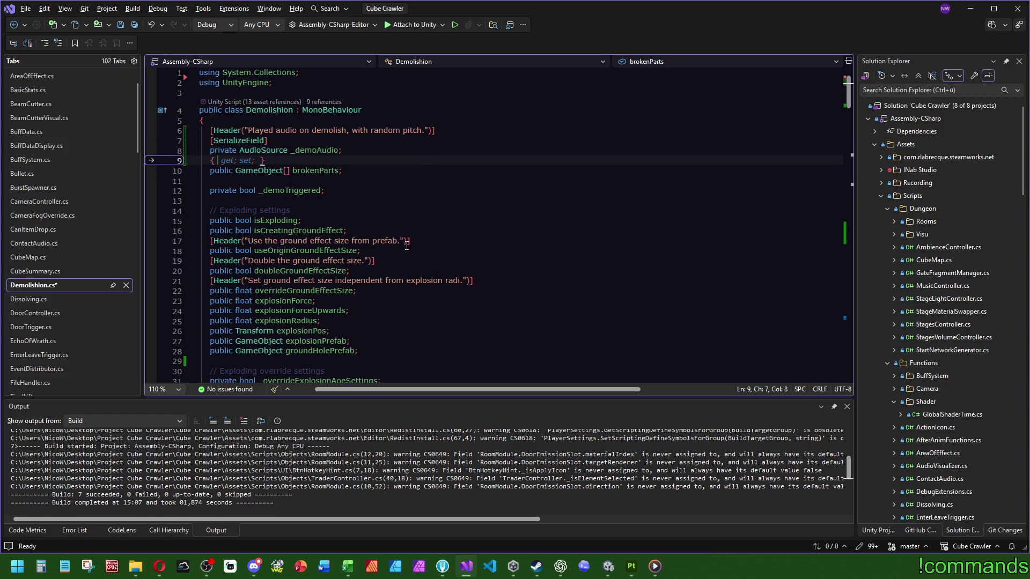
text(Seri)
key(Tab)
key(Return)
text(priv)
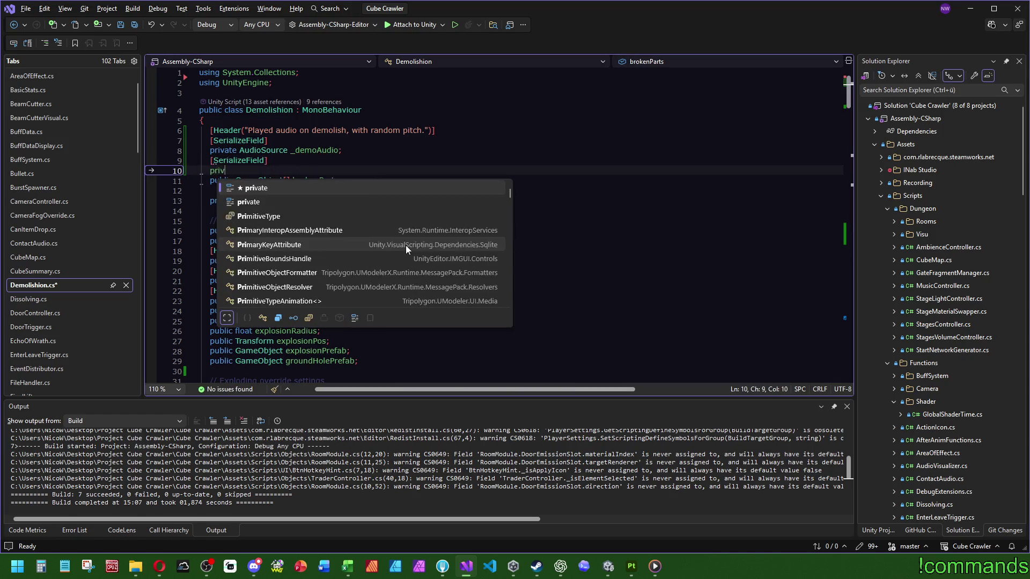
text(ate Mesh)
key(Tab)
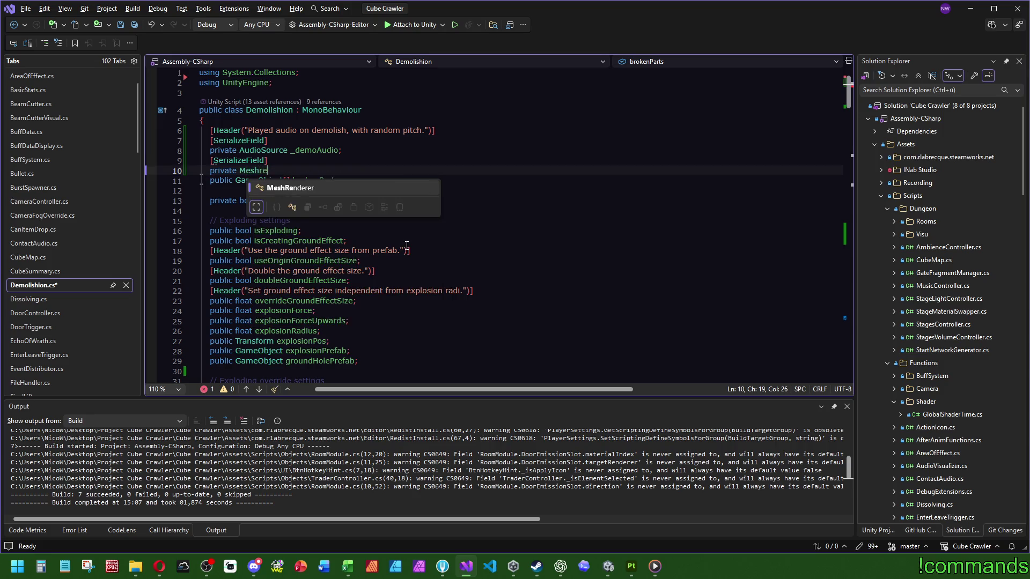
text(Renderer[] _)
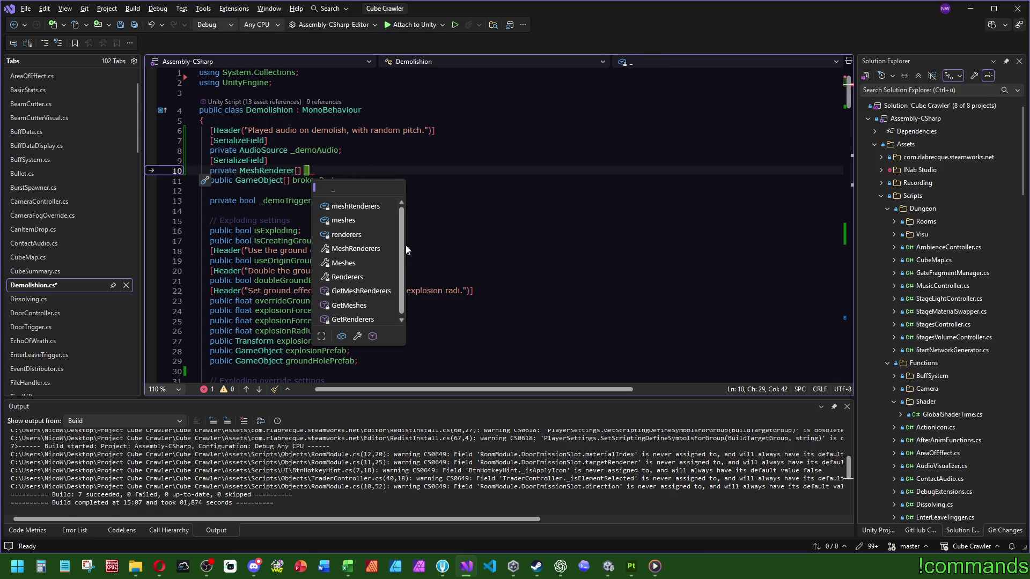
text(toHideOnDemo;)
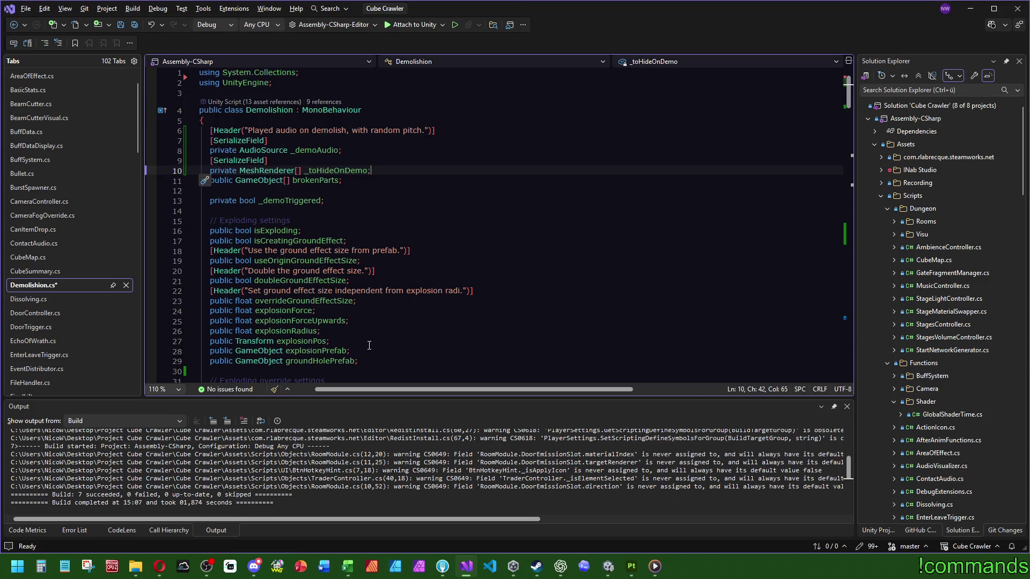
double_click(336, 171)
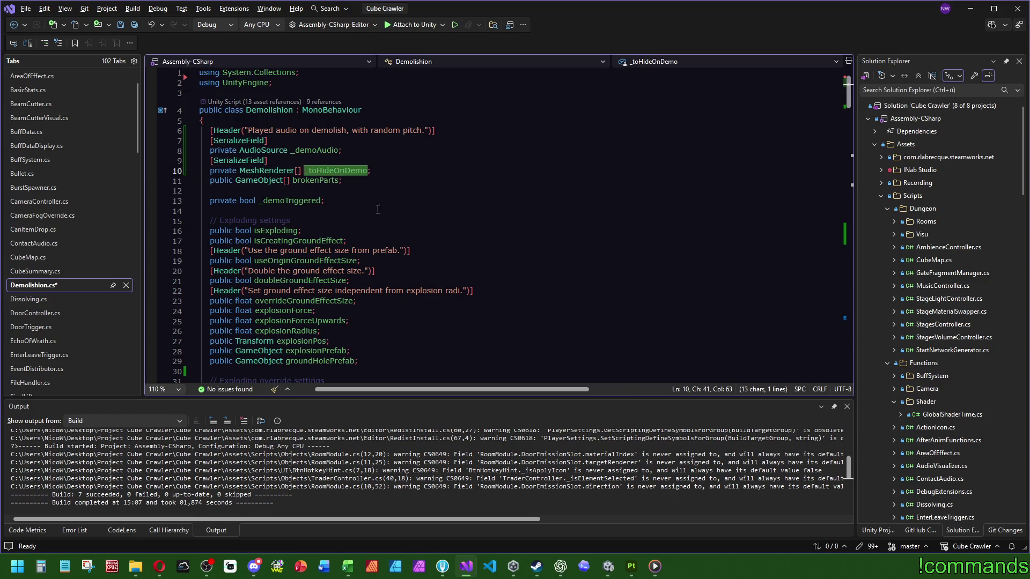
scroll(435, 197, down, 3)
scroll(435, 197, up, 2)
Find _demoAudio and copy the pitch randomisation line from ContactAudio.cs
double_click(315, 120)
key(ctrl+f)
scroll(576, 172, down, 10)
scroll(611, 201, down, 10)
scroll(643, 225, down, 10)
scroll(673, 246, down, 8)
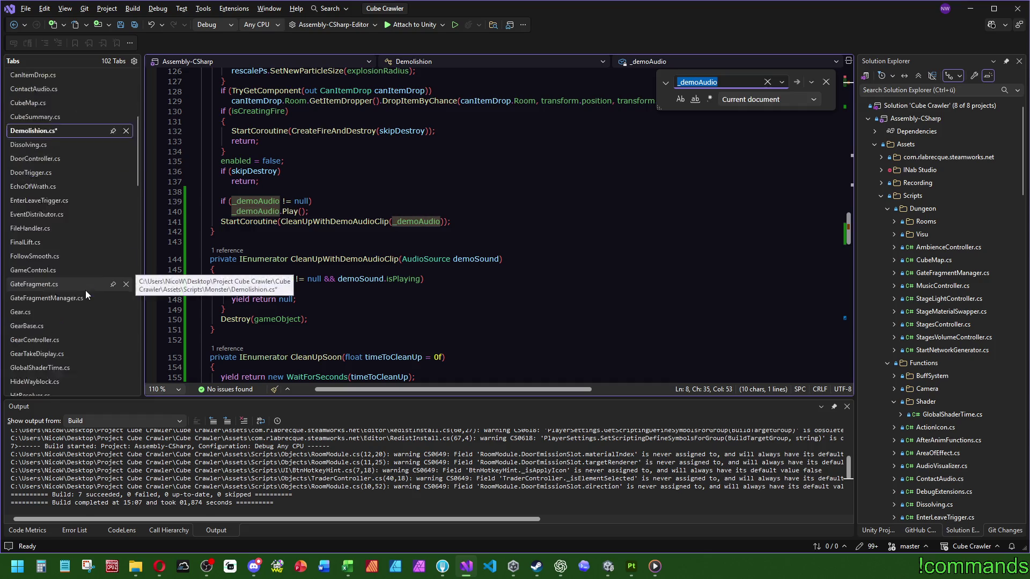
scroll(86, 290, up, 1)
click(38, 265)
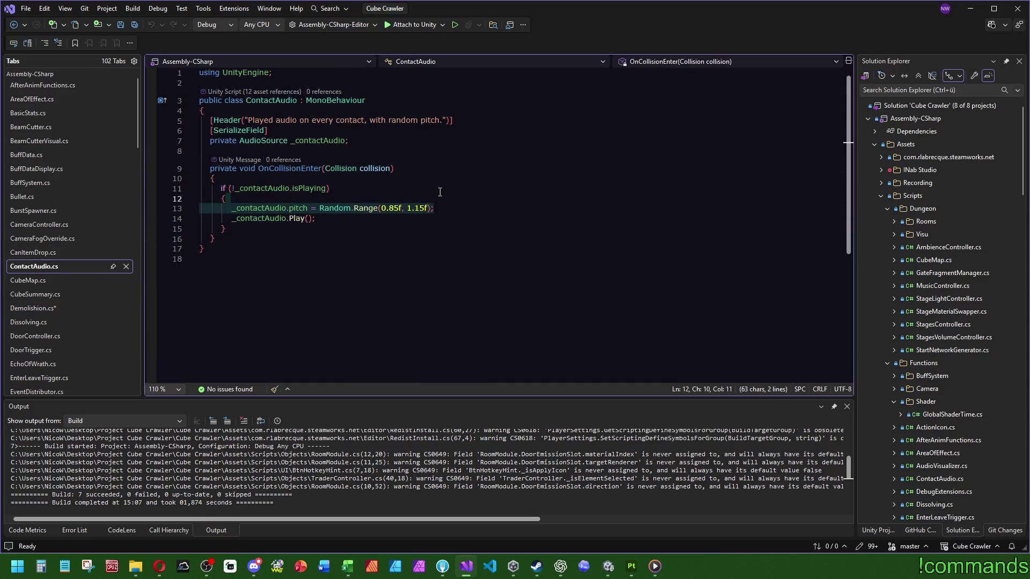
key(ctrl+Tab)
scroll(351, 289, down, 10)
scroll(352, 288, down, 10)
scroll(351, 289, down, 8)
scroll(352, 289, down, 6)
Wrap the Play call in a block that sets _demoAudio a random 0.85-1.15 pitch
click(321, 261)
key(Return)
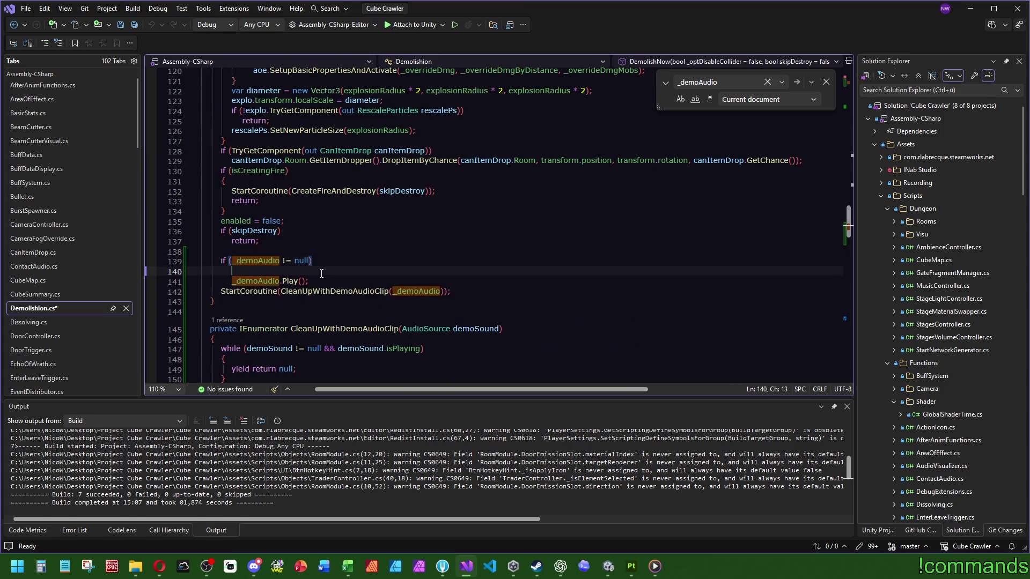
text({)
key(Return)
text(_contactAudio.pitch = Random.Range(0.85f, 1.15f);)
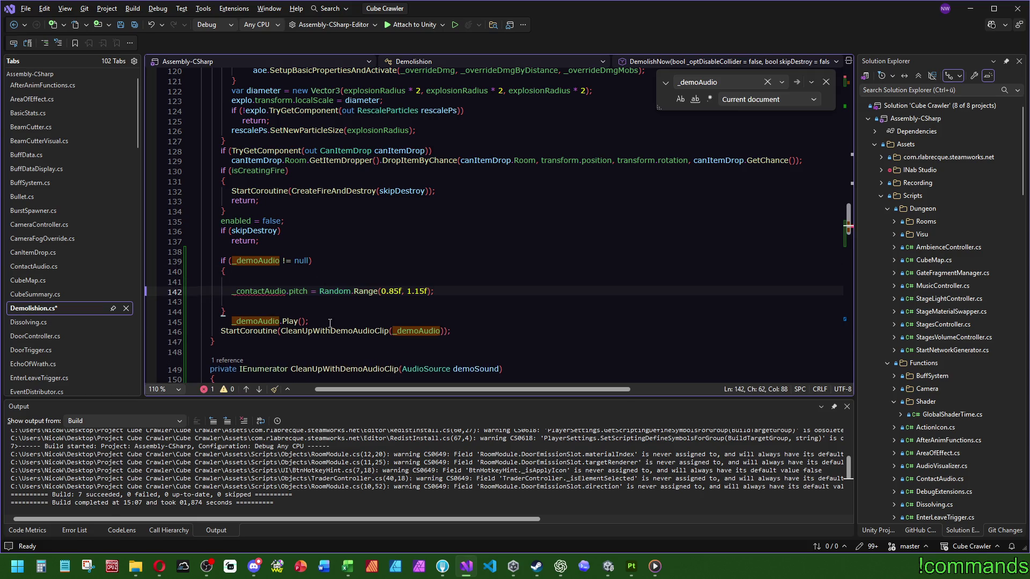
key(Return)
text(_demoAudio.Play();)
double_click(255, 291)
text(_demoAudio)
click(274, 272)
key(Delete)
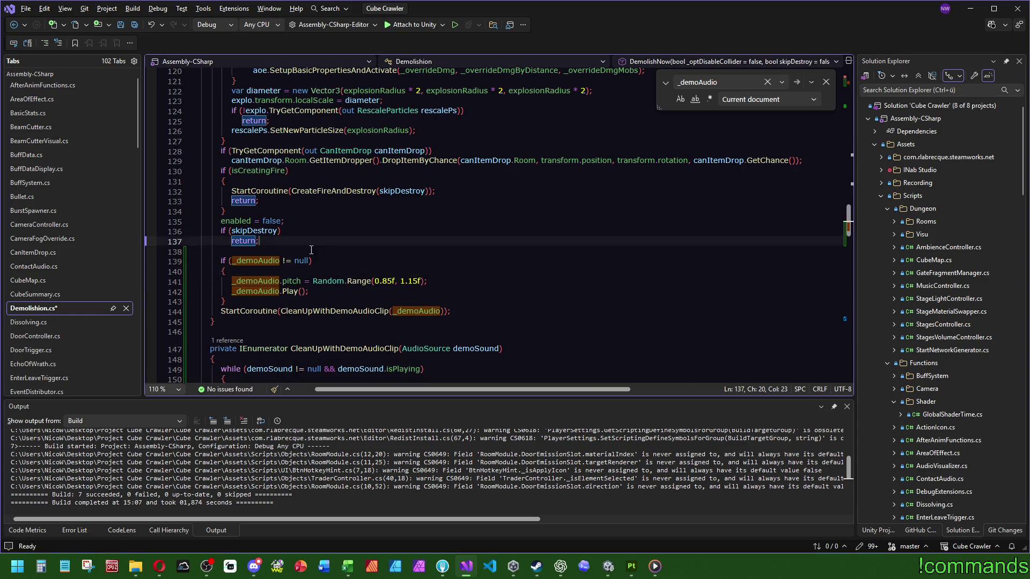
click(281, 231)
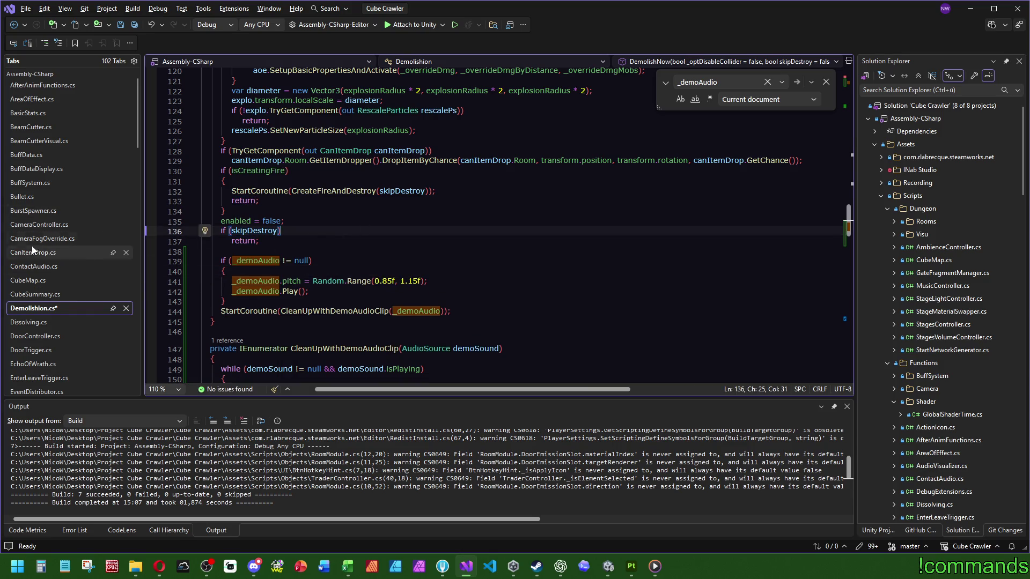
click(32, 265)
click(343, 262)
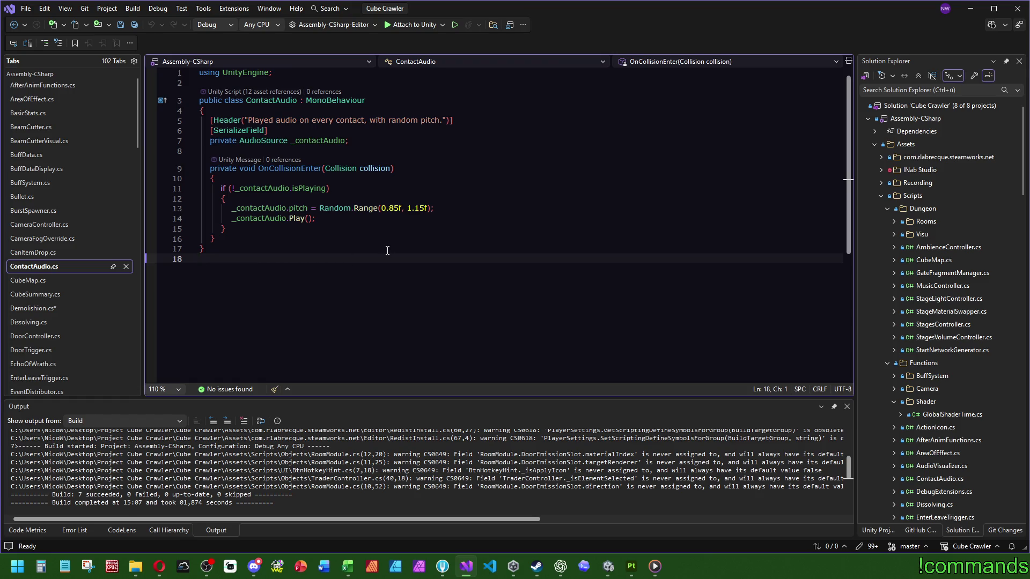
Make ContactAudio return early when playing and unwrap the pitch/Play statements
click(232, 187)
key(BackSpace)
key(End)
key(Return)
text(return;)
drag(316, 228, 320, 218)
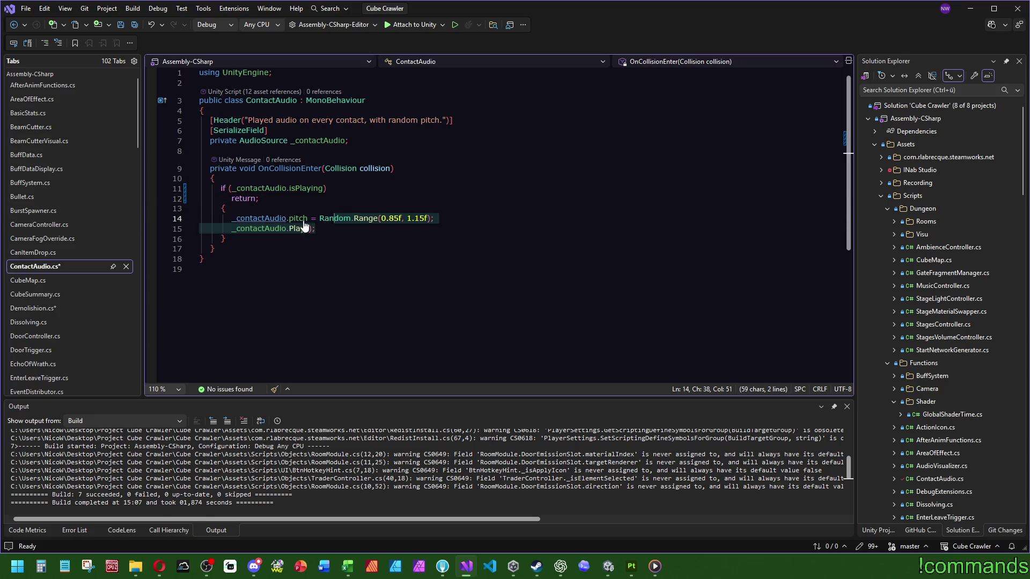
key(ctrl+x)
drag(234, 238, 225, 209)
key(ctrl+v)
Save ContactAudio.cs and return to Demolishion.cs
click(393, 169)
key(ctrl+s)
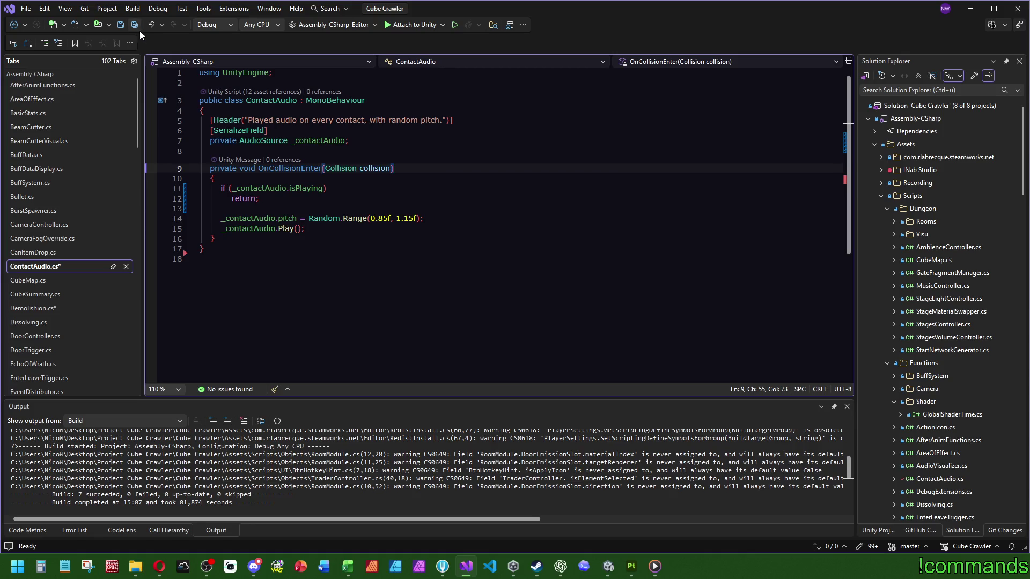
click(49, 308)
click(408, 257)
scroll(408, 257, up, 5)
scroll(408, 258, up, 5)
scroll(402, 266, up, 3)
scroll(377, 303, down, 3)
scroll(291, 246, up, 5)
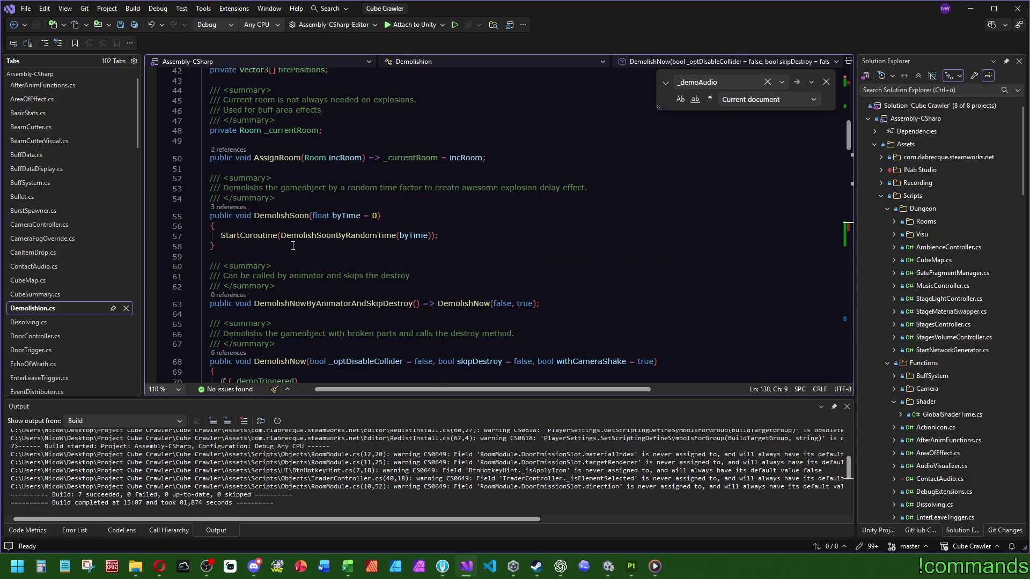
scroll(291, 246, up, 5)
scroll(289, 242, up, 3)
double_click(334, 170)
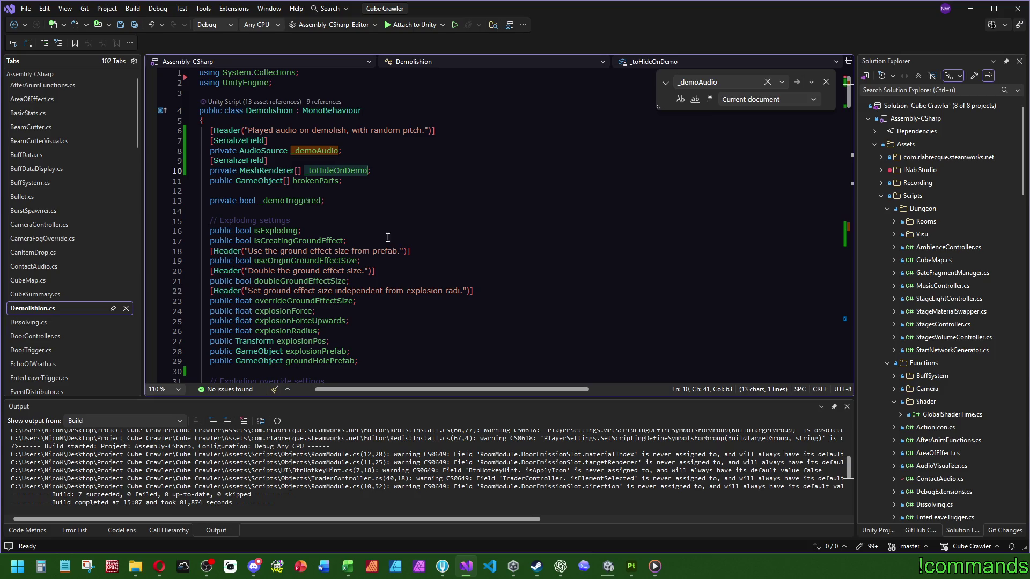
scroll(505, 259, down, 9)
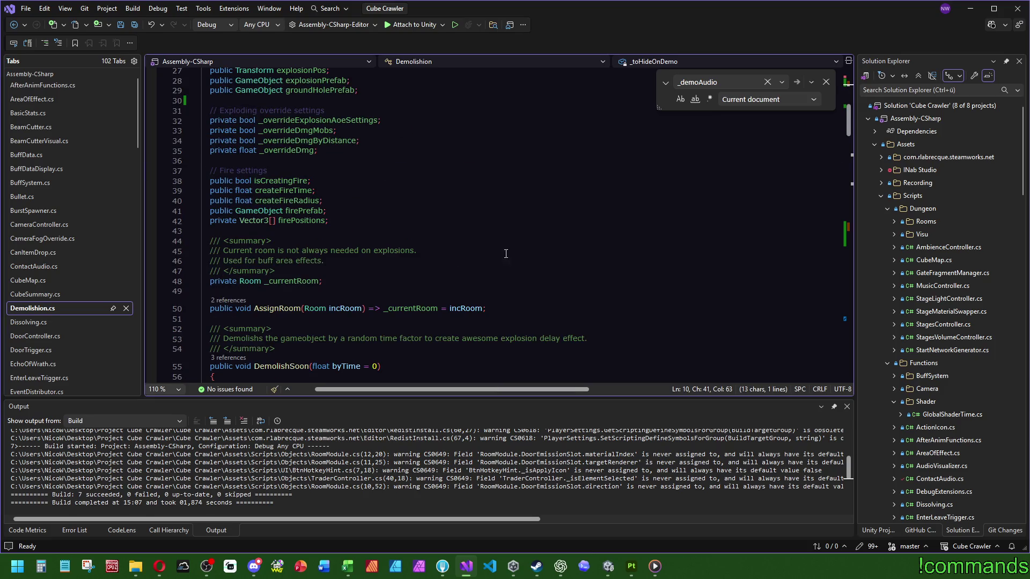
scroll(504, 258, up, 4)
scroll(485, 254, down, 9)
scroll(486, 253, down, 6)
scroll(486, 253, up, 6)
scroll(471, 272, down, 4)
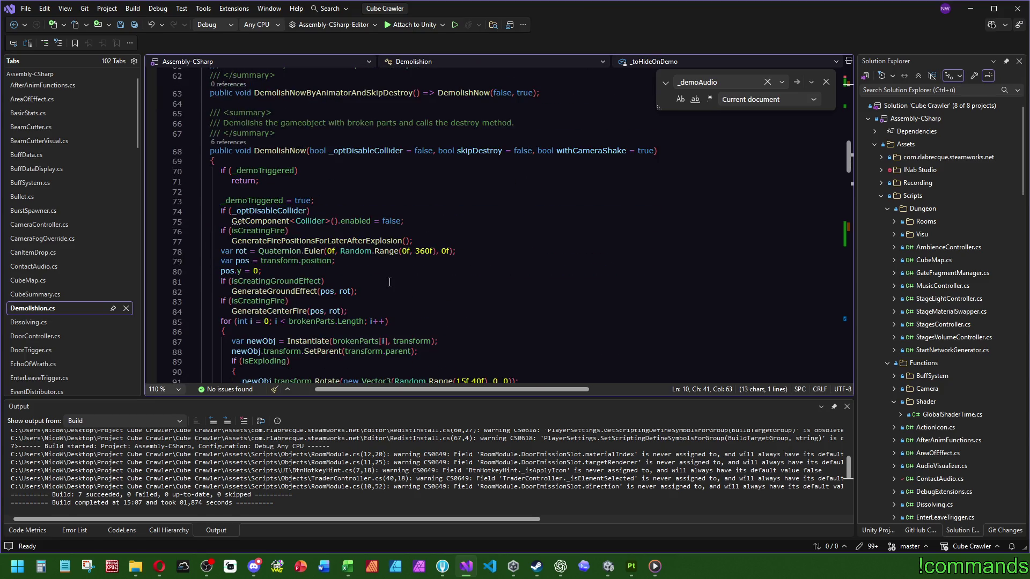
scroll(342, 213, down, 6)
scroll(363, 241, down, 4)
scroll(370, 249, down, 7)
scroll(380, 263, down, 5)
click(271, 191)
scroll(262, 237, up, 1)
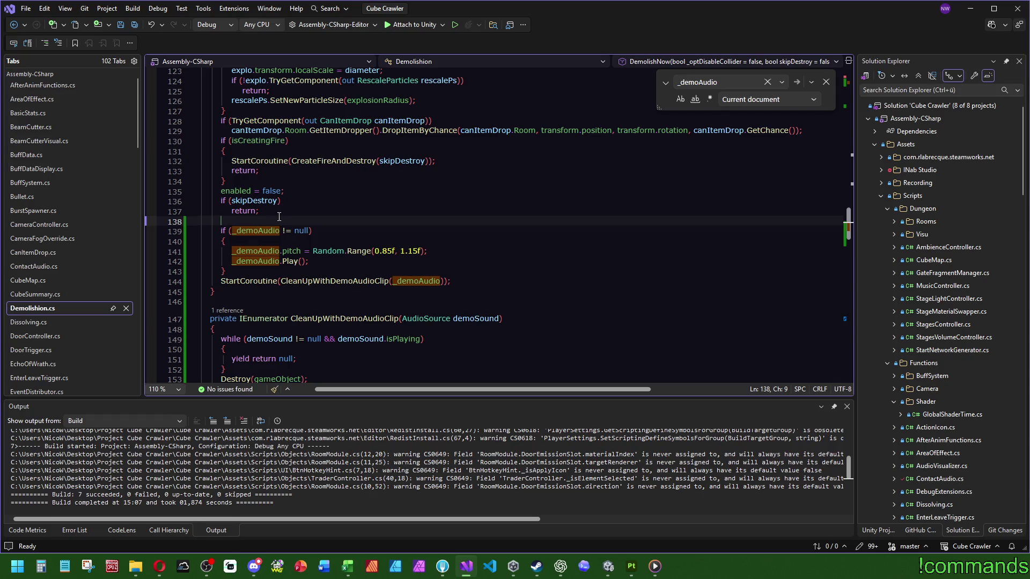
Write the condition if (_toHideOnDemo.Length > 0) and open its block below the audio code
key(alt+Down)
key(alt+Down)
key(alt+Down)
key(alt+Down)
key(alt+Down)
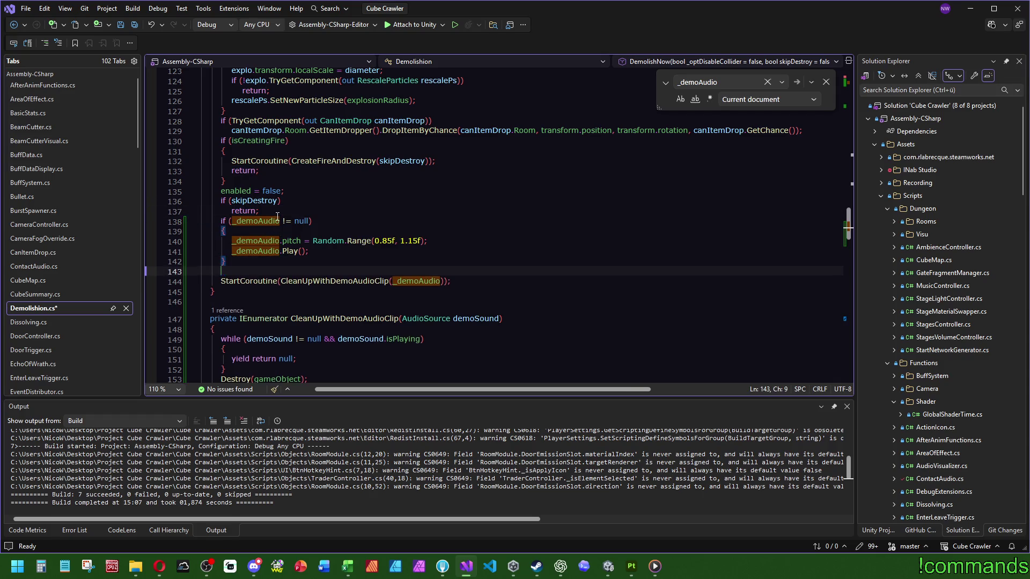
text(if (_toHideOnDemo))
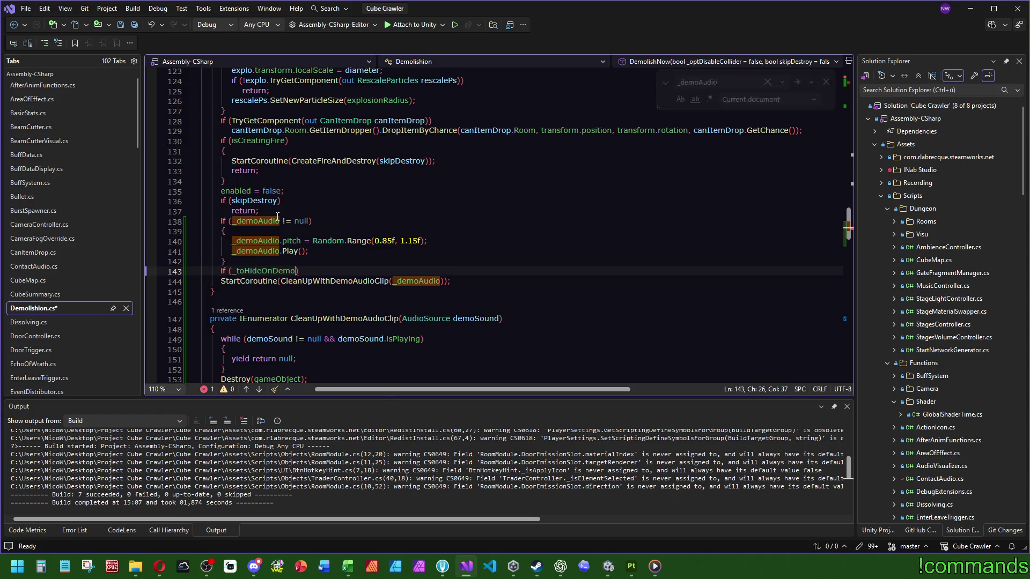
text( != null && )
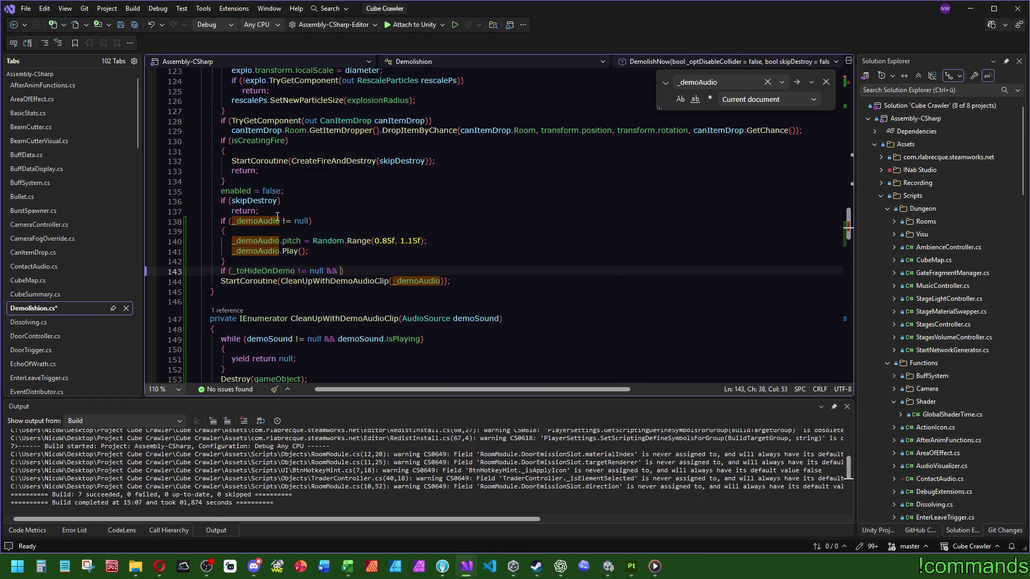
text(_t)
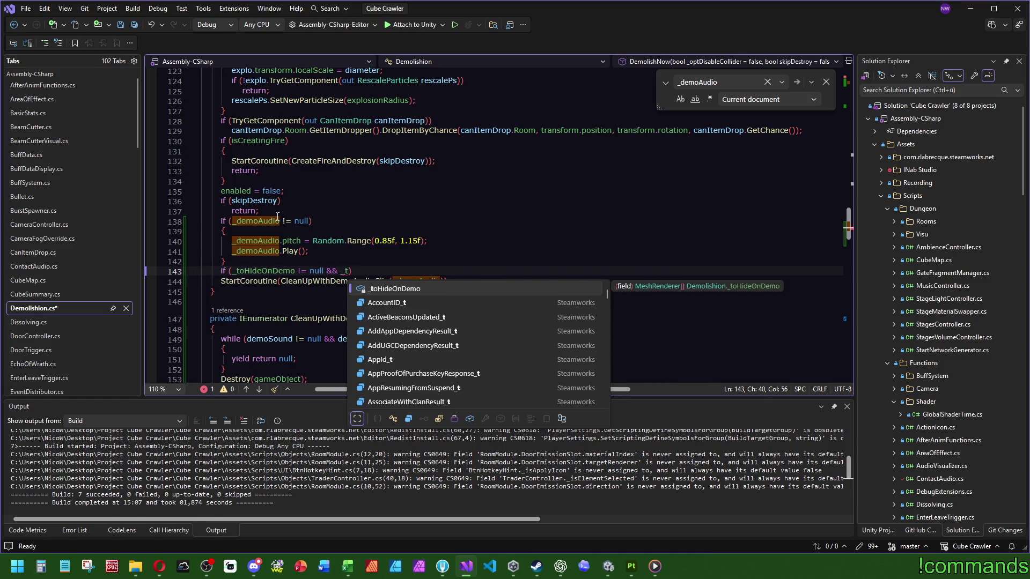
key(Tab)
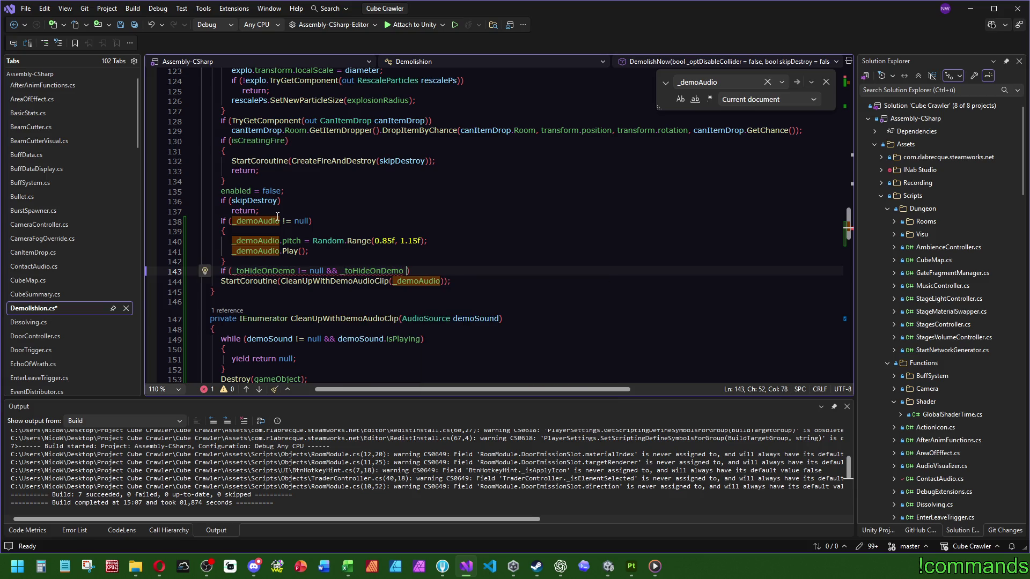
key(BackSpace)
text(.c)
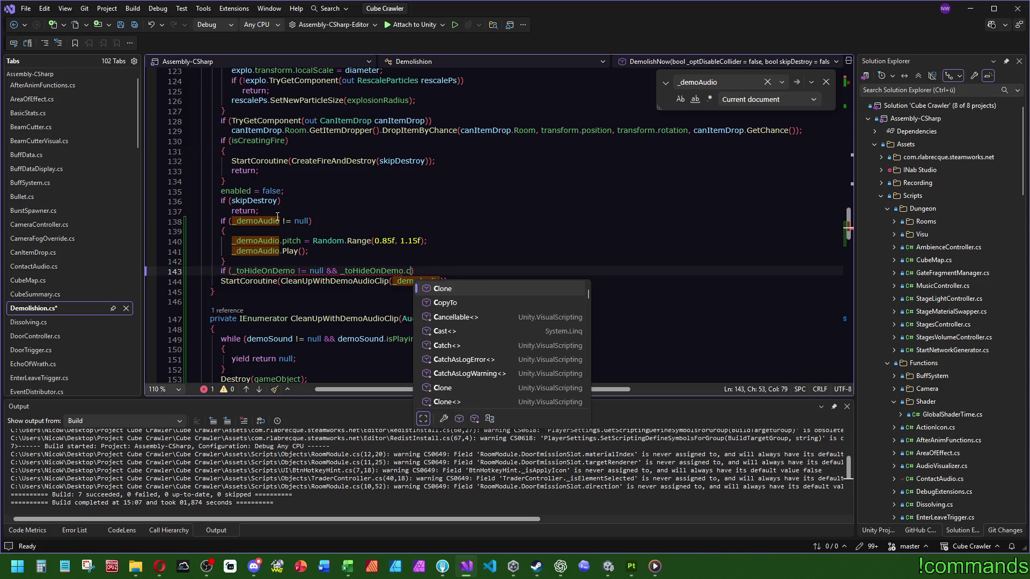
key(Up)
key(Up)
key(Up)
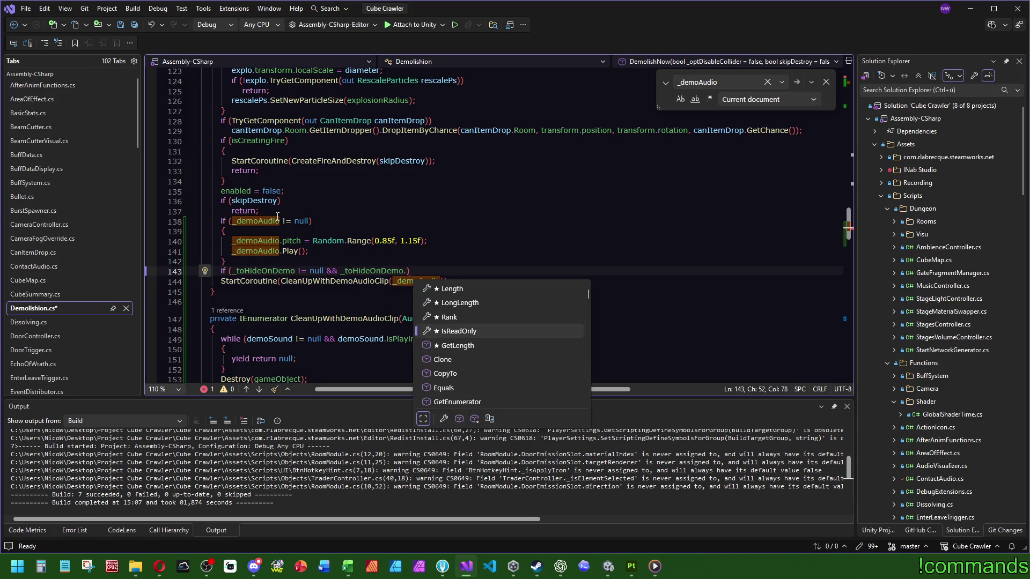
key(Tab)
text(> 0)
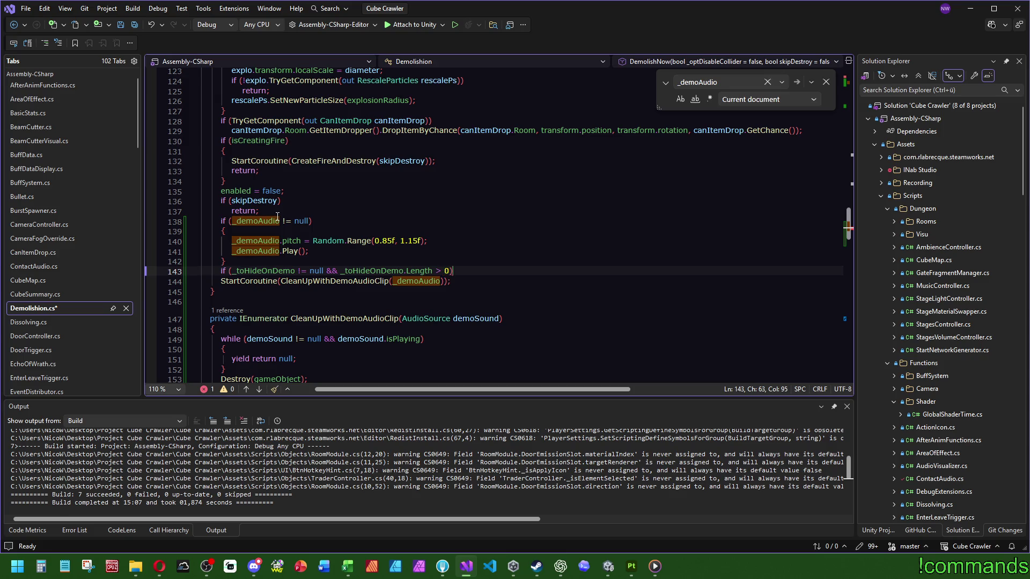
key(End)
key(Return)
text({)
key(Return)
text(fore)
Add a foreach over _toHideOnDemo setting objToHide.enabled = false, and save the script
key(Tab)
key(Tab)
key(Tab)
key(Tab)
text(_toH)
key(Tab)
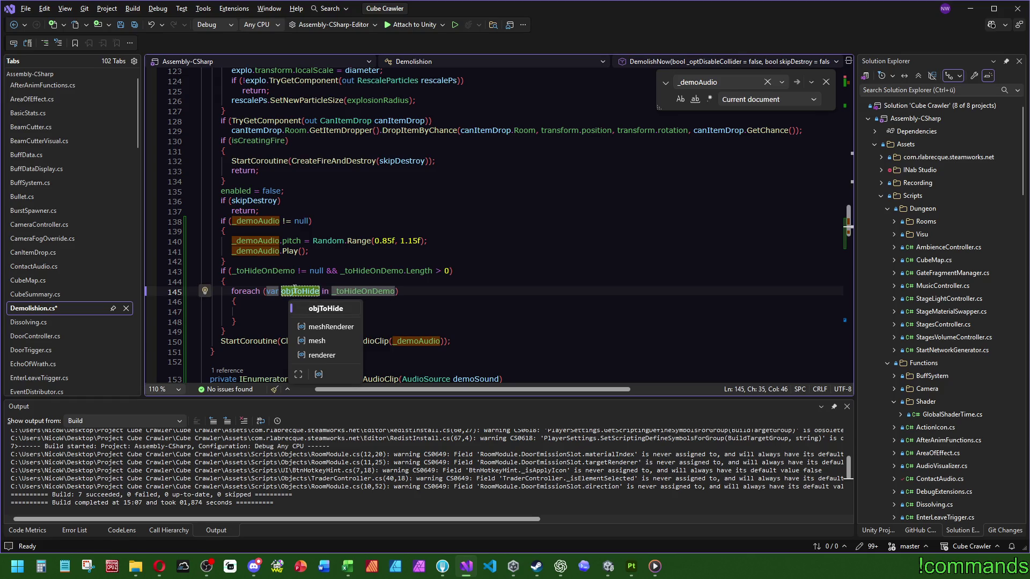
click(278, 311)
text(.)
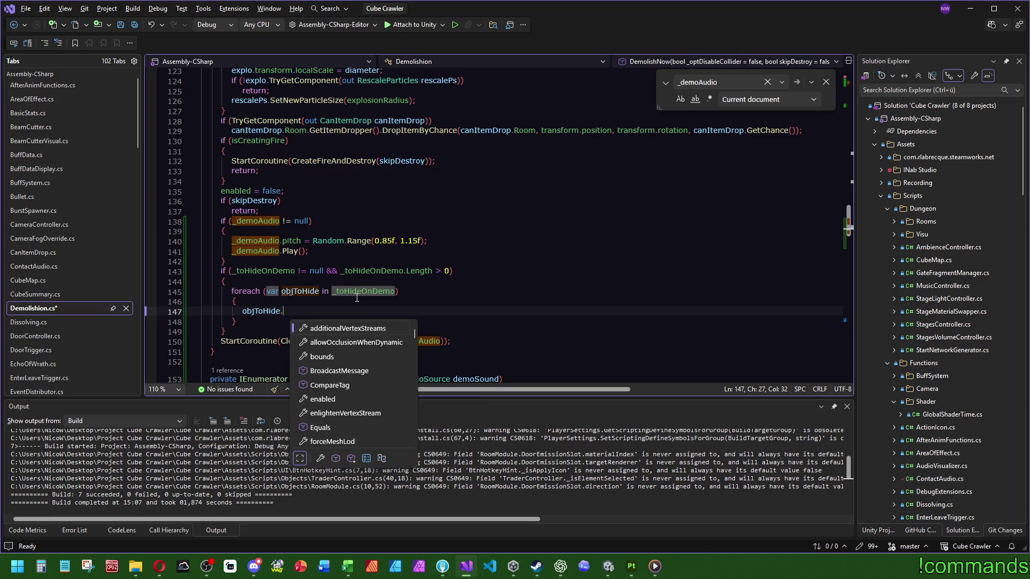
text(enabled = false;)
key(Escape)
click(323, 301)
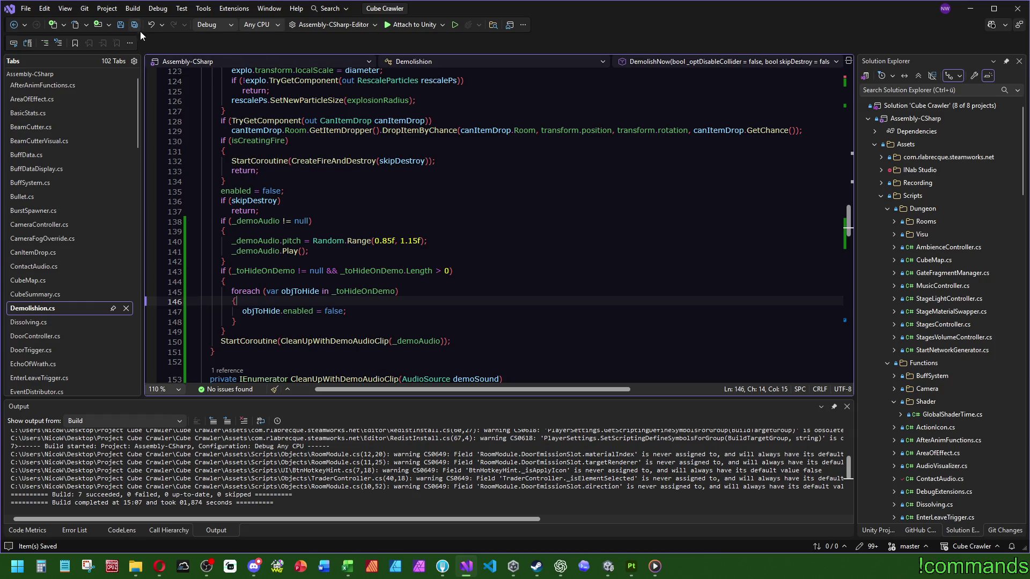
scroll(480, 333, up, 6)
scroll(524, 347, up, 7)
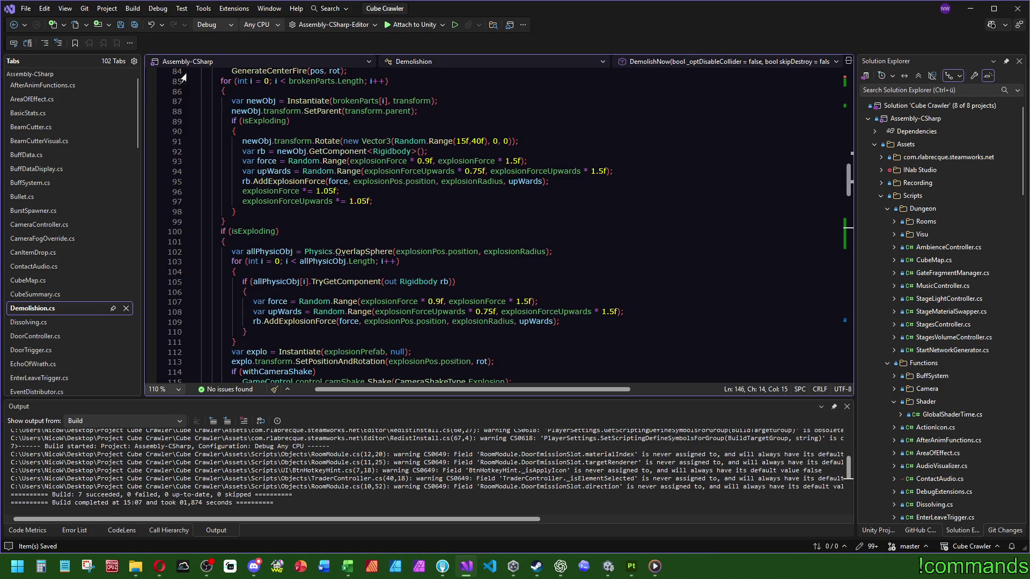
scroll(481, 321, down, 5)
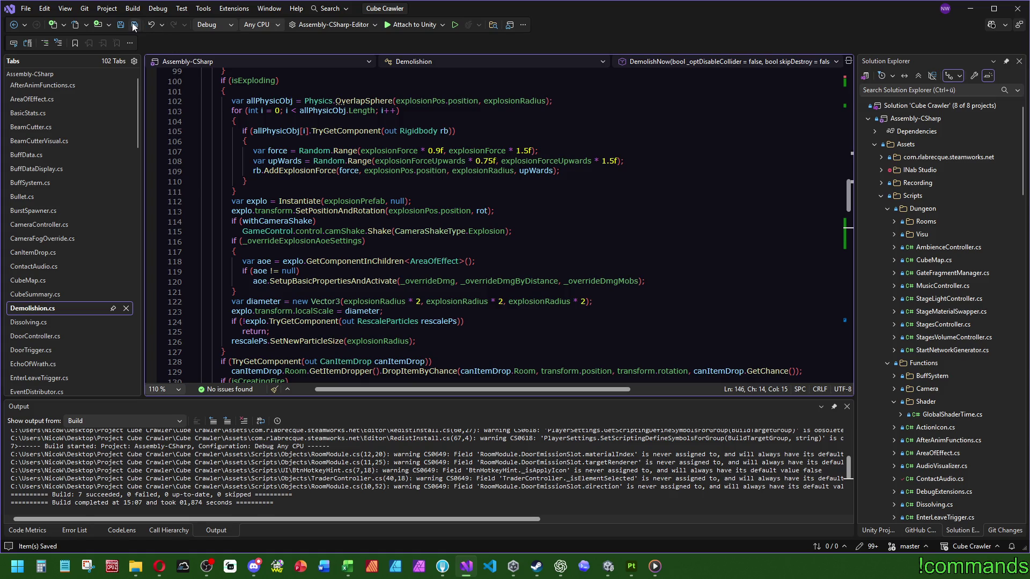
click(608, 565)
Open the SupplyCrate_Entrance_Final prefab and expand its To Hide On Demo list
click(11, 418)
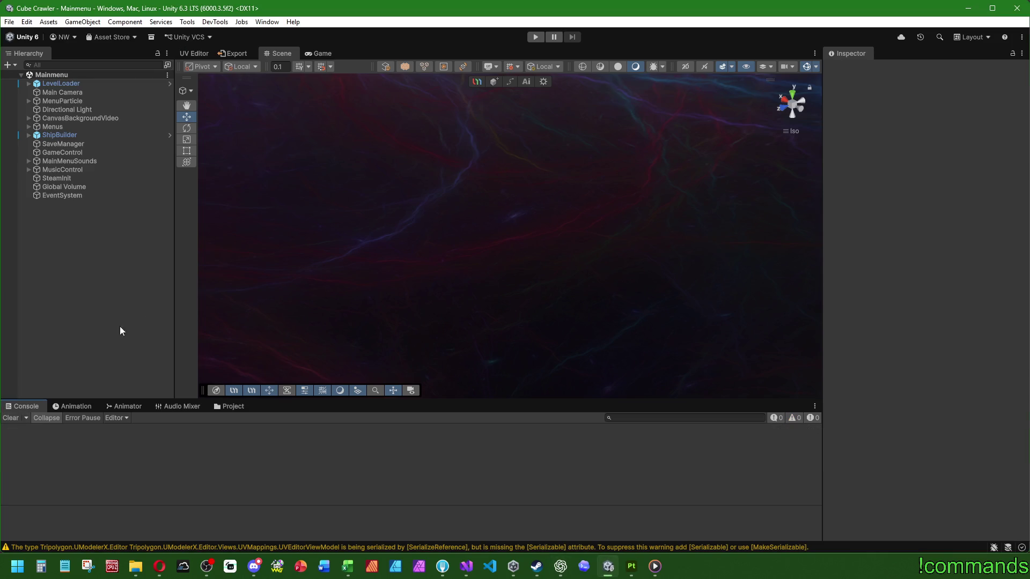
click(233, 407)
click(177, 457)
scroll(885, 312, down, 5)
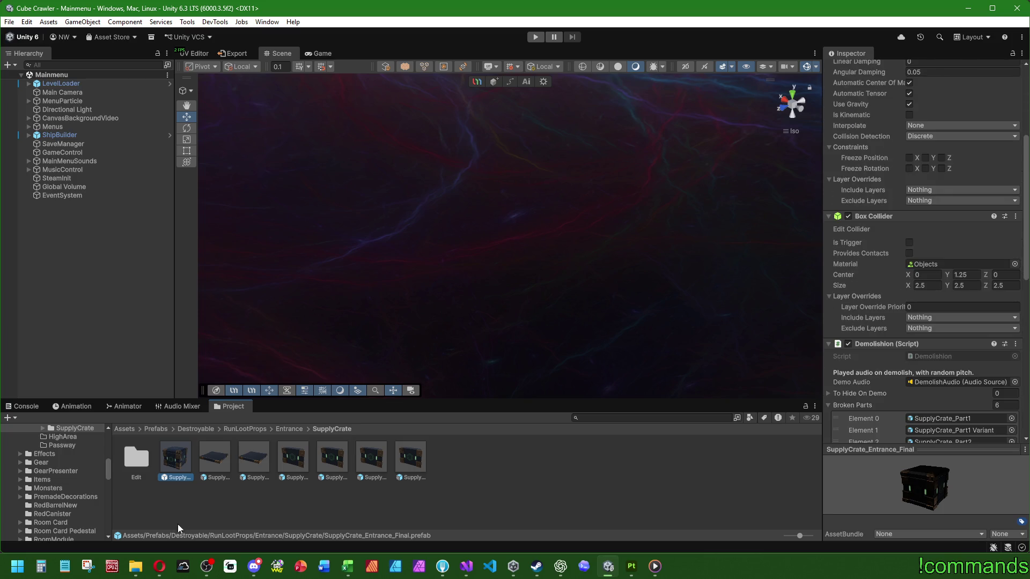
double_click(164, 462)
scroll(930, 353, down, 3)
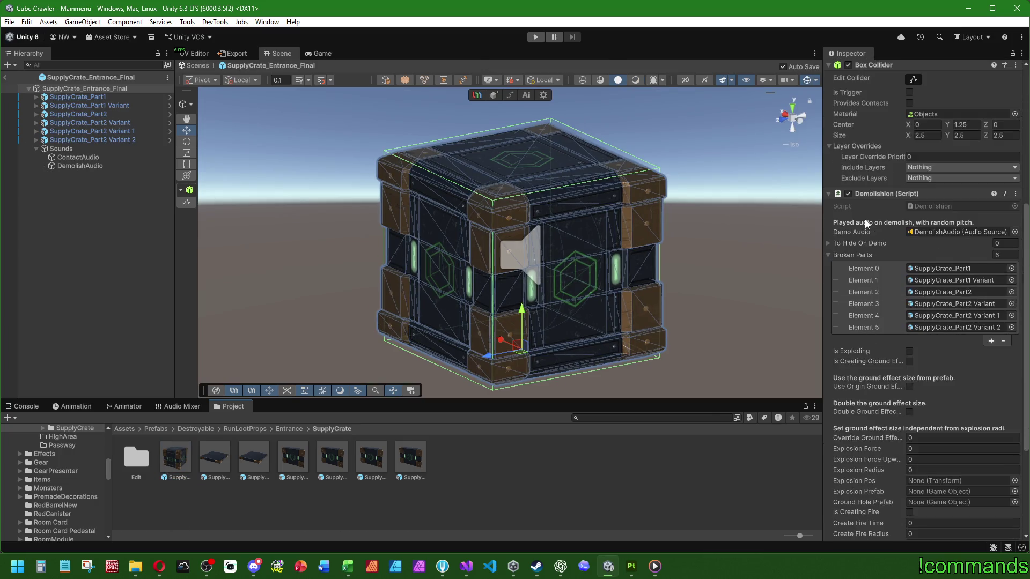
click(828, 244)
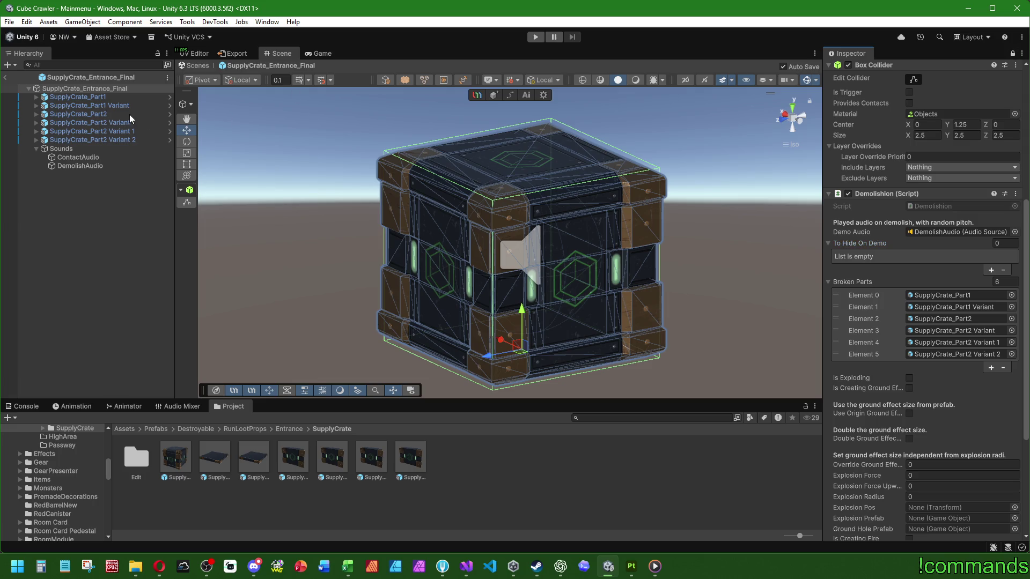
drag(88, 106, 907, 240)
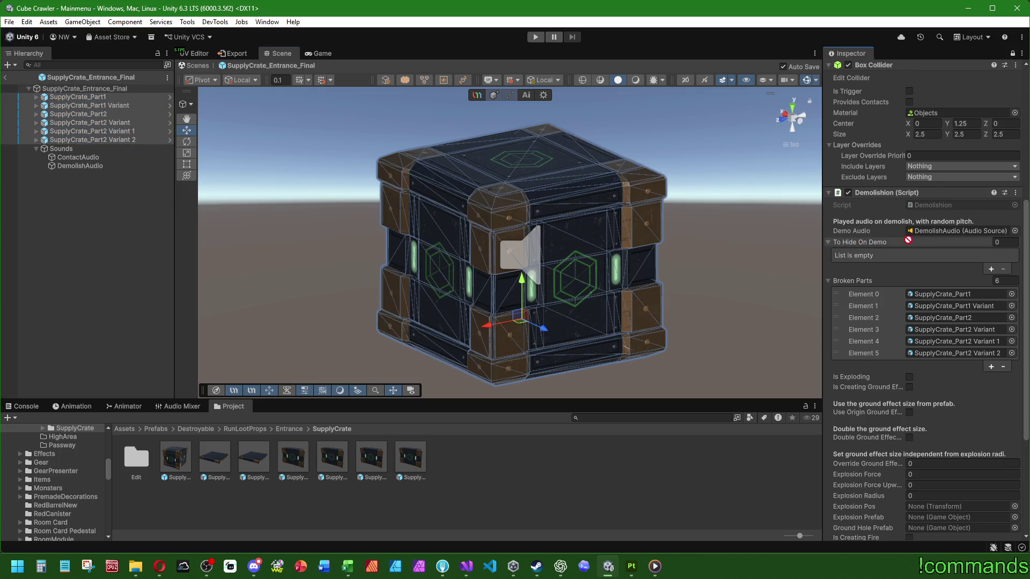
Select the six 'default' child meshes and drop their renderers into To Hide On Demo
click(44, 140)
click(44, 122)
click(44, 96)
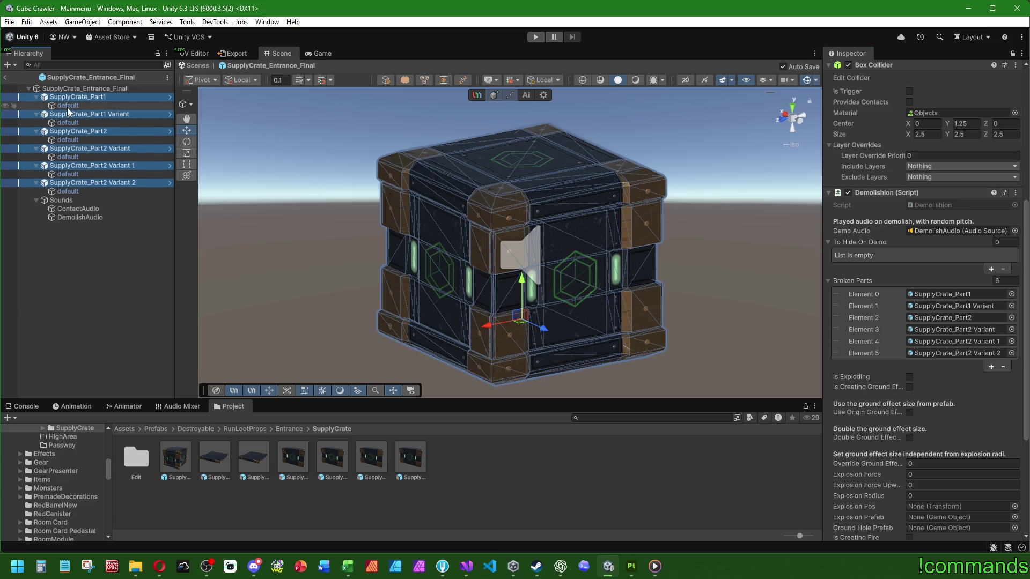
ctrl+click(67, 122)
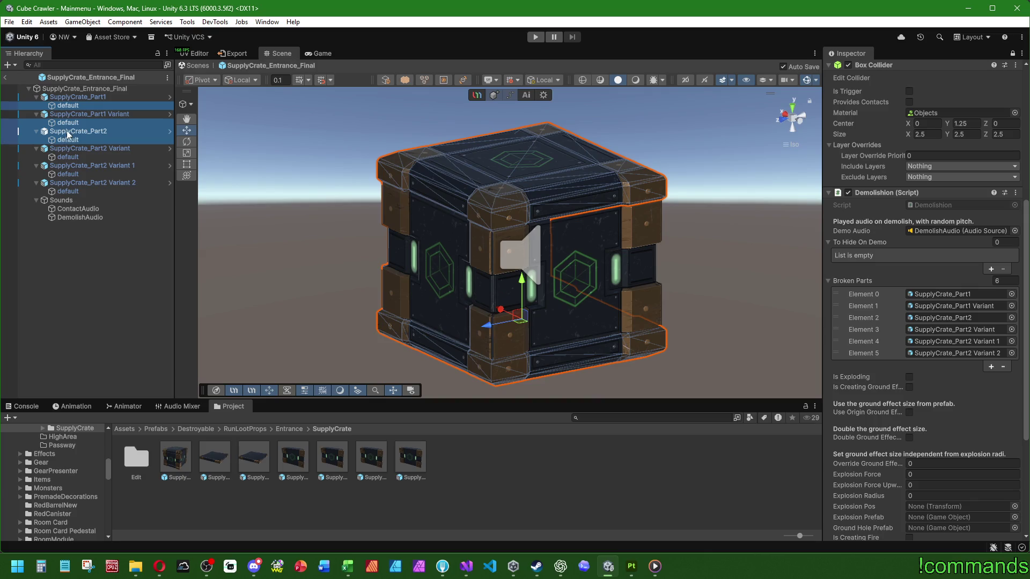
ctrl+click(68, 157)
ctrl+click(68, 192)
key(Escape)
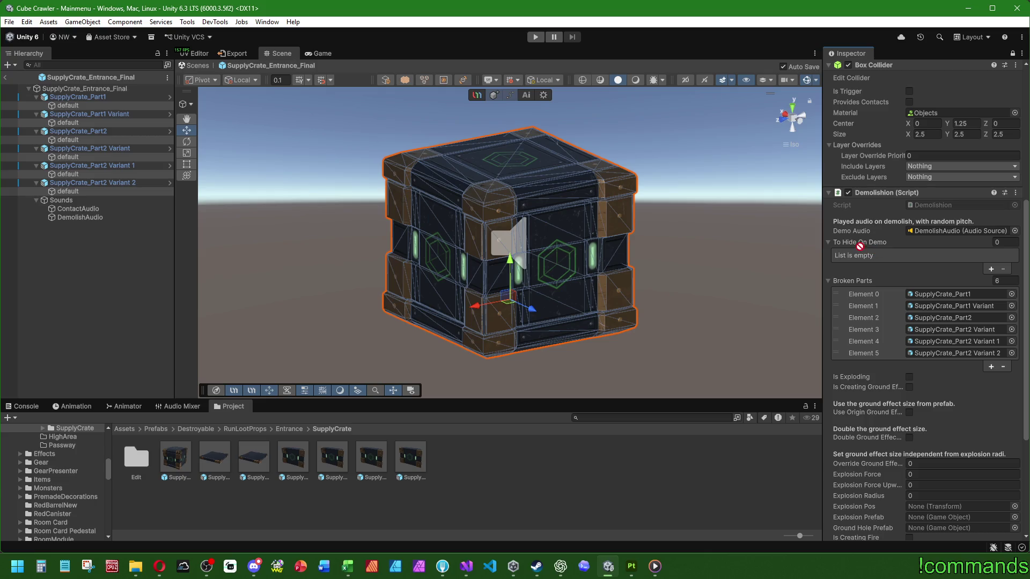
drag(859, 246, 859, 242)
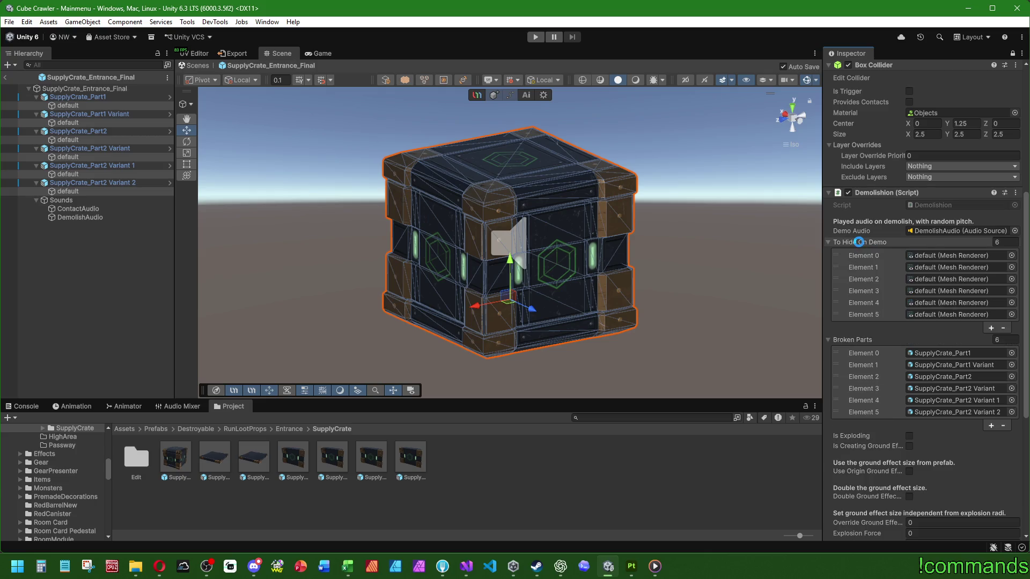
Collapse the crate hierarchy and Inspector lists, then leave prefab mode for Mainmenu
click(97, 299)
click(44, 97)
click(44, 122)
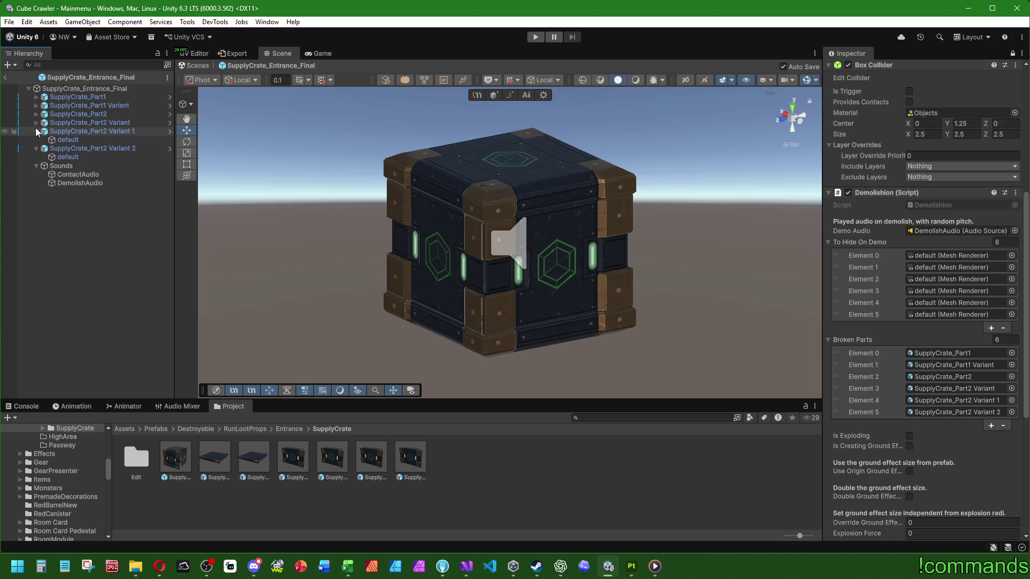
click(44, 148)
click(85, 89)
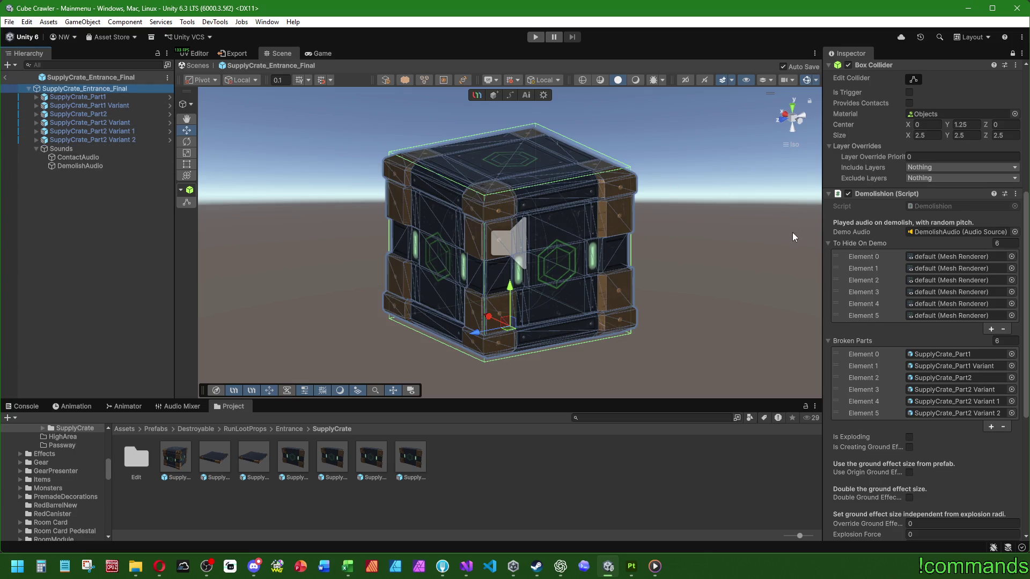
click(827, 242)
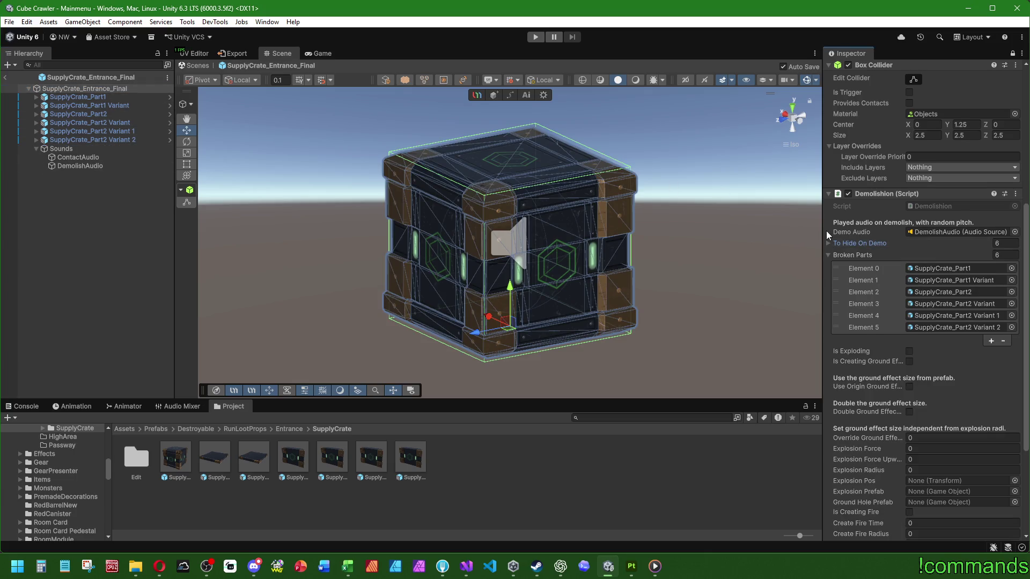
click(828, 255)
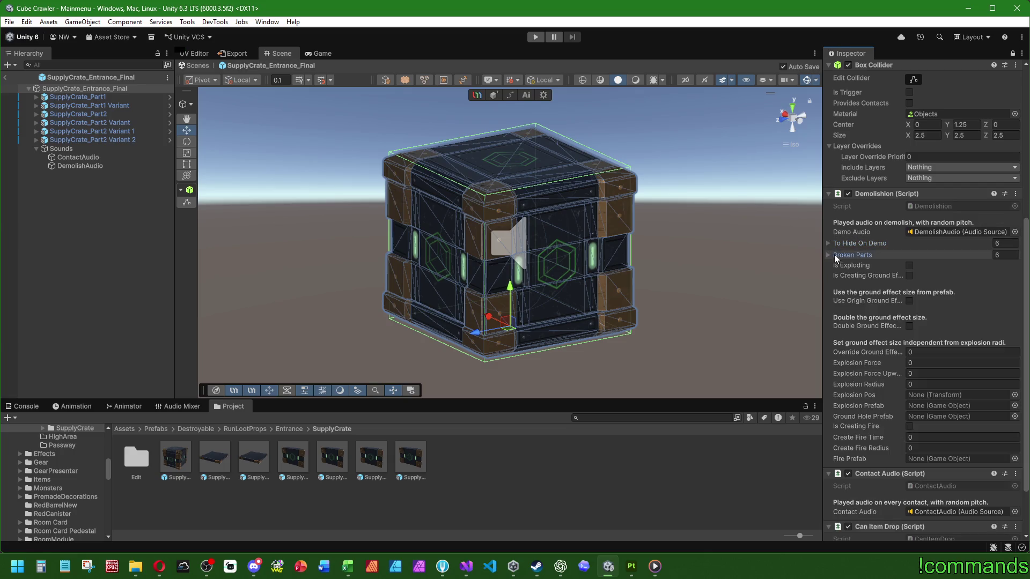
scroll(894, 277, up, 3)
scroll(894, 276, up, 3)
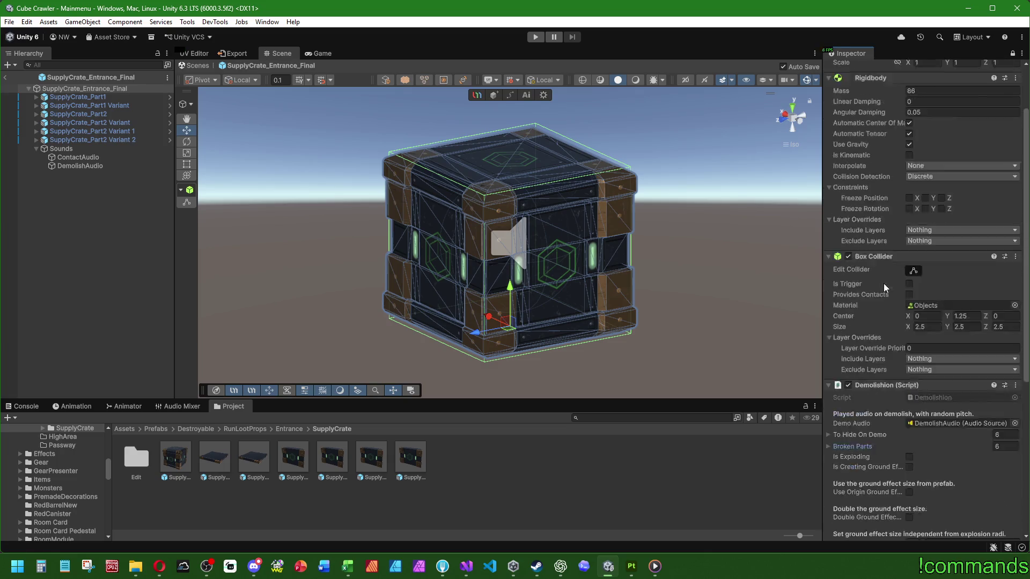
click(65, 220)
click(10, 79)
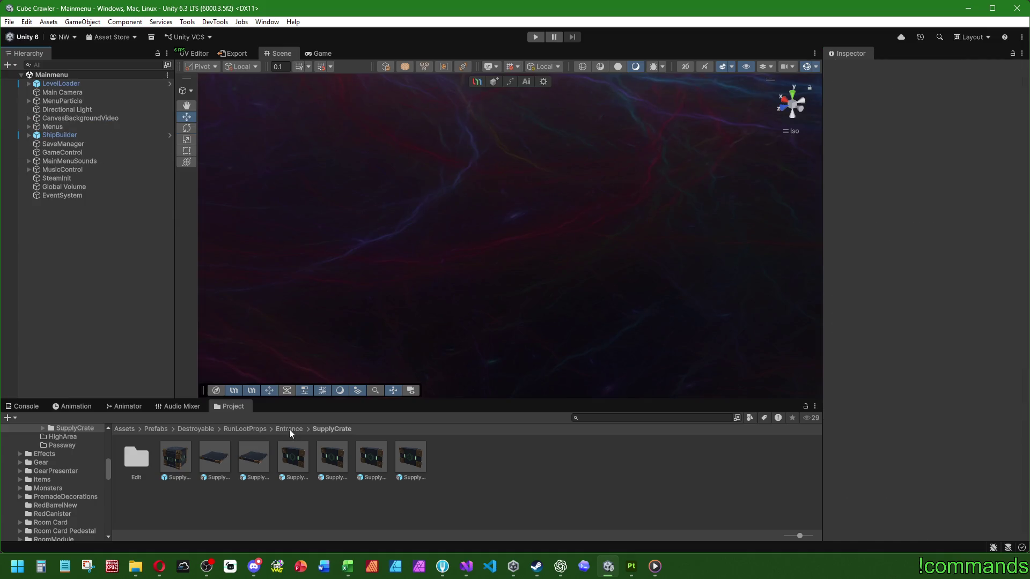
click(244, 428)
Add the Crate prefab's UModeler Object renderer to To Hide On Demo and exit prefab mode
click(199, 429)
double_click(146, 456)
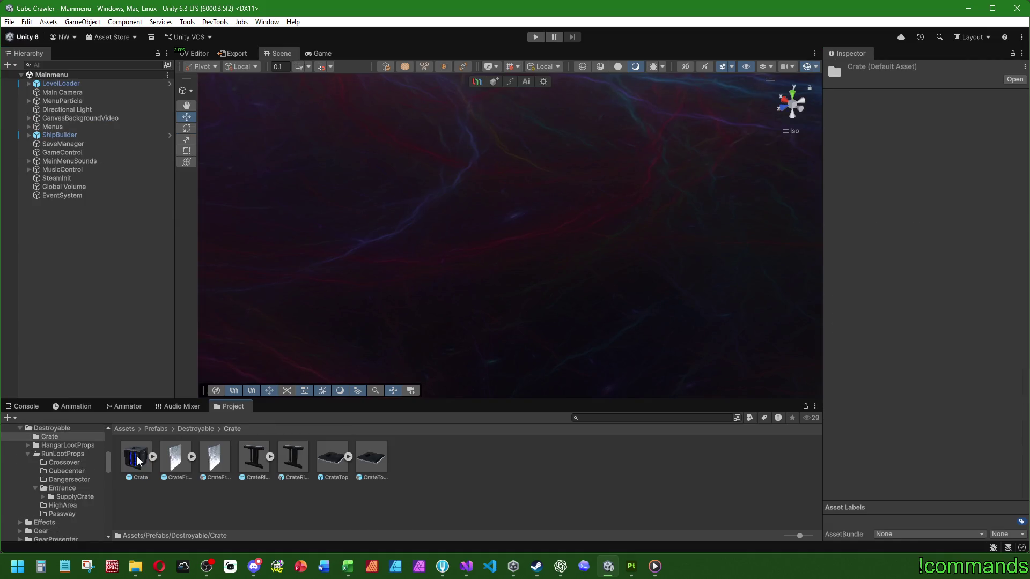
scroll(563, 322, down, 2)
scroll(851, 350, down, 5)
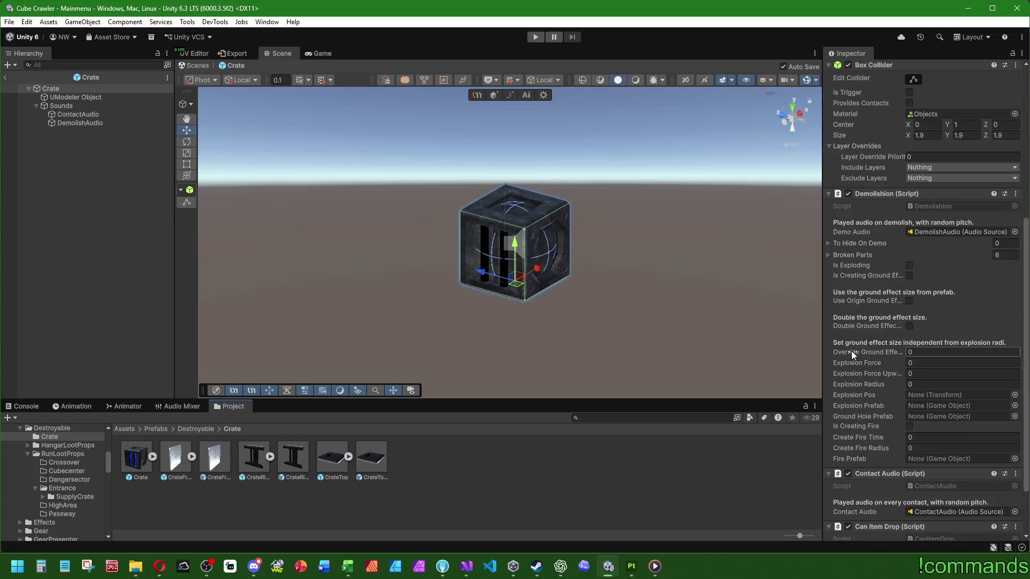
scroll(563, 282, up, 1)
scroll(872, 382, down, 2)
scroll(870, 382, up, 3)
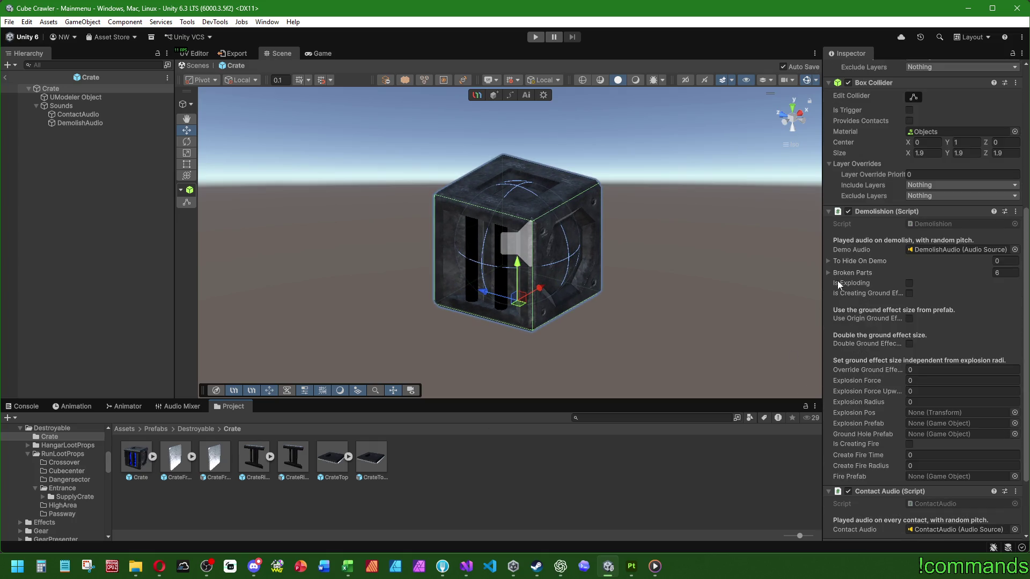
click(829, 260)
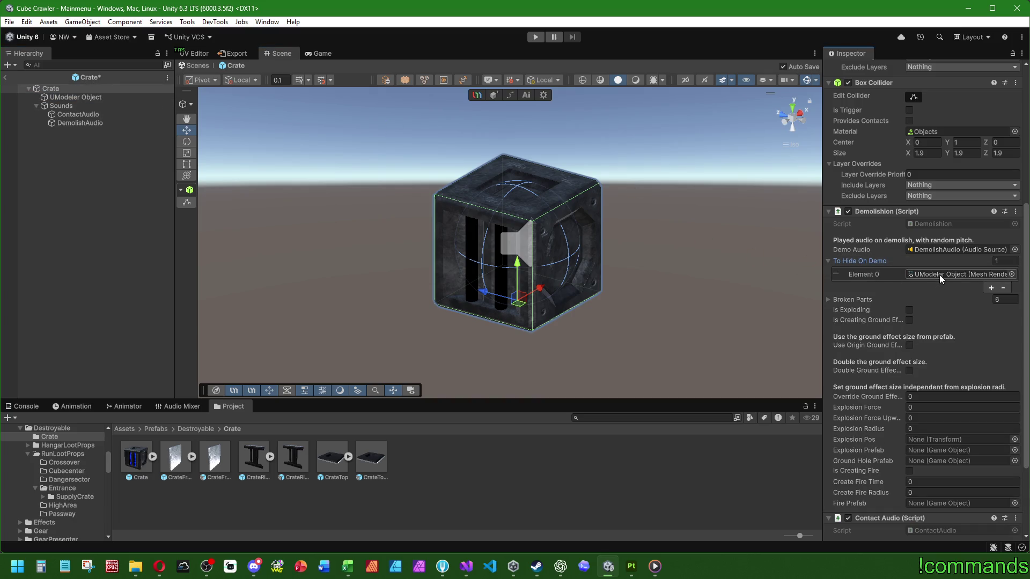
drag(76, 97, 957, 274)
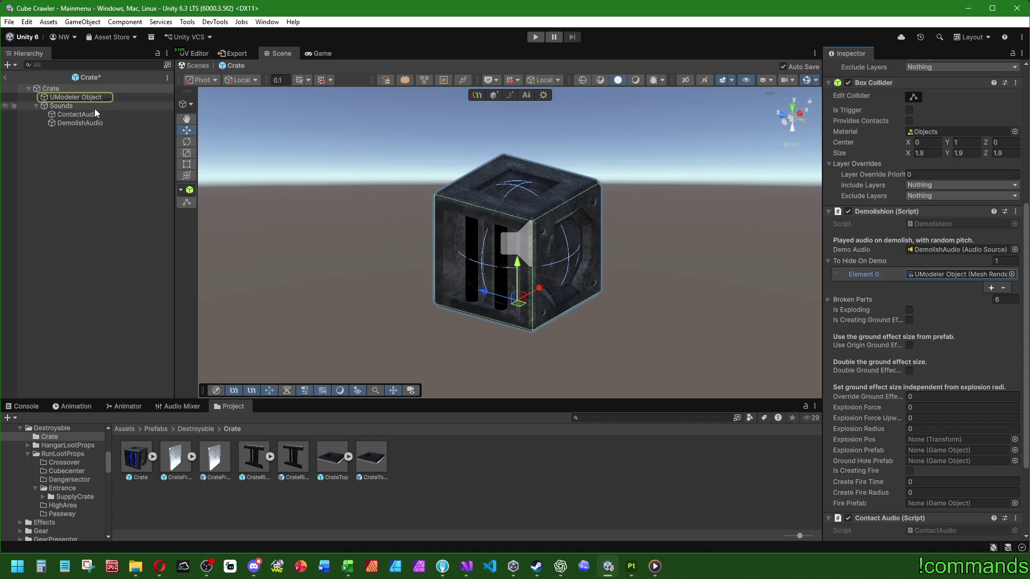
click(81, 241)
click(181, 65)
Save the Mainmenu scene and the project, then show the console log
click(9, 21)
click(39, 137)
click(8, 20)
click(28, 74)
click(24, 406)
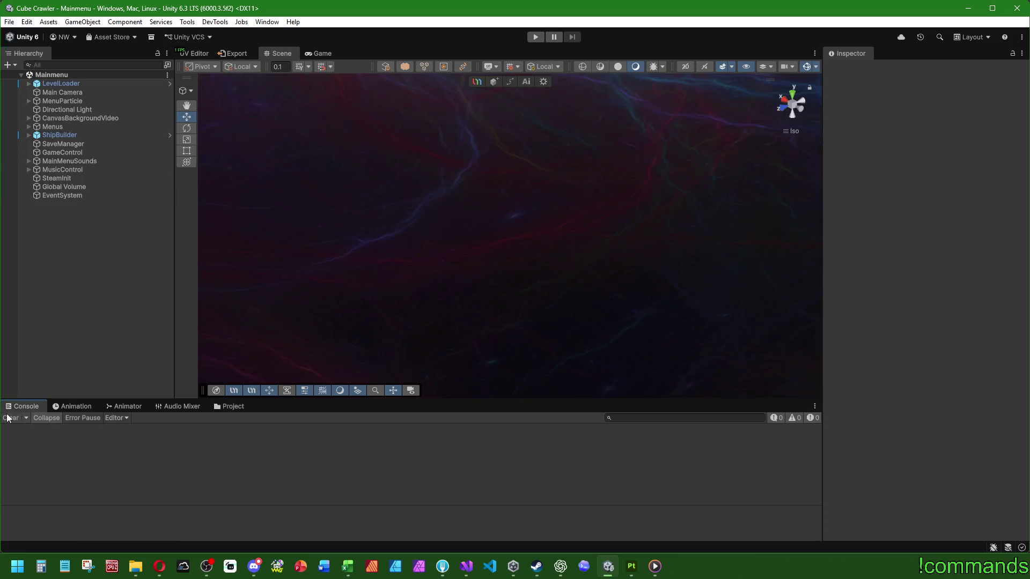
Start play mode to run the Cube Crawler main menu in the game view
click(534, 37)
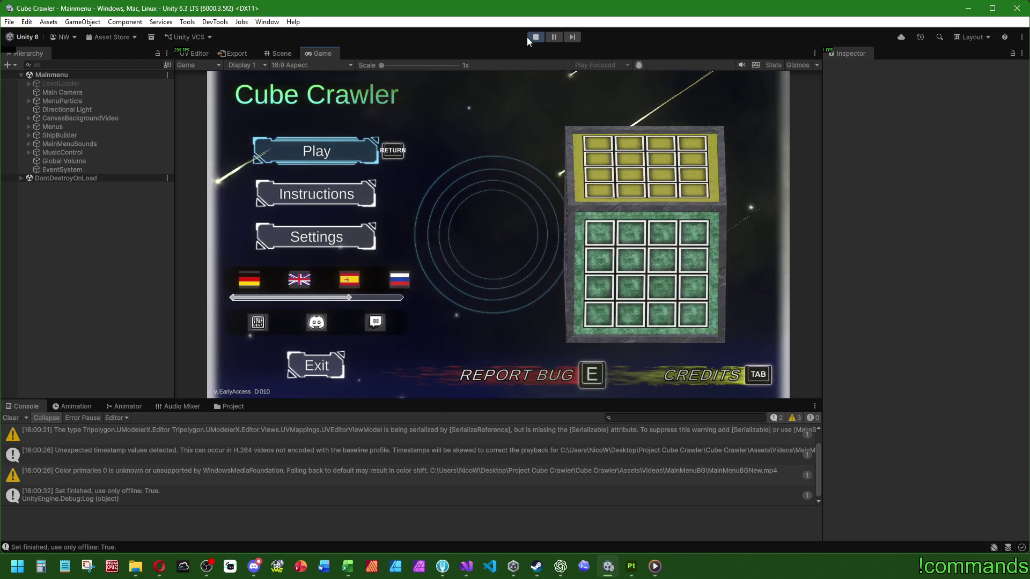
Start the game, switch ship preset with E, and enter the cube into the Dungeon
key(Return)
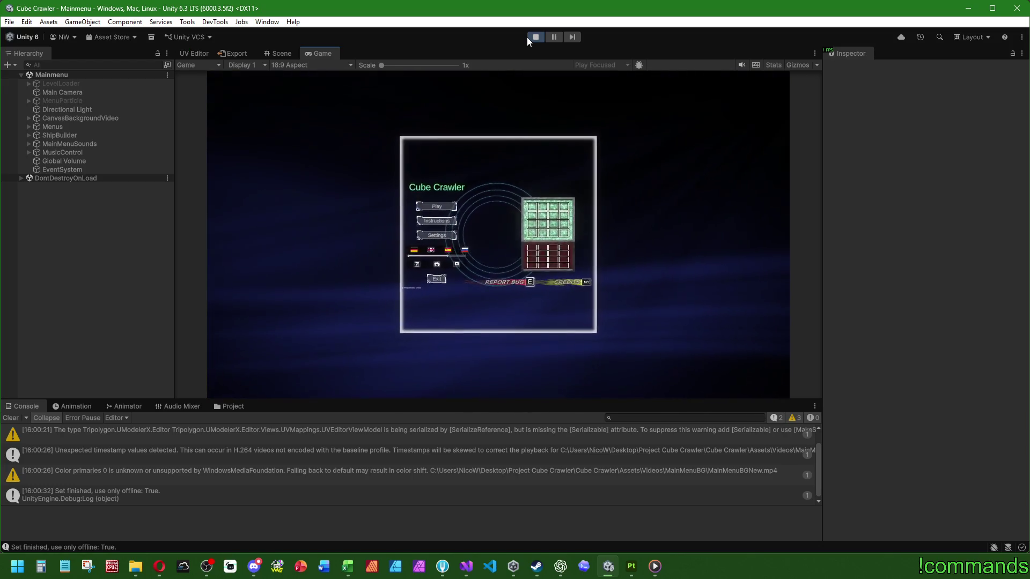
key(e)
key(e)
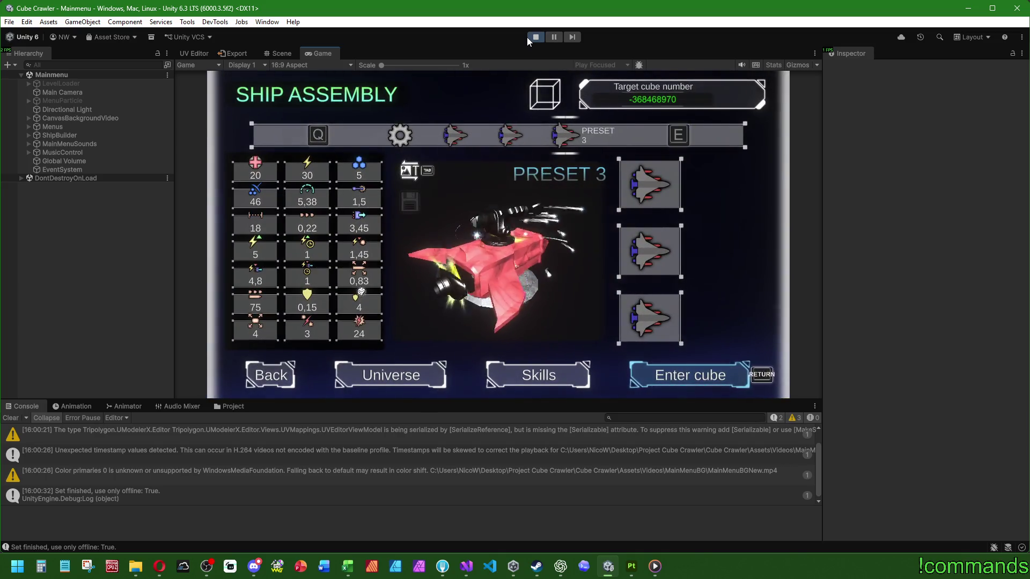
key(Return)
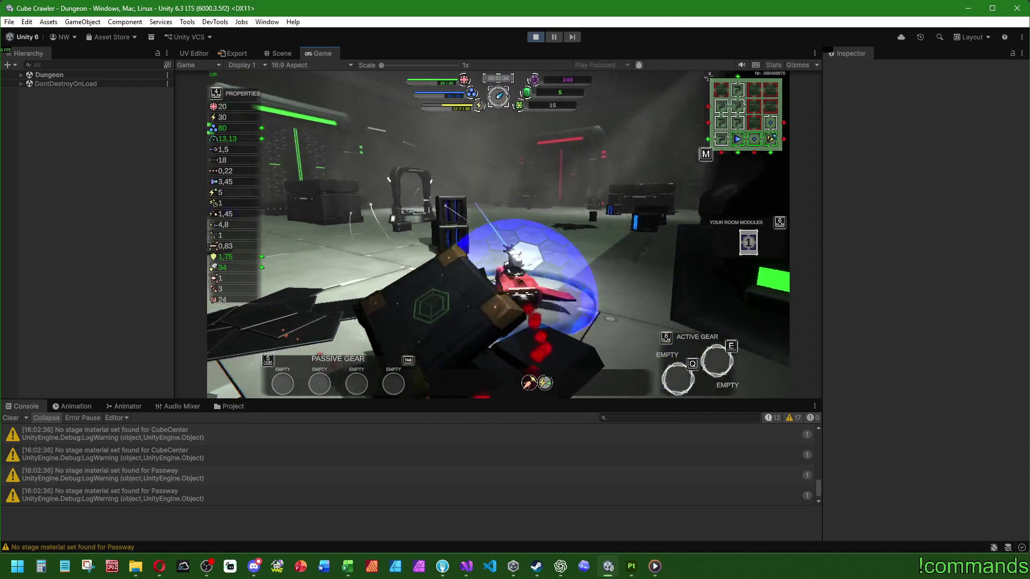
Check the dungeon room map with M while playing, ending with the Start menu open
key(super)
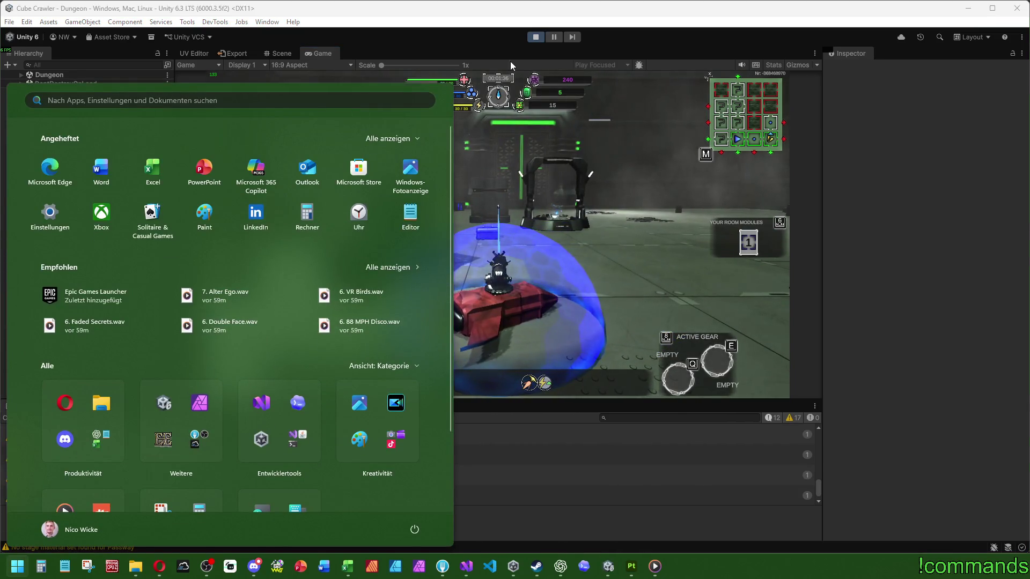
click(492, 24)
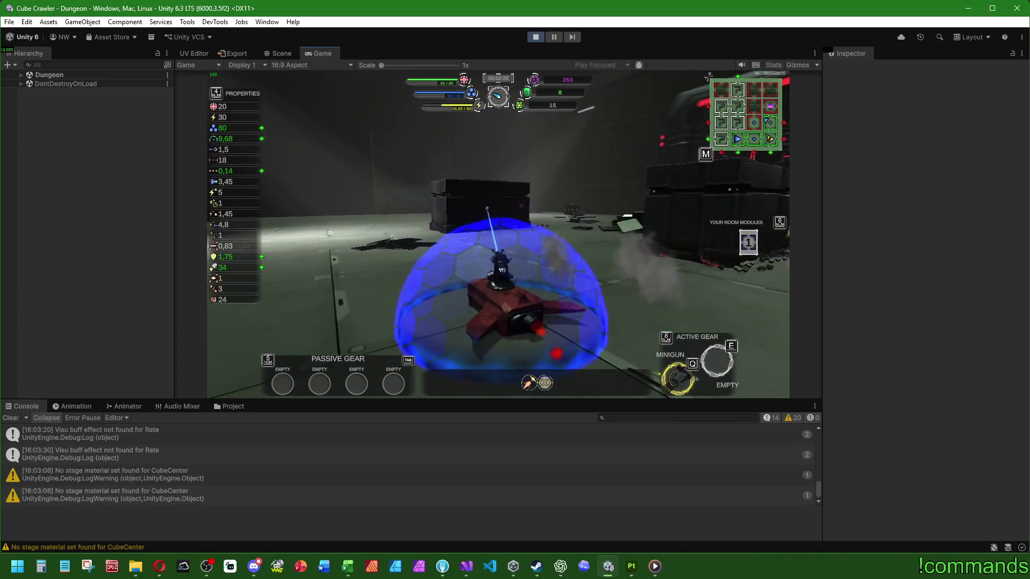
key(m)
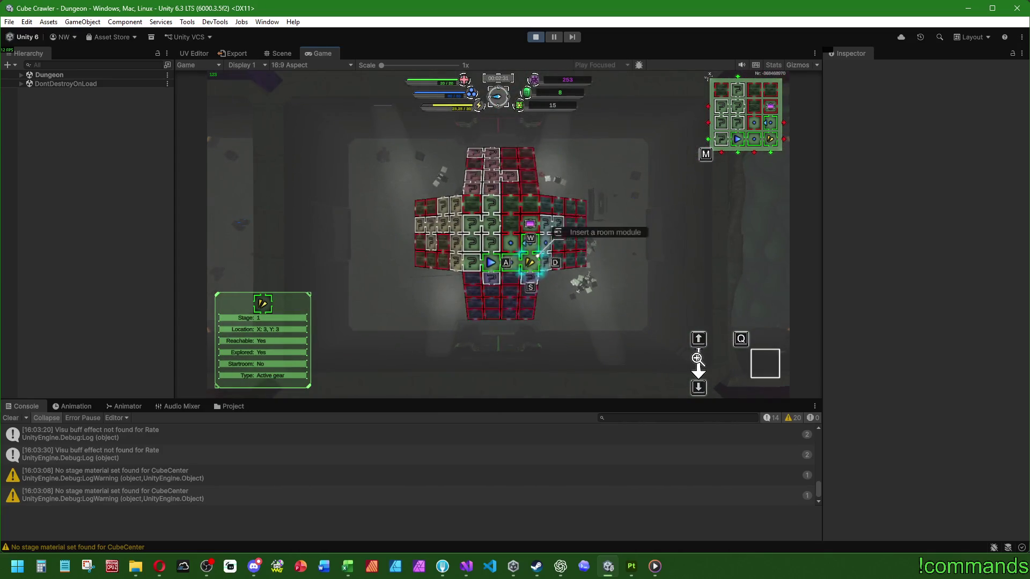
key(m)
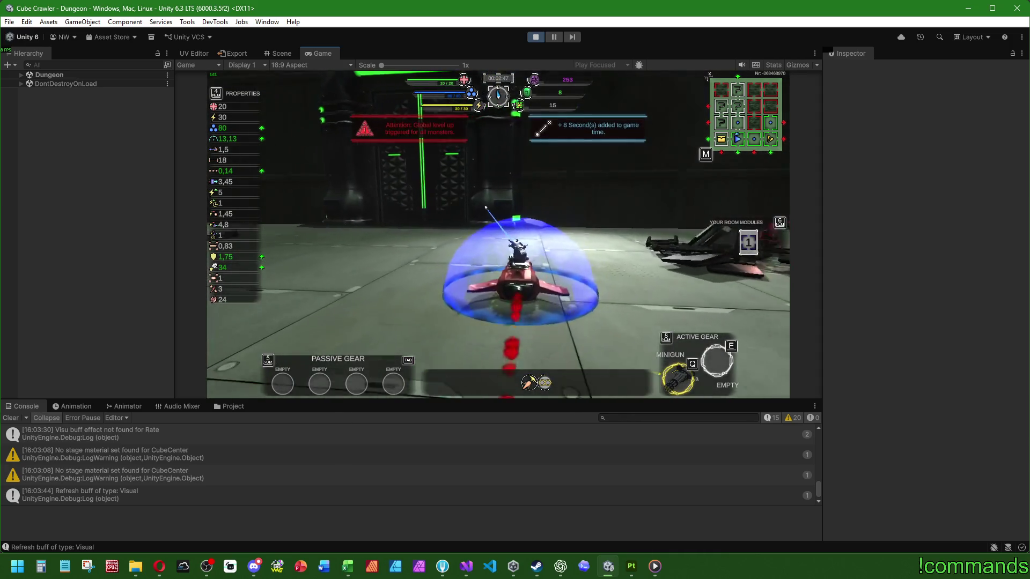
key(super)
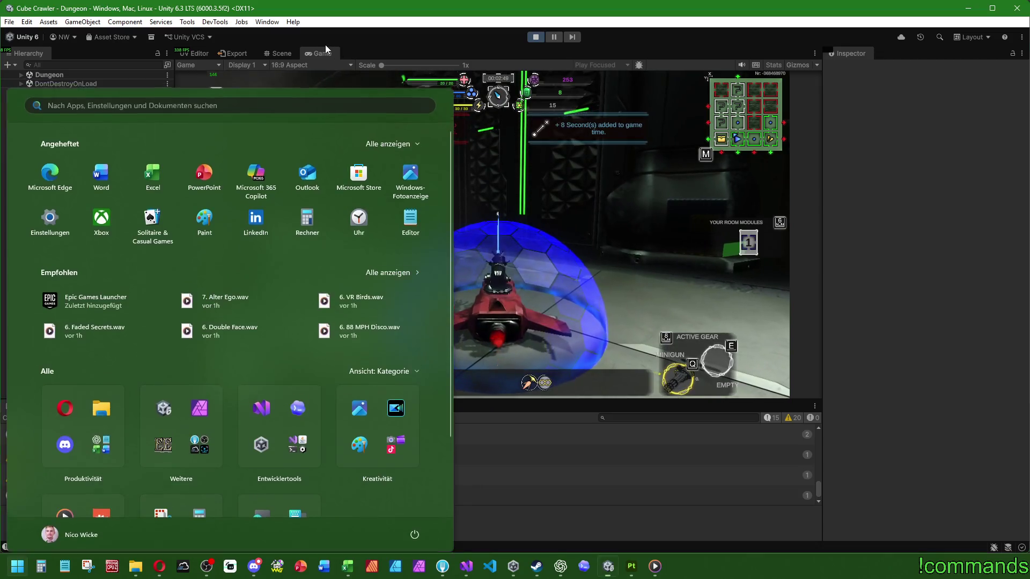
Stop play mode and begin saving the Mainmenu scene
key(super)
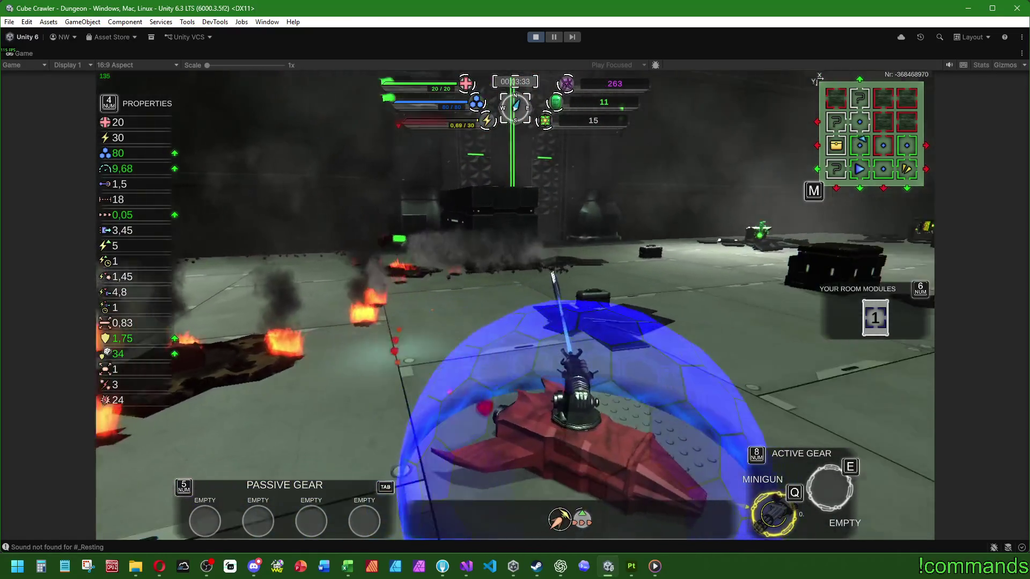
key(super)
key(Escape)
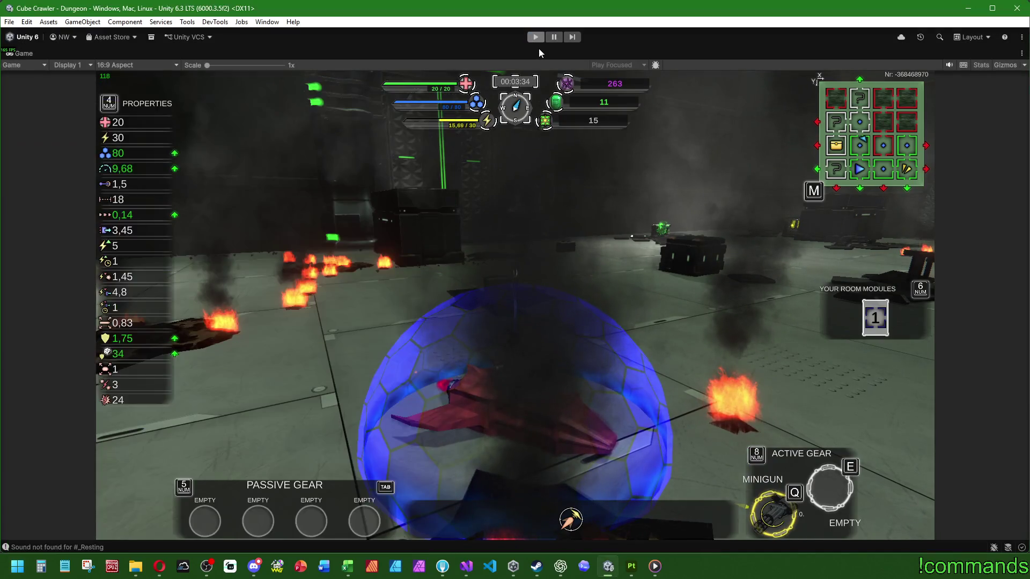
click(535, 37)
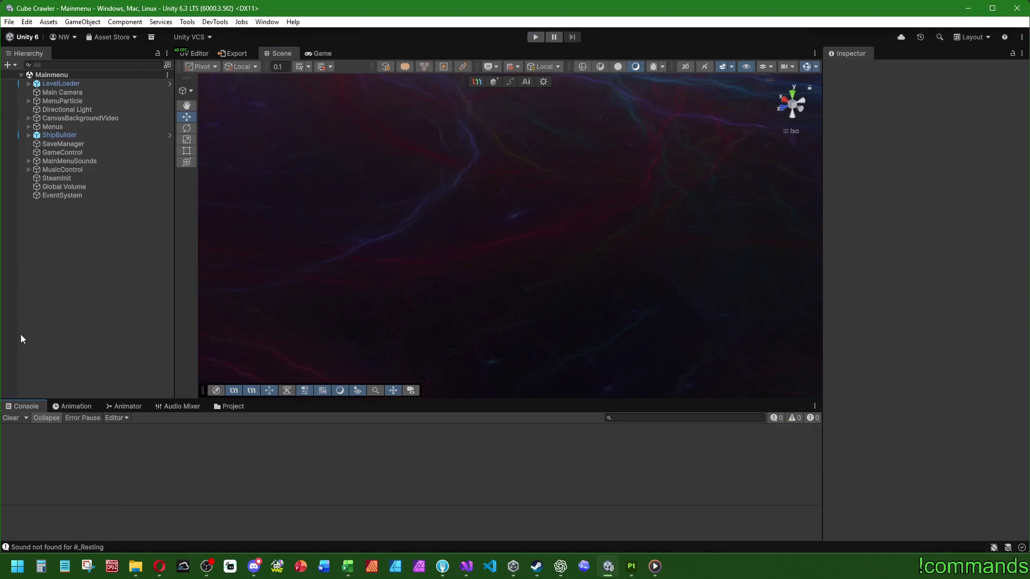
click(9, 22)
Save the scene, switch to Fork, select all Assets changes and view the material and texture diffs
click(9, 22)
click(33, 74)
click(442, 567)
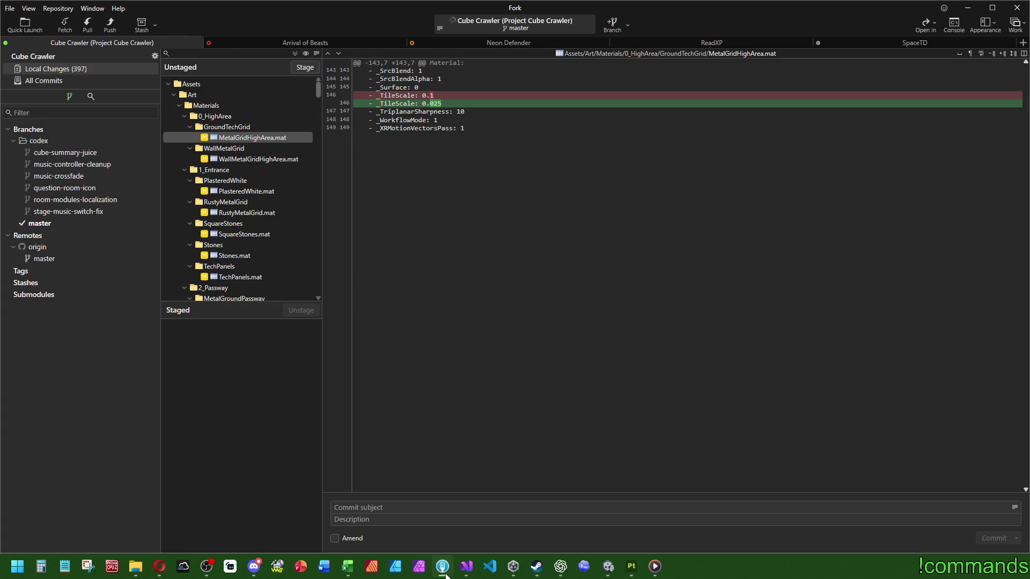
click(202, 83)
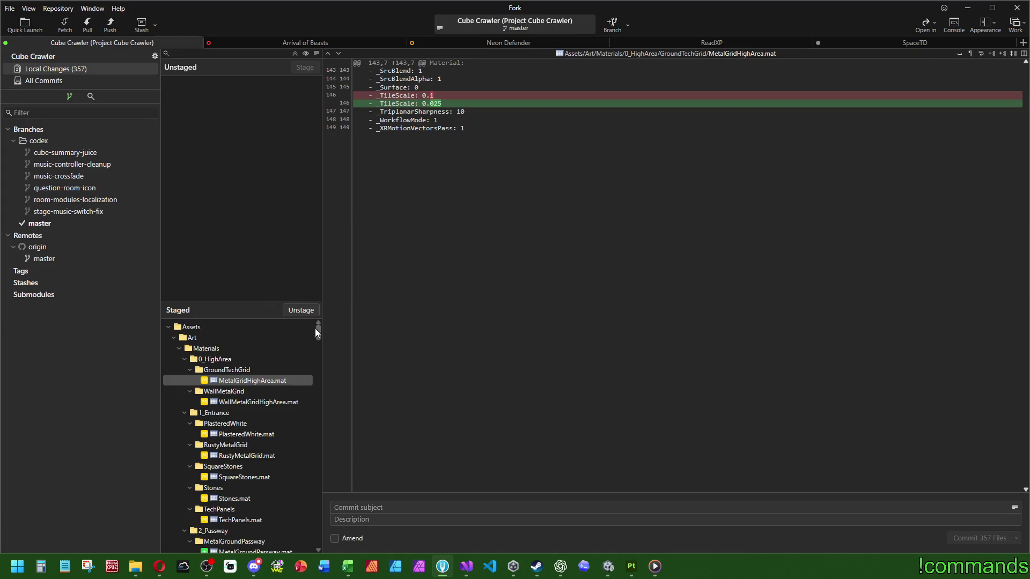
mouse_move(316, 332)
mouse_down()
mouse_move(319, 416)
mouse_move(317, 354)
mouse_up()
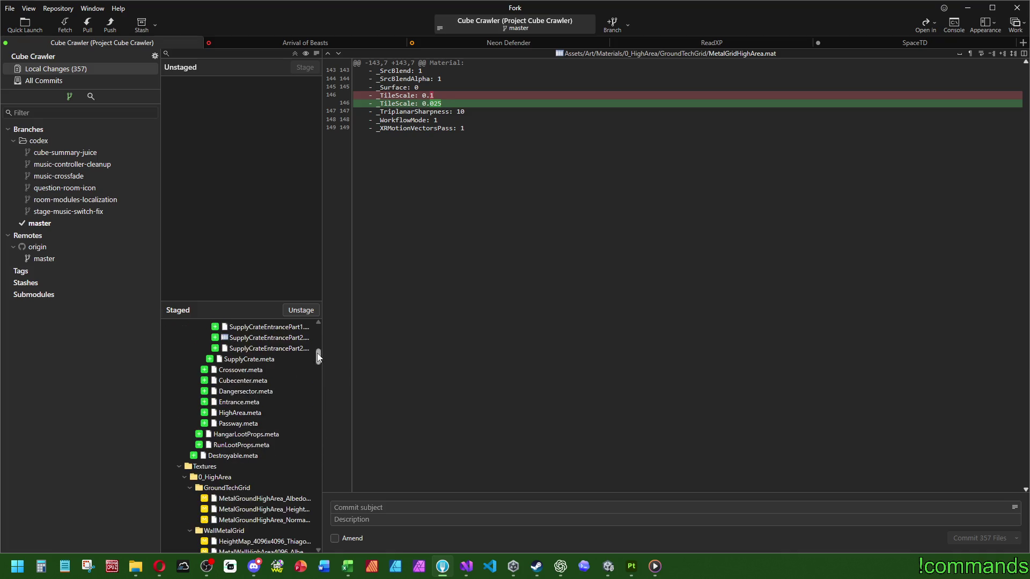
click(239, 339)
drag(318, 359, 318, 369)
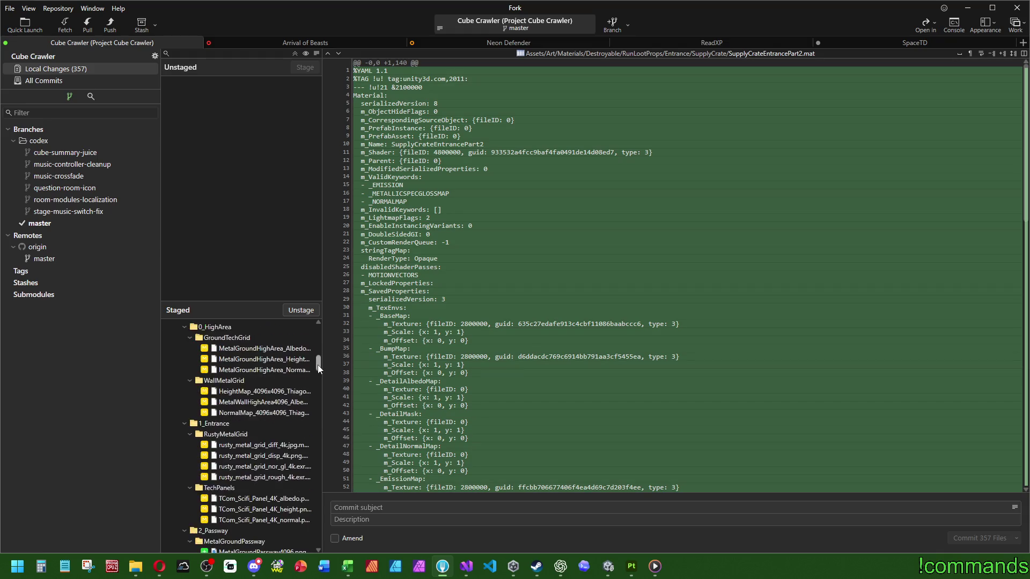
scroll(283, 408, up, 3)
click(263, 403)
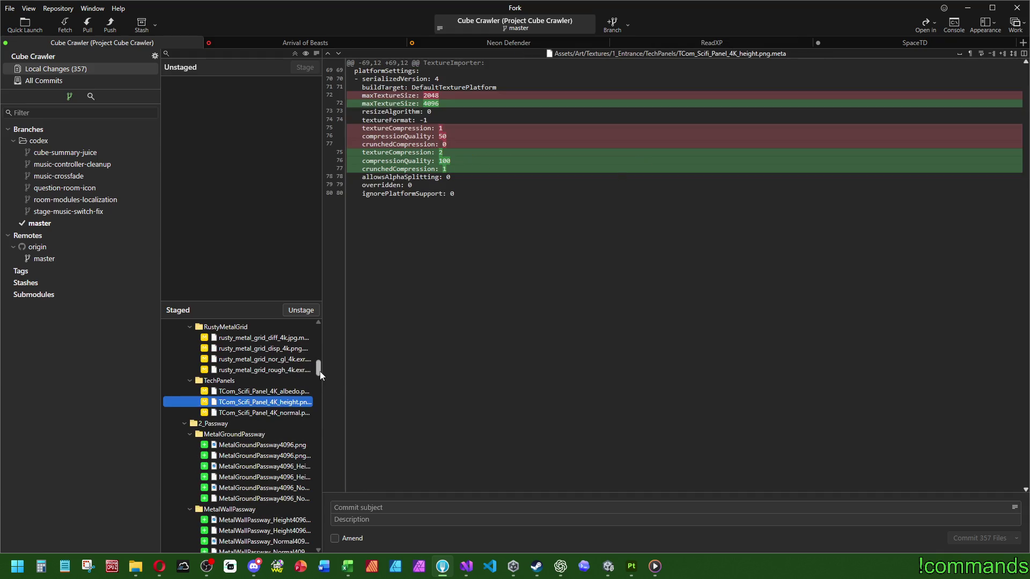
drag(318, 374, 325, 539)
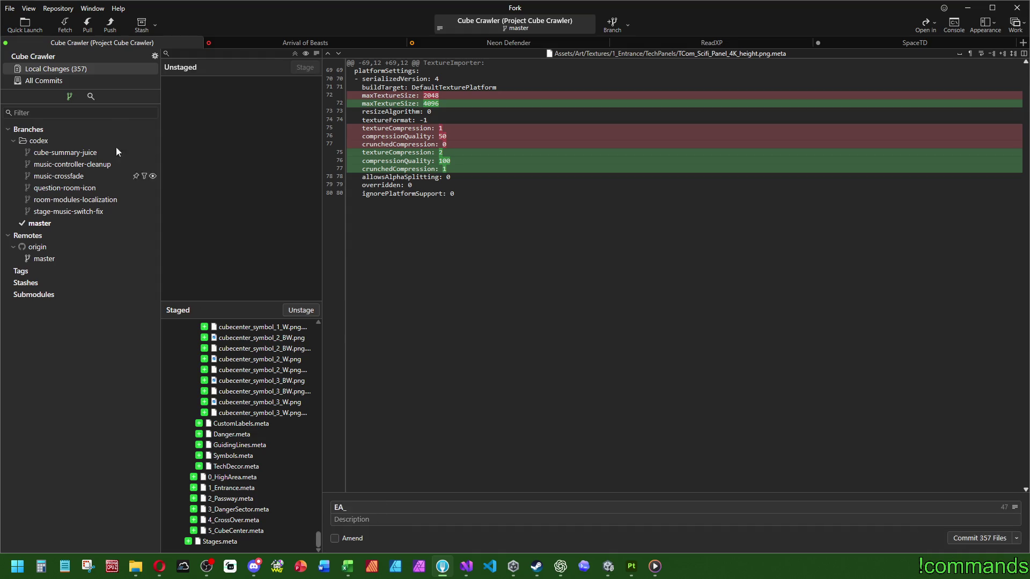
Glance at All Commits, return to Local Changes with subject EA_D010, and bring up the Excel workbook
click(66, 80)
click(73, 69)
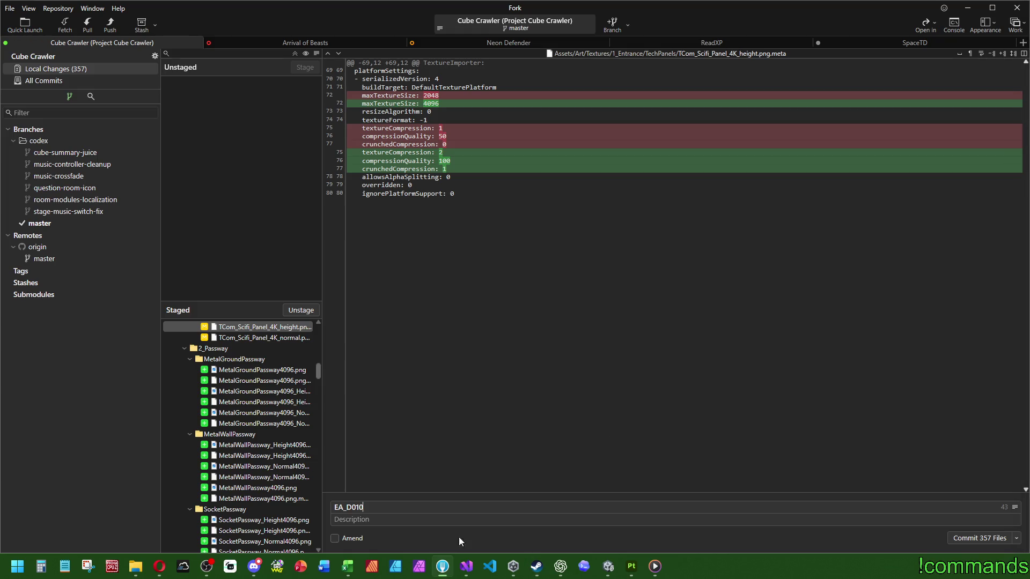
click(347, 565)
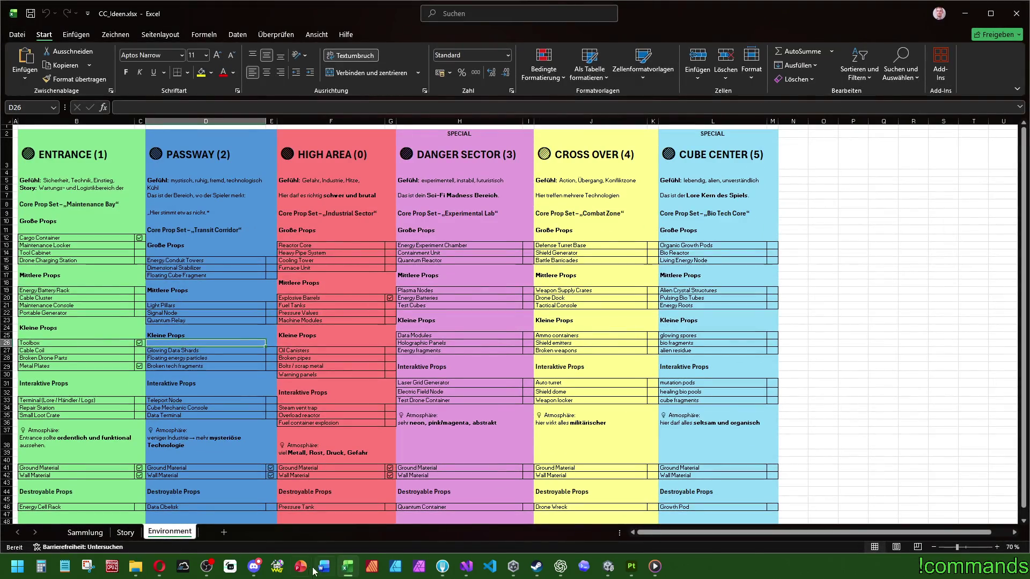
Open WorkingTables_CC.xlsx, check the newest BugFix entry in row 284, and return to Fork
click(348, 566)
right_click(348, 566)
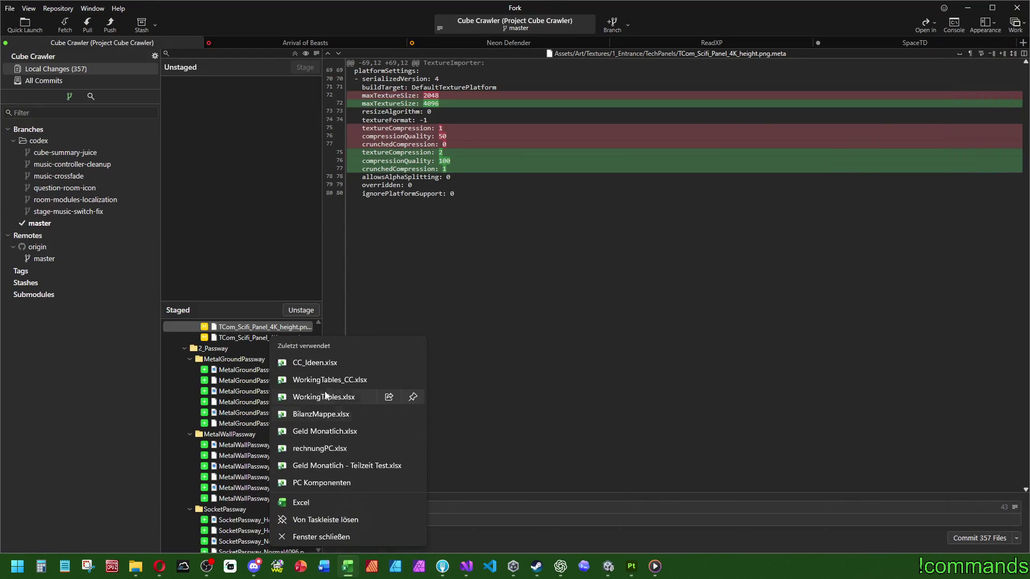
click(324, 380)
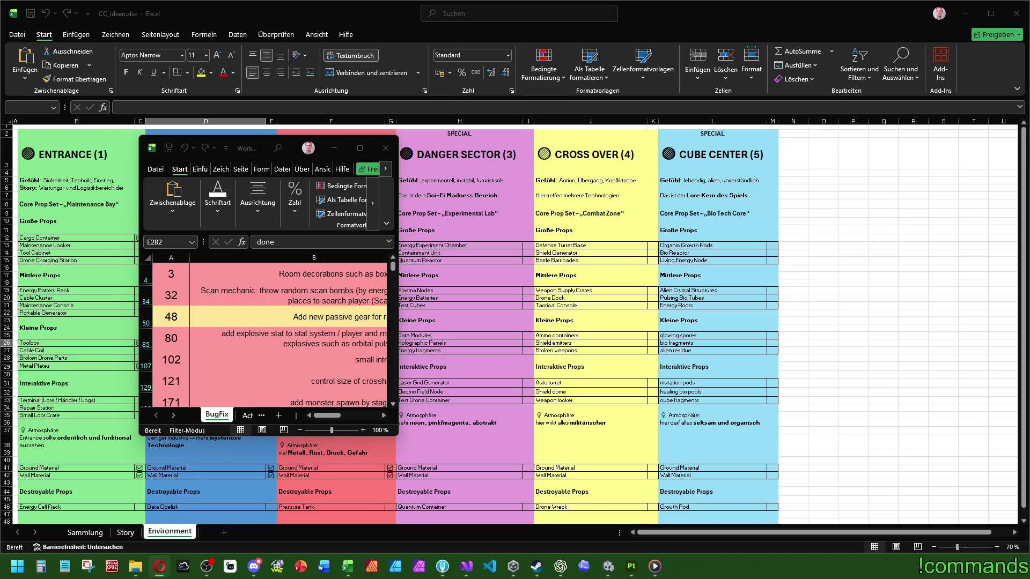
double_click(242, 148)
click(369, 311)
scroll(369, 322, up, 1)
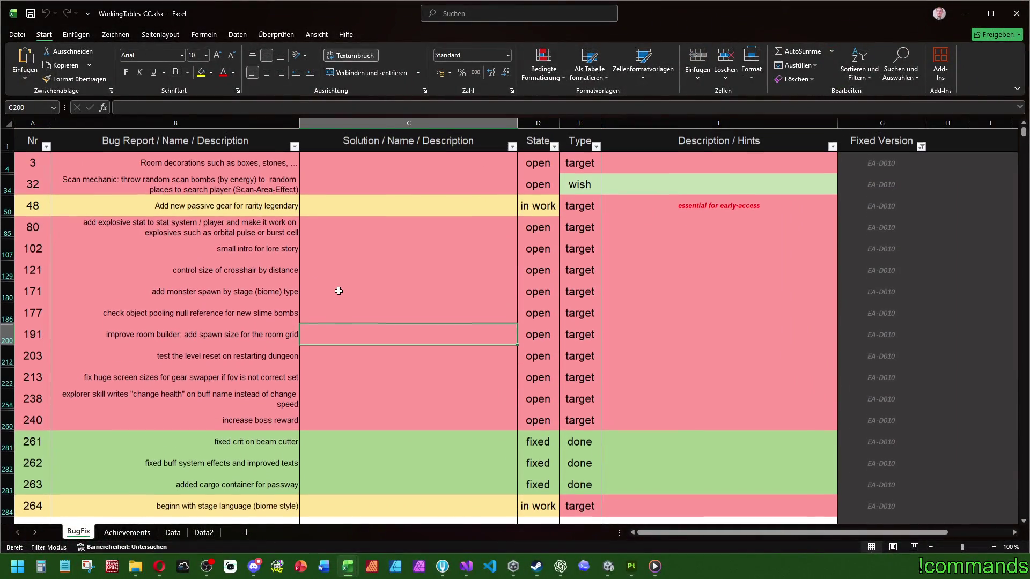
scroll(356, 313, down, 3)
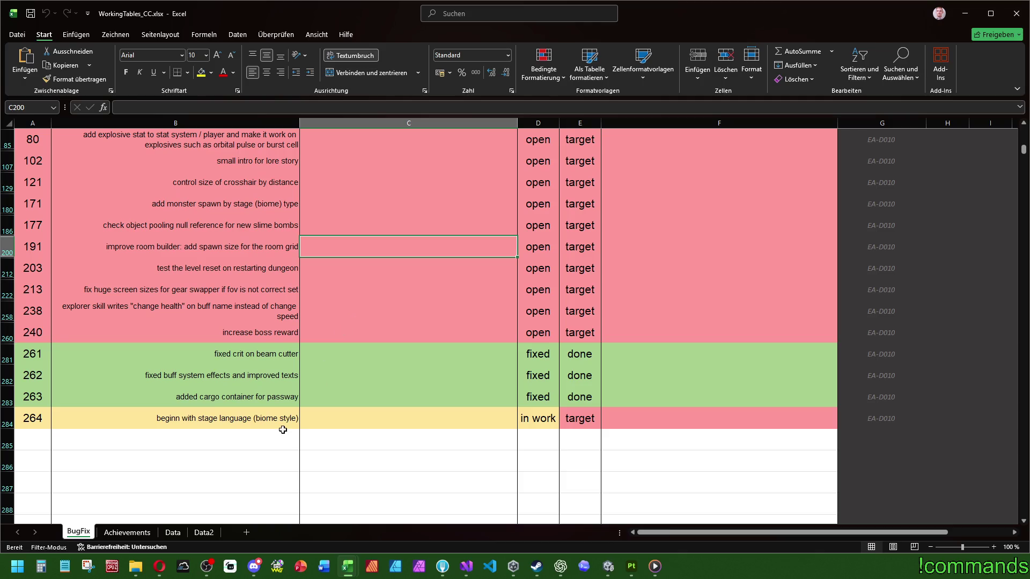
click(259, 419)
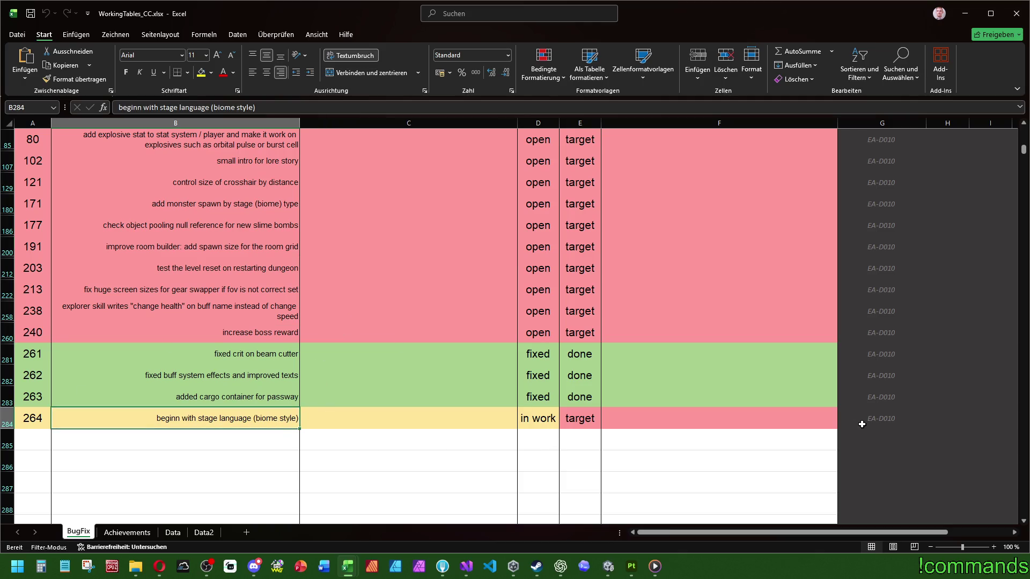
click(443, 567)
text(EA_D010 A)
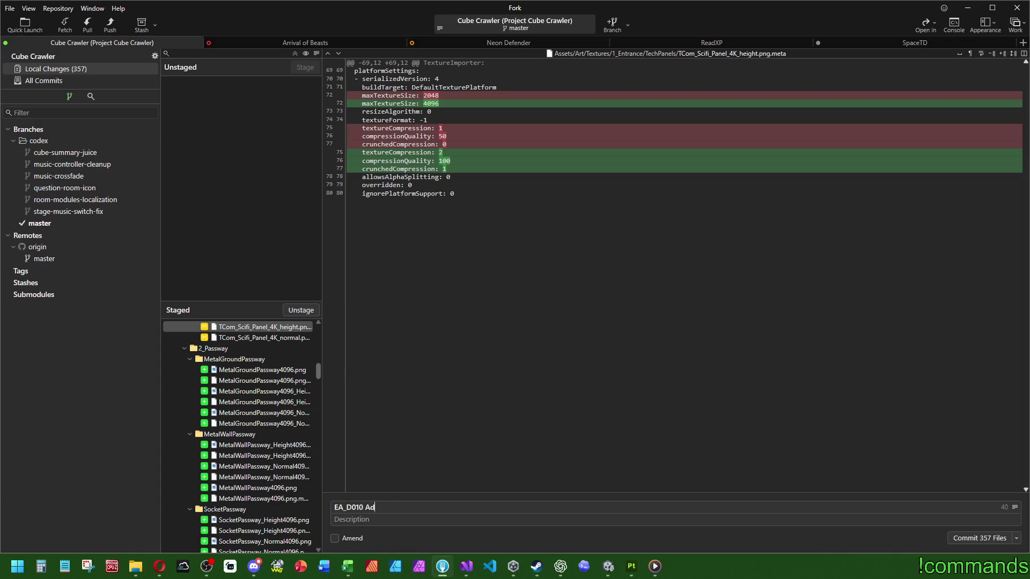
text(ded fir)
text(st Pass)
text(way T)
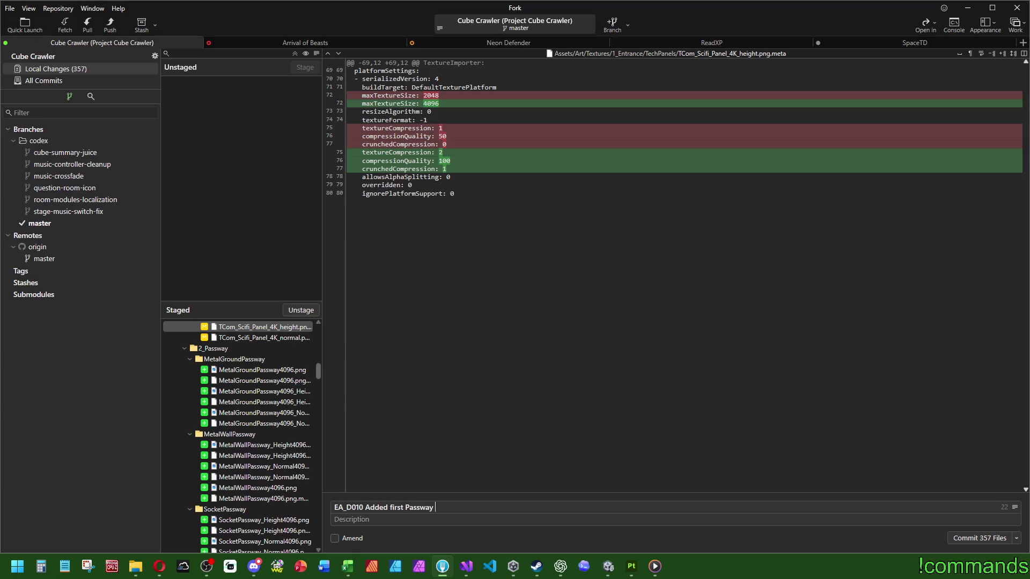